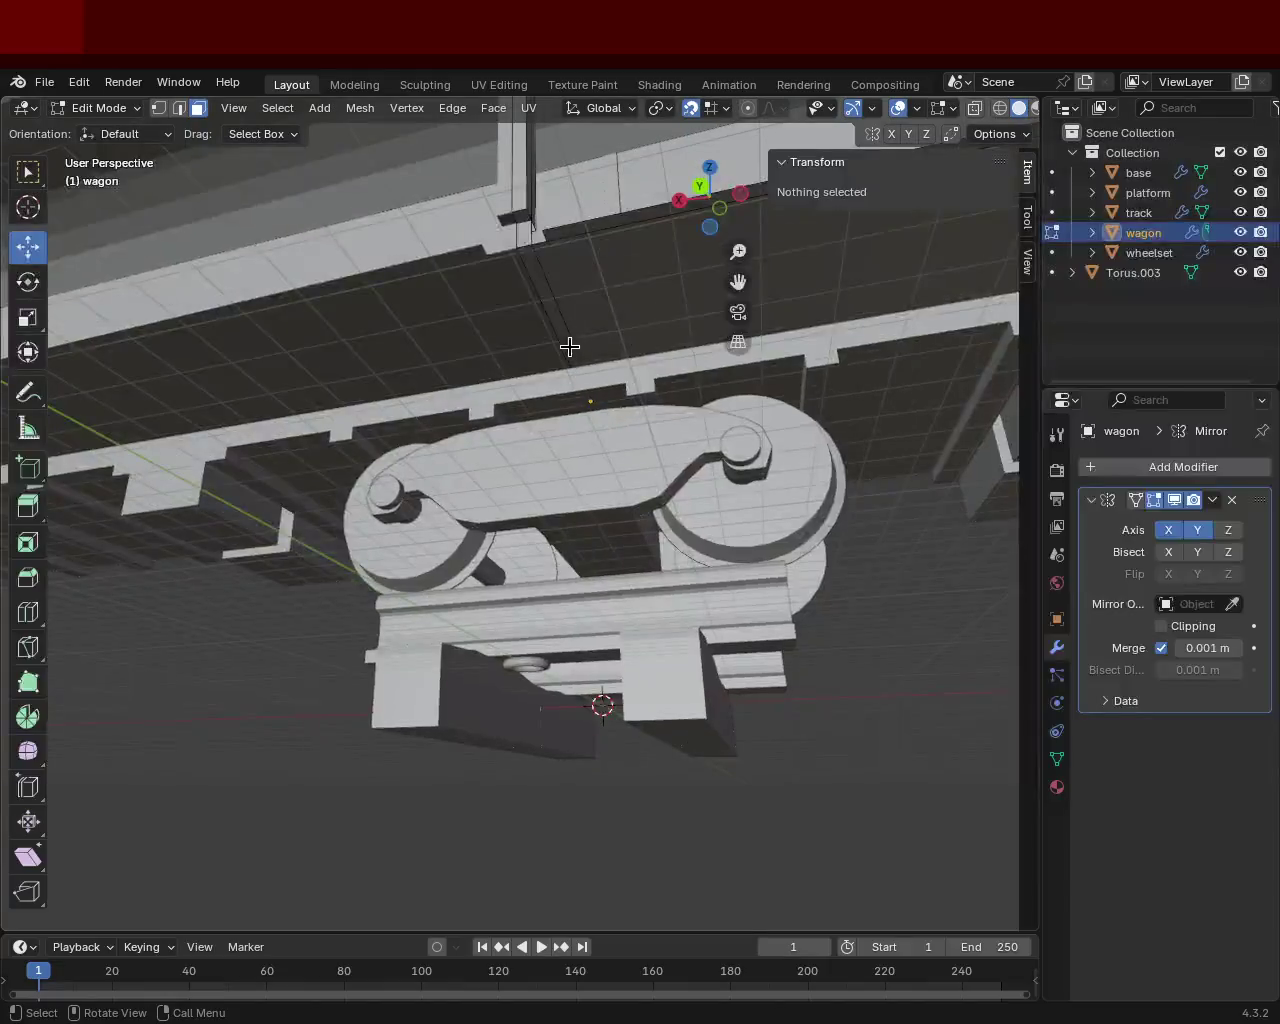
# Orbit to the wagon's underside and pick vertices at the side wall's lower corner.
pyautogui.scroll(2, 529, 400)
pyautogui.scroll(3, 573, 387)
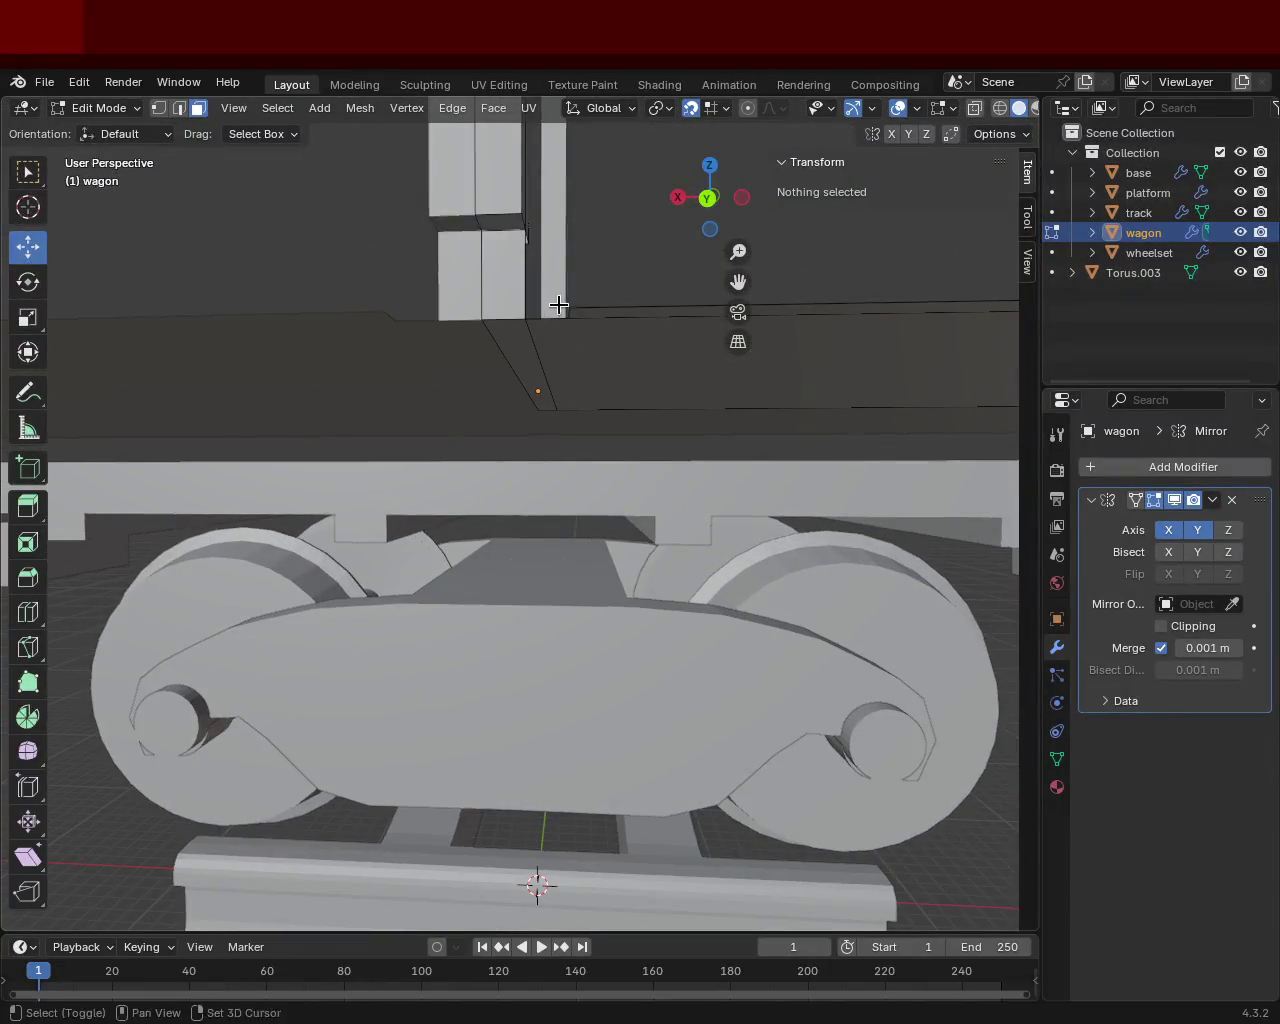
pyautogui.moveTo(300, 200)
pyautogui.mouseDown(button='middle')
pyautogui.moveTo(458, 308)
pyautogui.moveTo(509, 320)
pyautogui.mouseUp(button='middle')
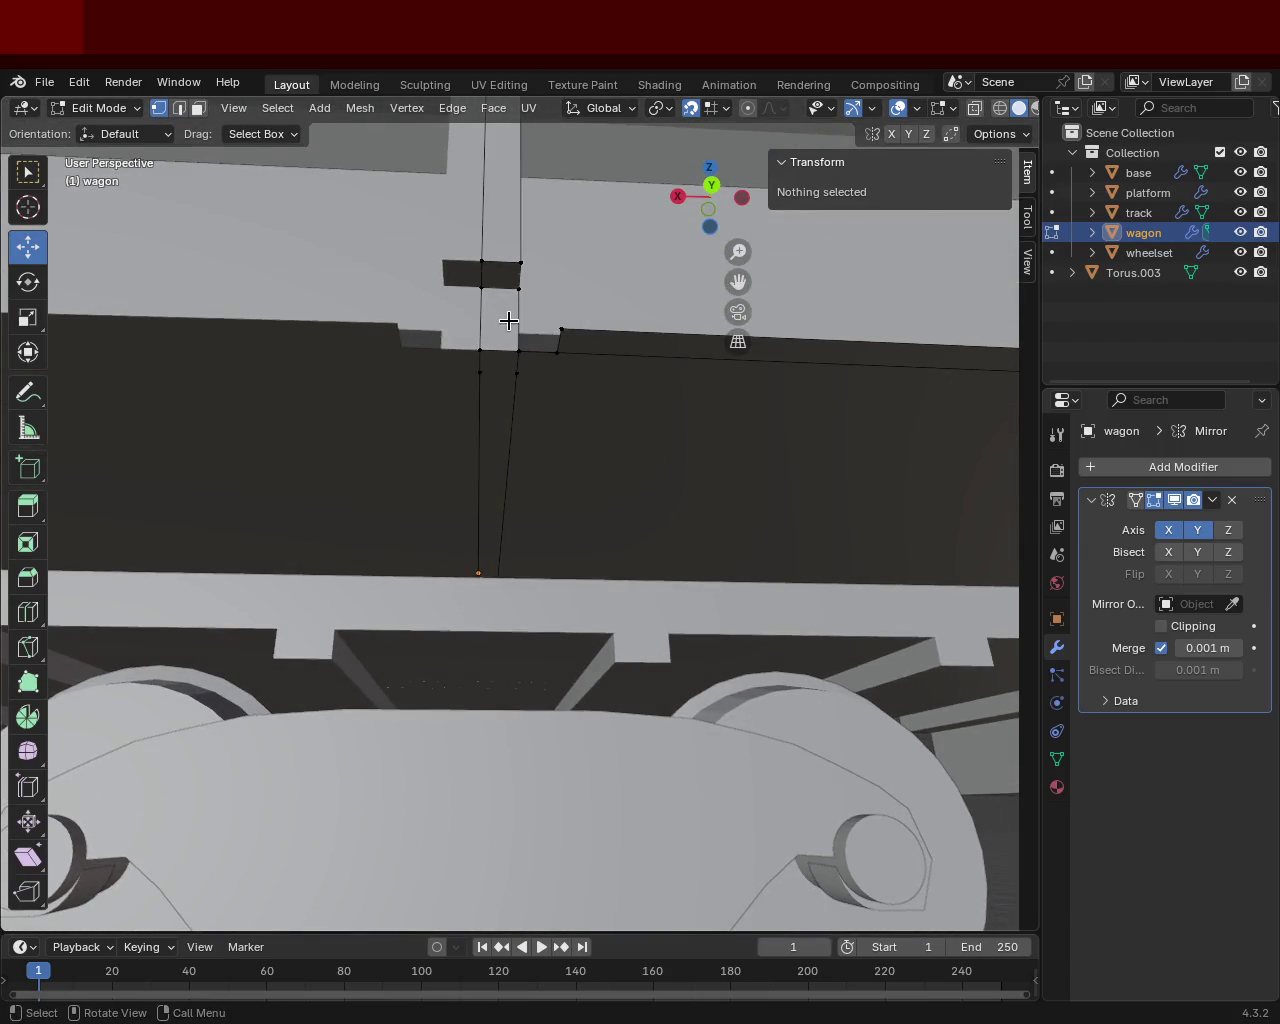
pyautogui.click(560, 329)
pyautogui.click(478, 350)
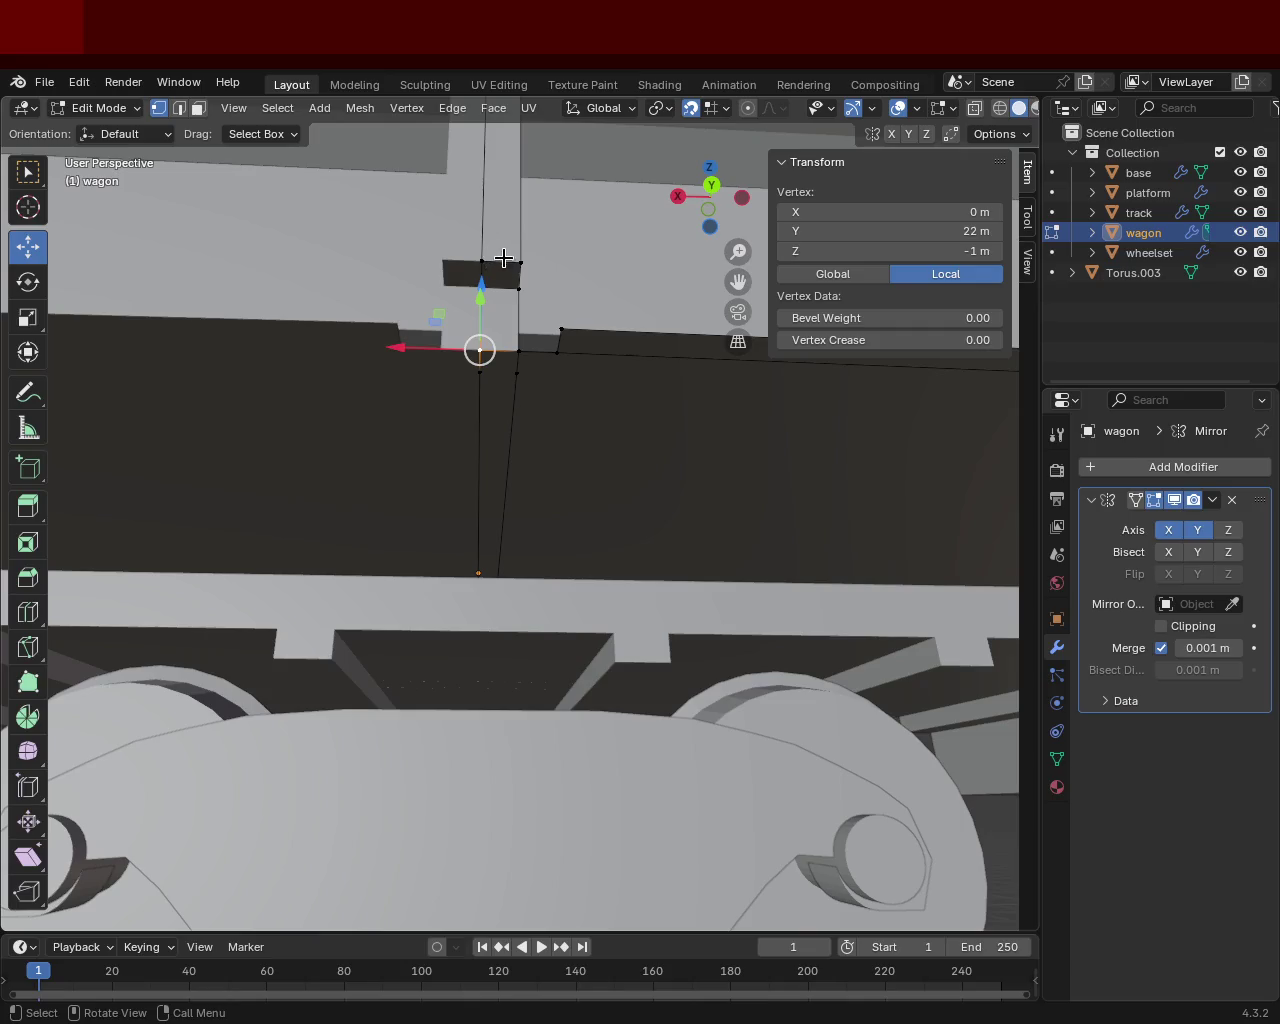
# Extrude the wall's lower corner edge 2 m downward along Z.
pyautogui.click(179, 108)
pyautogui.click(481, 249)
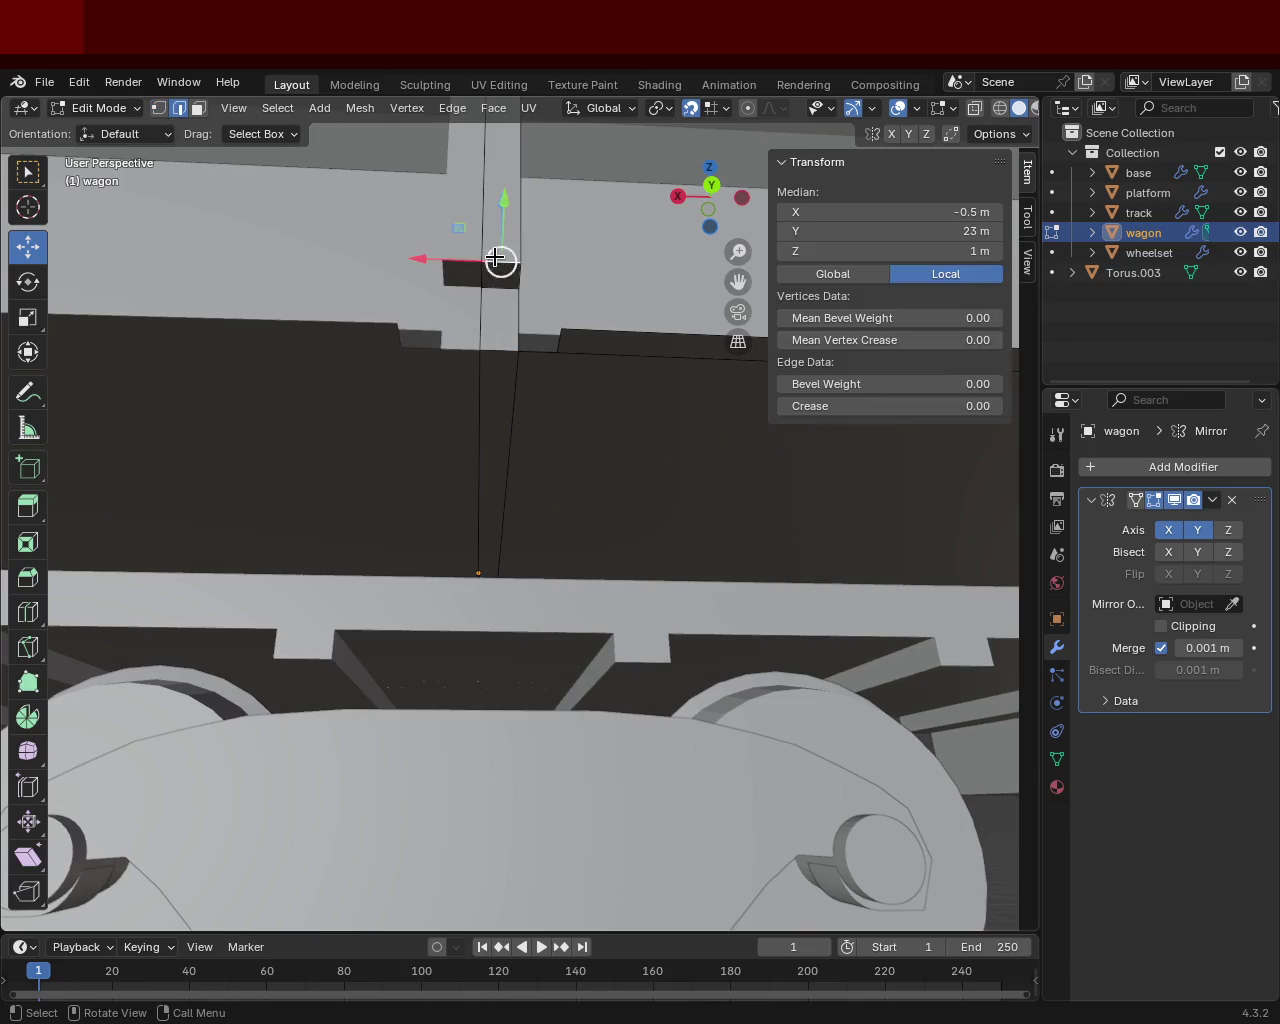
pyautogui.press('g')
pyautogui.press('z')
pyautogui.click(506, 323)
pyautogui.moveTo(506, 323)
pyautogui.mouseDown(button='middle')
pyautogui.moveTo(374, 420)
pyautogui.moveTo(517, 329)
pyautogui.moveTo(443, 391)
pyautogui.moveTo(563, 603)
pyautogui.moveTo(469, 316)
pyautogui.moveTo(449, 346)
pyautogui.mouseUp(button='middle')
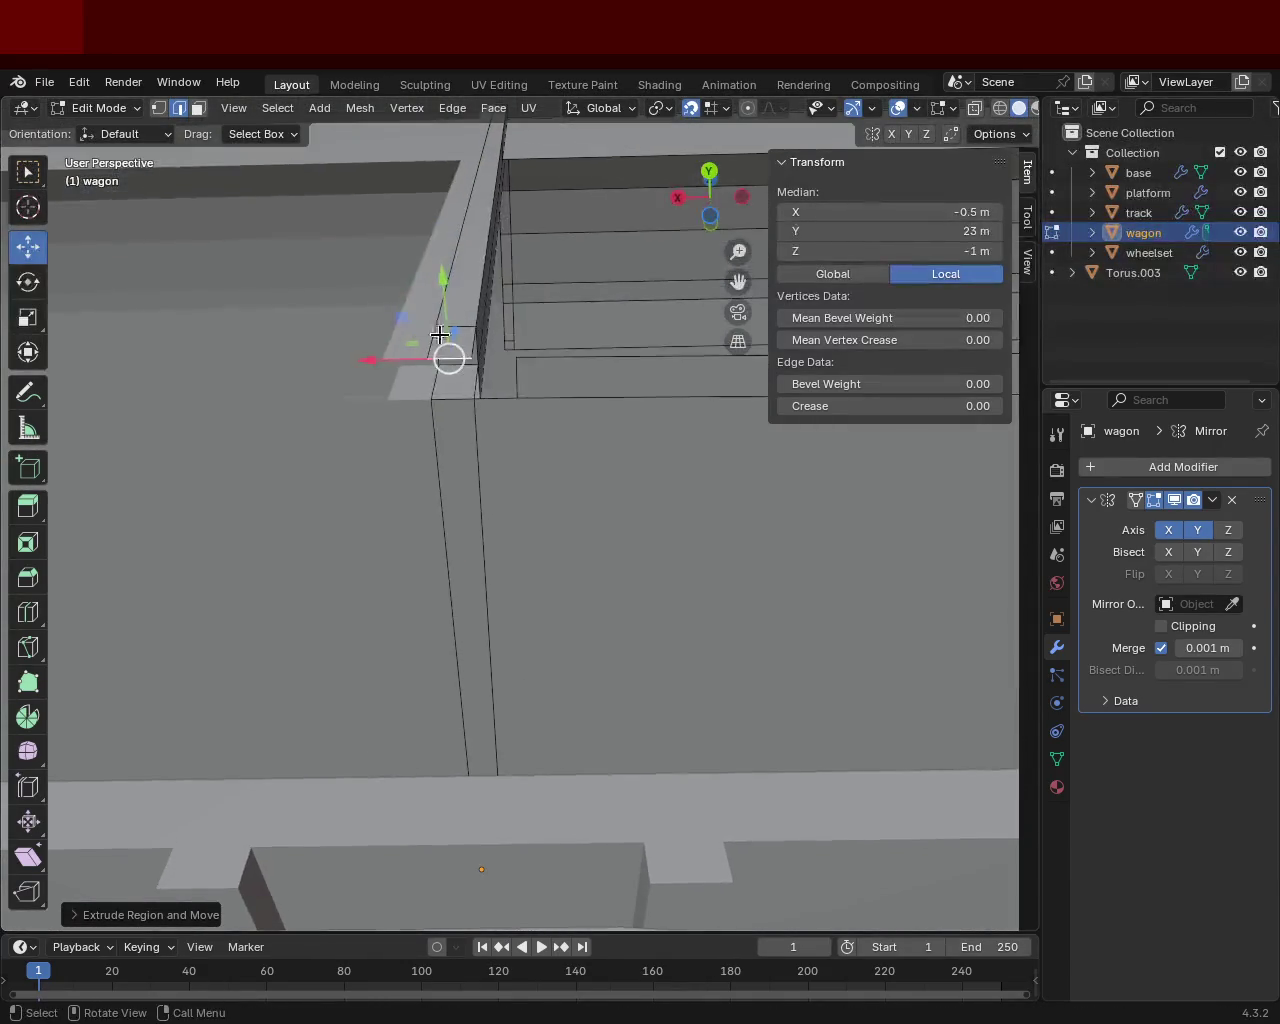
# In vertex select, toggle vertices around the wall corner and along the floor edge.
pyautogui.click(158, 108)
pyautogui.click(428, 395)
pyautogui.keyDown('shift'); pyautogui.click(434, 363); pyautogui.keyUp('shift')
pyautogui.keyDown('shift'); pyautogui.click(428, 370); pyautogui.keyUp('shift')
pyautogui.keyDown('shift'); pyautogui.click(434, 363); pyautogui.keyUp('shift')
pyautogui.keyDown('shift'); pyautogui.click(428, 372); pyautogui.keyUp('shift')
pyautogui.keyDown('shift'); pyautogui.click(423, 402); pyautogui.keyUp('shift')
pyautogui.keyDown('shift'); pyautogui.click(426, 398); pyautogui.keyUp('shift')
pyautogui.keyDown('shift'); pyautogui.click(434, 361); pyautogui.keyUp('shift')
pyautogui.keyDown('shift'); pyautogui.click(473, 359); pyautogui.keyUp('shift')
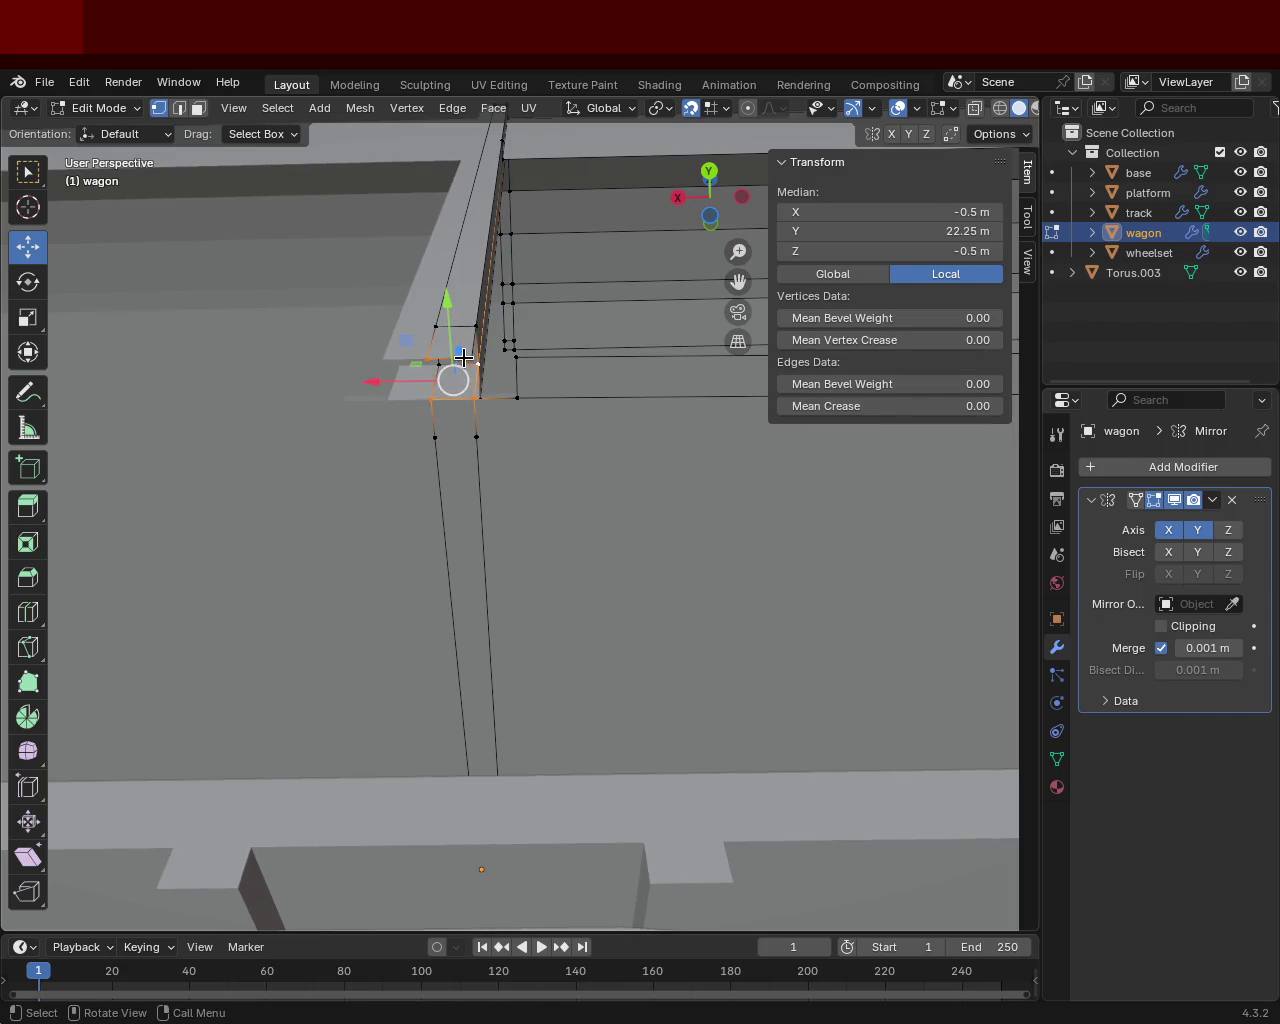
pyautogui.click(471, 356)
pyautogui.keyDown('shift'); pyautogui.click(430, 358); pyautogui.keyUp('shift')
pyautogui.keyDown('shift'); pyautogui.click(476, 398); pyautogui.keyUp('shift')
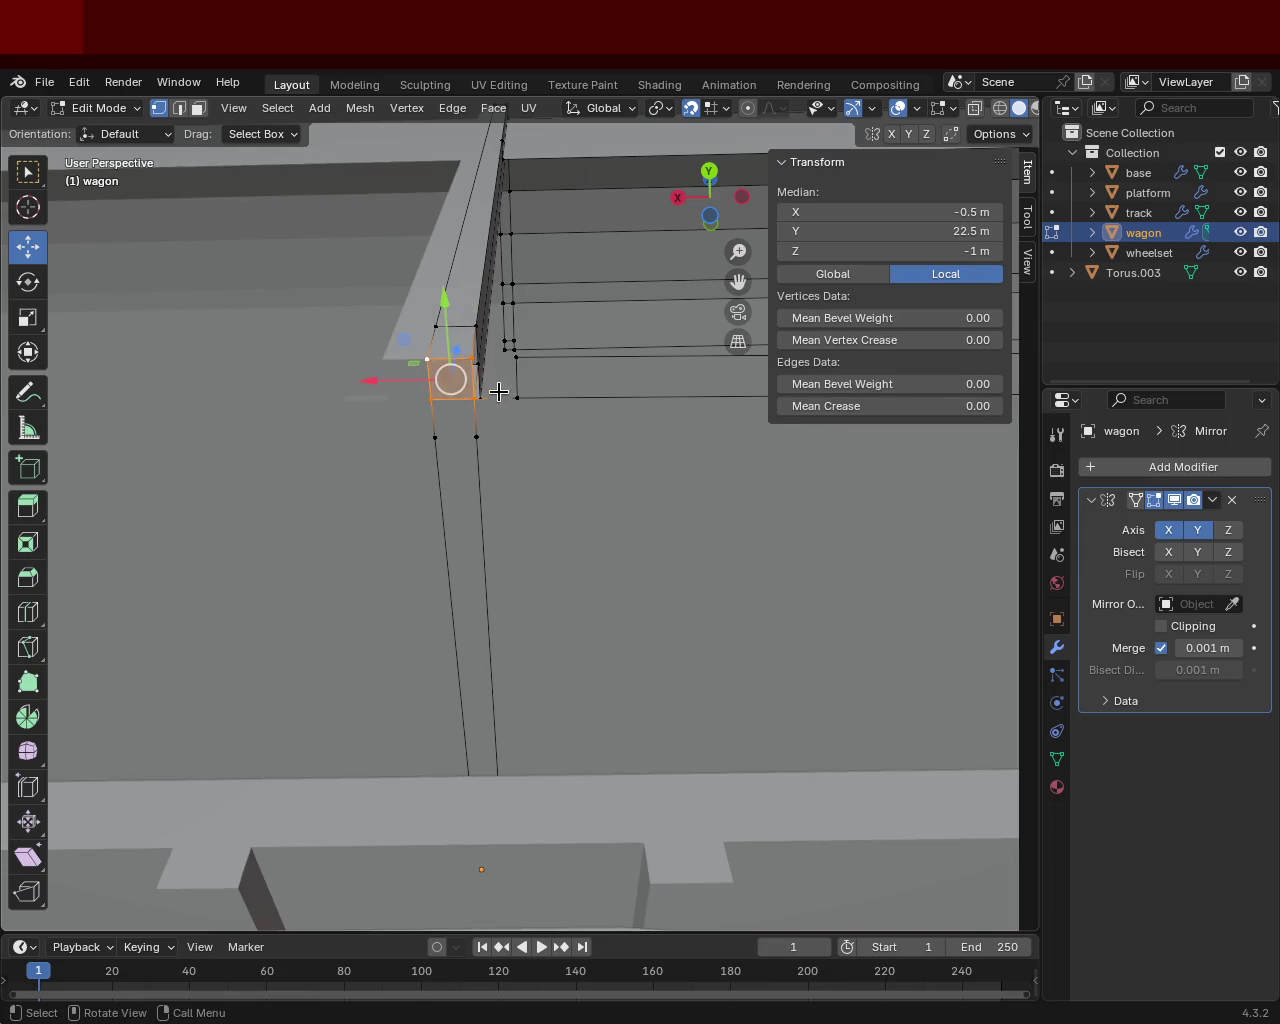
pyautogui.click(471, 357)
pyautogui.keyDown('shift'); pyautogui.click(494, 357); pyautogui.keyUp('shift')
pyautogui.keyDown('shift'); pyautogui.click(484, 390); pyautogui.keyUp('shift')
pyautogui.keyDown('shift'); pyautogui.click(484, 390); pyautogui.keyUp('shift')
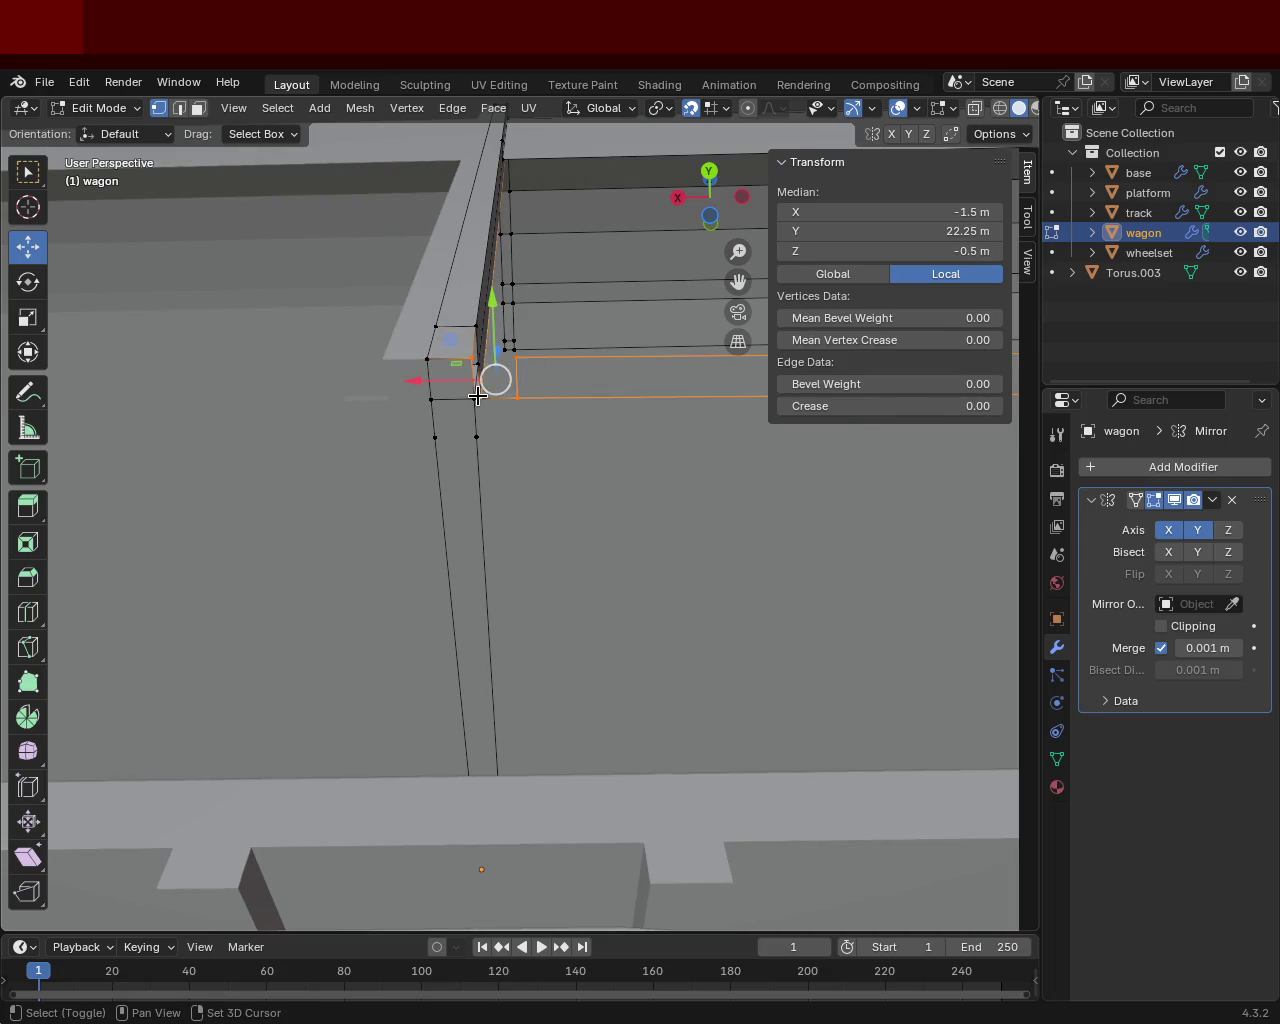
# From a clearer angle, select only the two stray vertices at the wall's base.
pyautogui.moveTo(514, 431); pyautogui.dragTo(494, 448, button='middle')
pyautogui.click(443, 446)
pyautogui.keyDown('shift'); pyautogui.click(462, 430); pyautogui.keyUp('shift')
pyautogui.keyDown('shift'); pyautogui.click(490, 418); pyautogui.keyUp('shift')
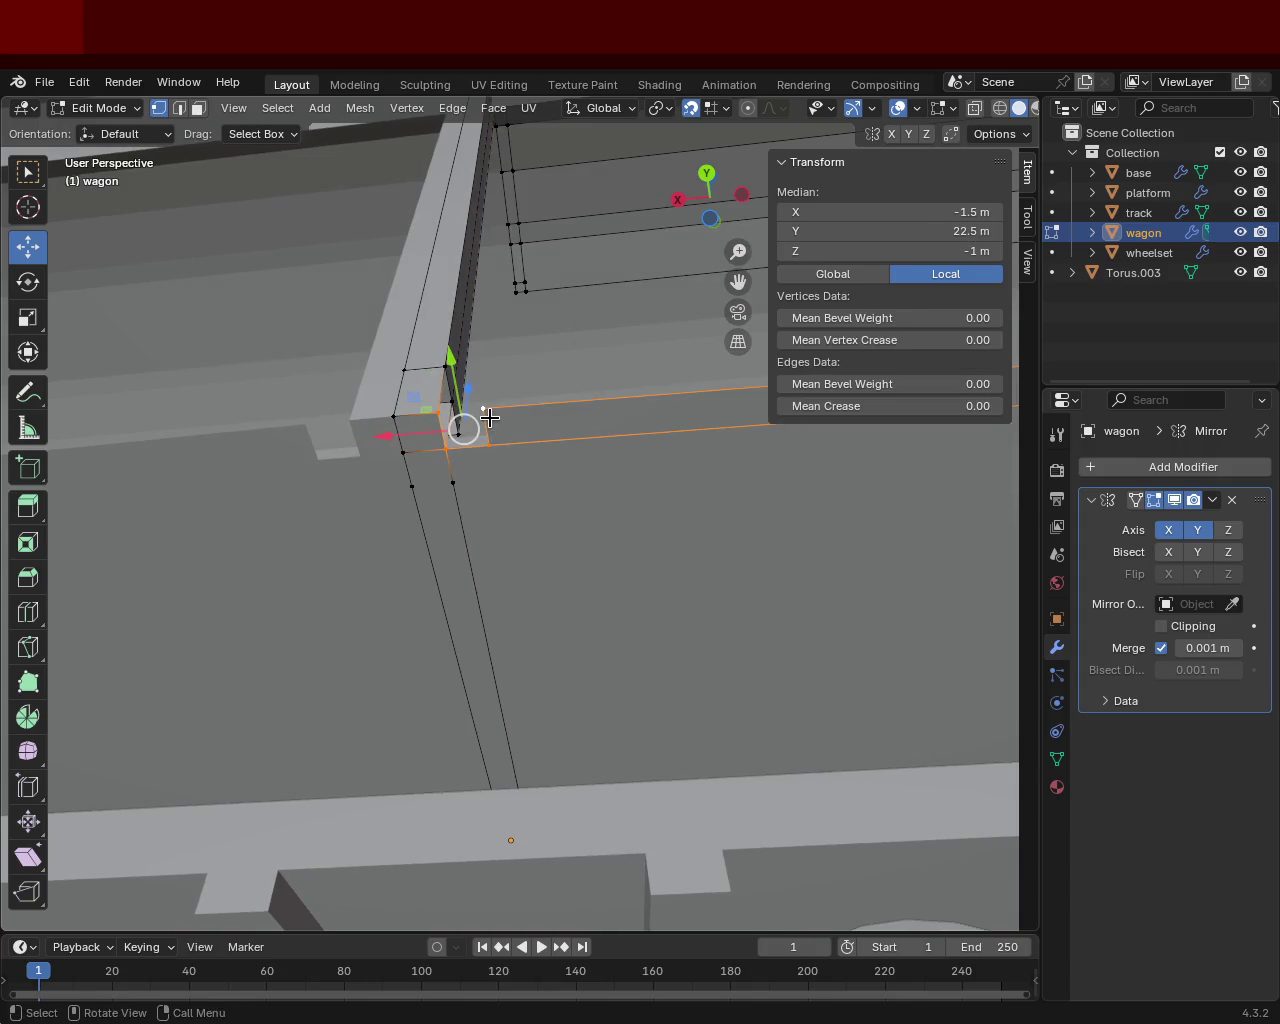
pyautogui.click(455, 482)
pyautogui.keyDown('shift'); pyautogui.click(400, 489); pyautogui.keyUp('shift')
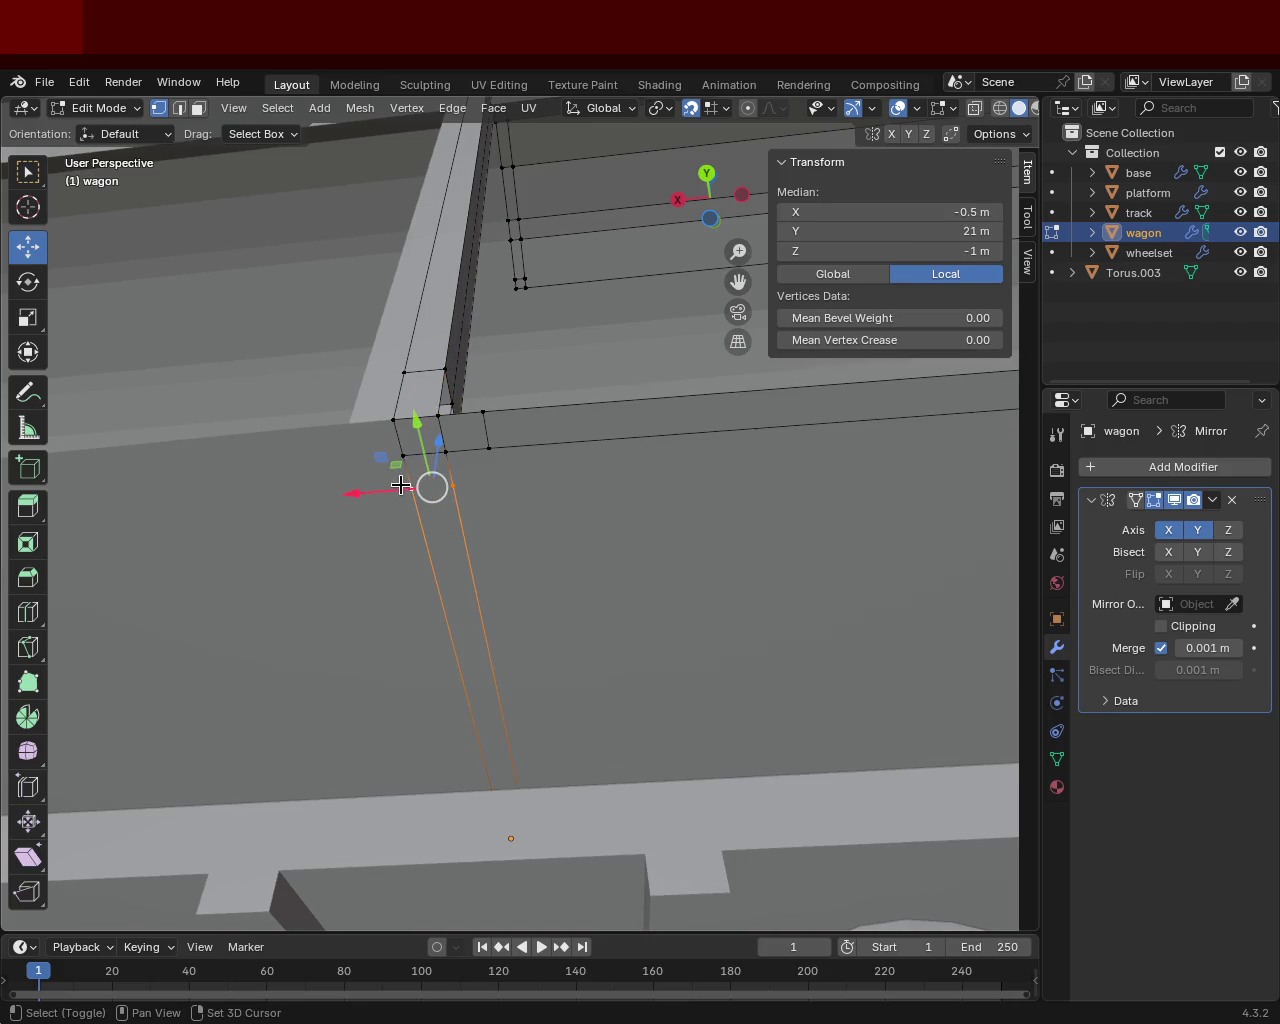
# Dissolve the two stray corner vertices with Dissolve Vertices, after undoing trial attempts.
pyautogui.press('x')
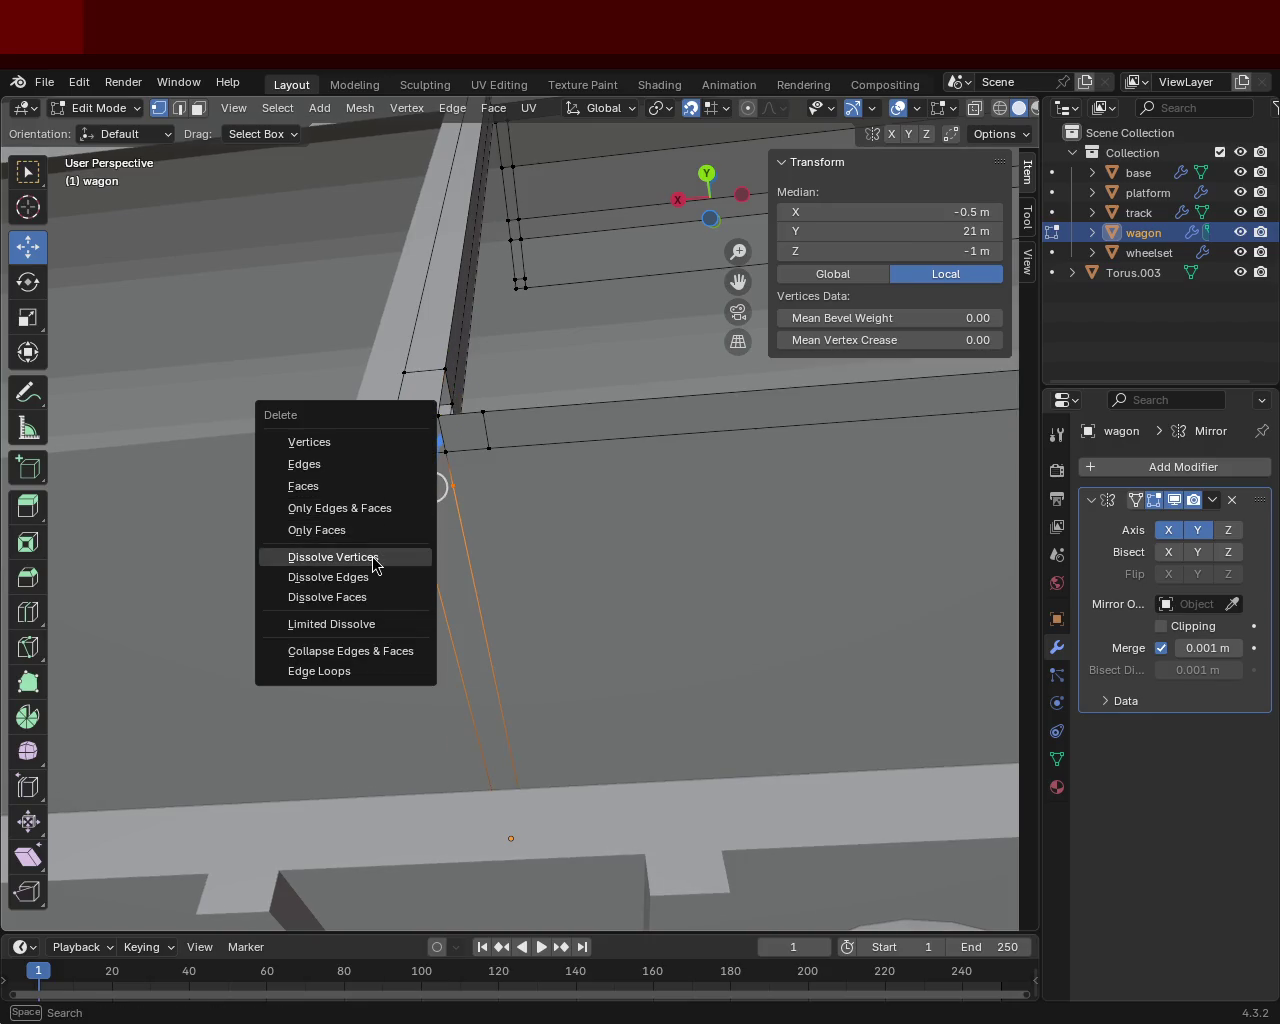
pyautogui.click(373, 558)
pyautogui.hotkey('ctrl', 'z')
pyautogui.press('x')
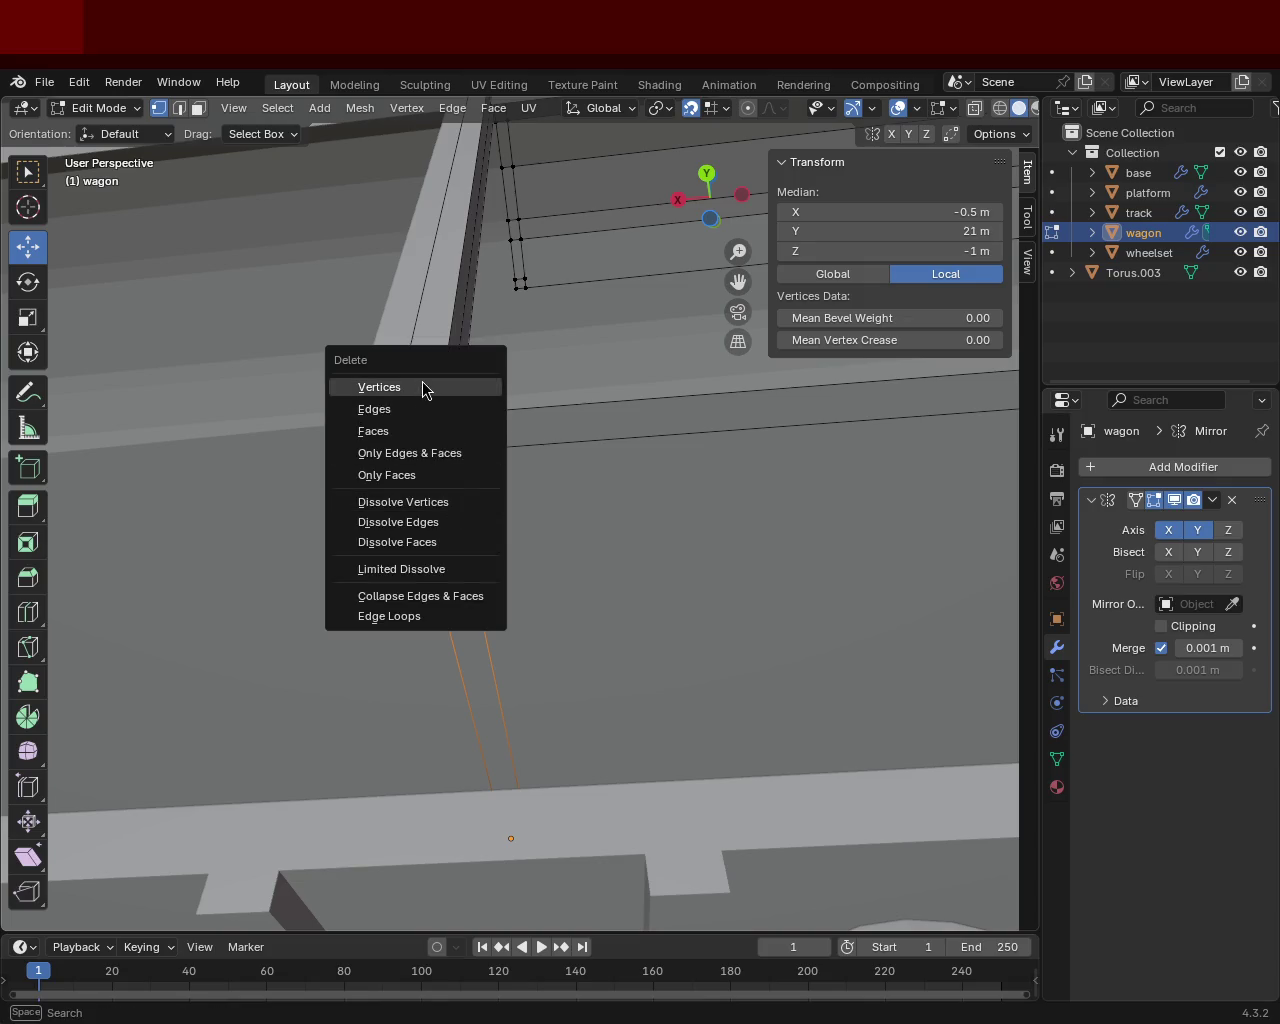
pyautogui.click(422, 388)
pyautogui.hotkey('ctrl', 'z')
pyautogui.press('x')
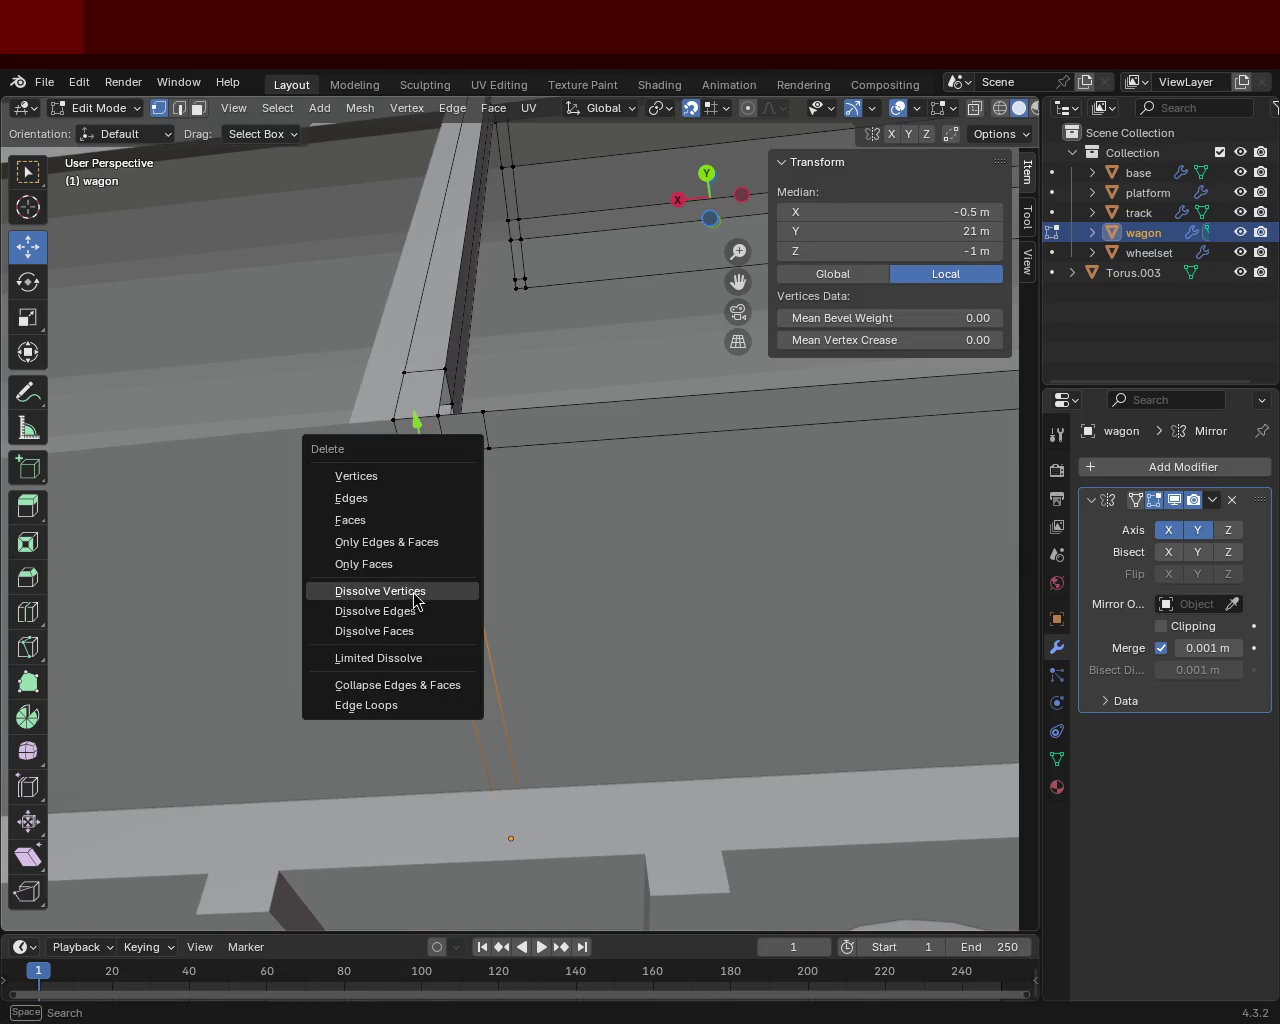
pyautogui.click(443, 589)
pyautogui.moveTo(503, 523)
pyautogui.mouseDown(button='middle')
pyautogui.moveTo(520, 380)
pyautogui.moveTo(486, 531)
pyautogui.moveTo(425, 514)
pyautogui.moveTo(380, 537)
pyautogui.moveTo(395, 470)
pyautogui.moveTo(469, 449)
pyautogui.mouseUp(button='middle')
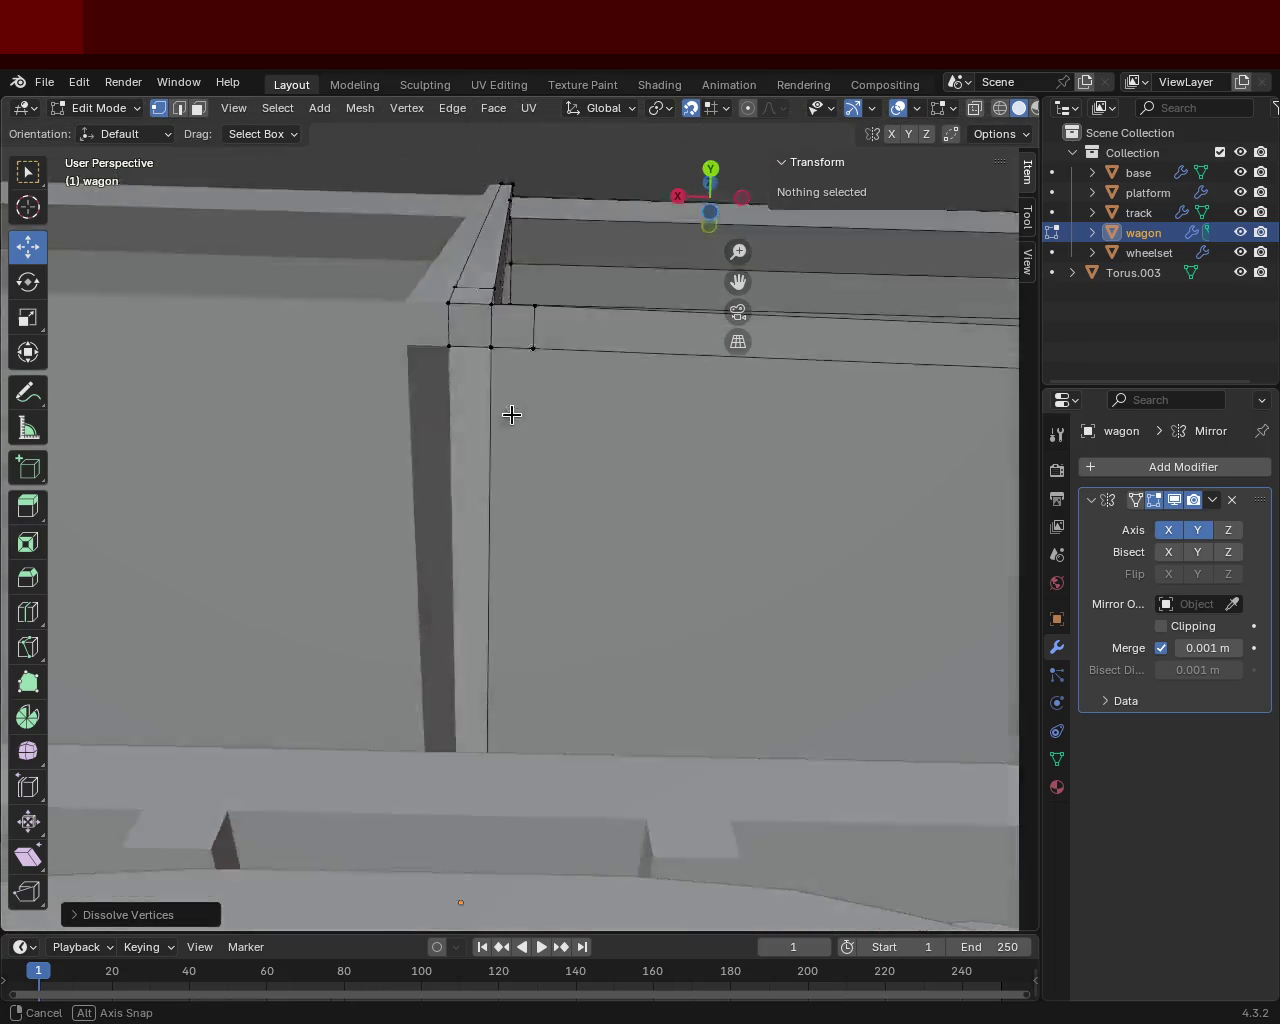
# Delete the thin brown triangular face between the side wall and the floor.
pyautogui.click(196, 117)
pyautogui.click(389, 511)
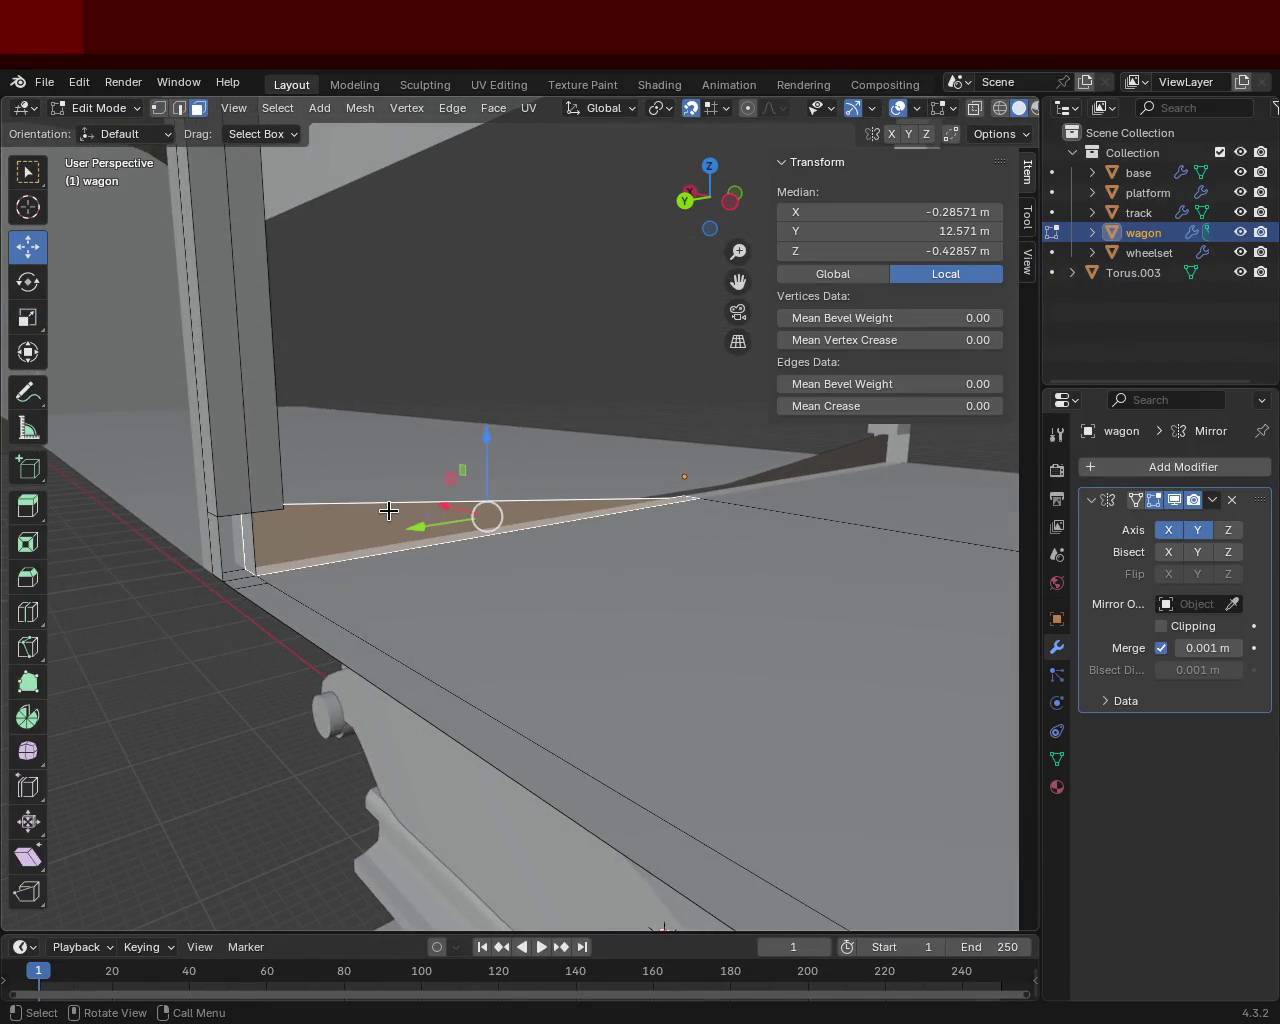
pyautogui.press('x')
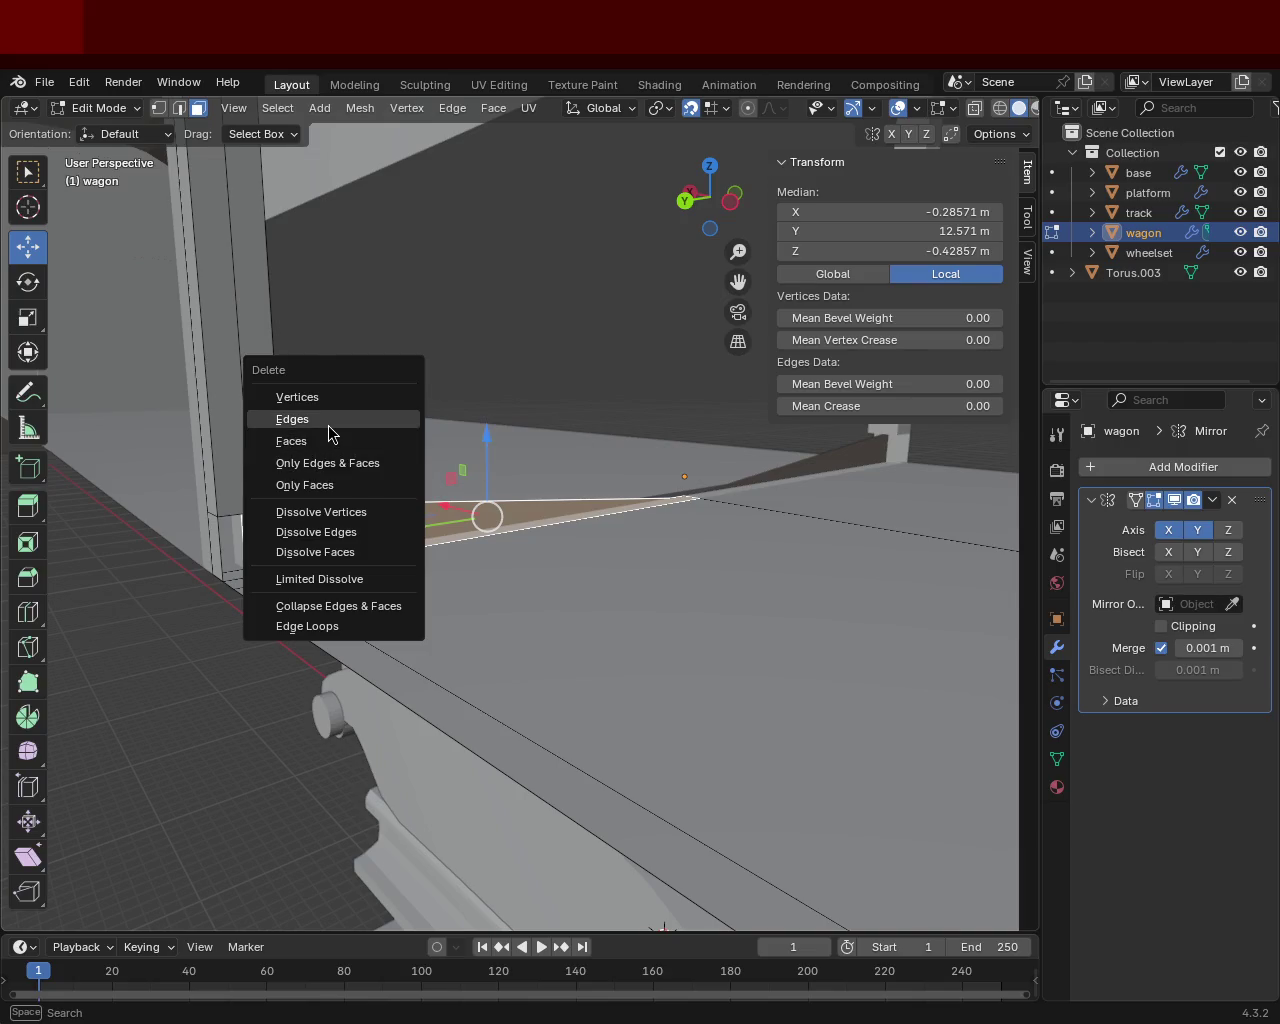
pyautogui.click(334, 442)
pyautogui.moveTo(334, 442)
pyautogui.mouseDown(button='middle')
pyautogui.moveTo(454, 520)
pyautogui.moveTo(277, 517)
pyautogui.moveTo(394, 503)
pyautogui.moveTo(512, 375)
pyautogui.moveTo(526, 417)
pyautogui.moveTo(397, 560)
pyautogui.moveTo(440, 523)
pyautogui.moveTo(263, 291)
pyautogui.mouseUp(button='middle')
pyautogui.click(158, 108)
pyautogui.moveTo(531, 449)
pyautogui.mouseDown(button='middle')
pyautogui.moveTo(735, 376)
pyautogui.moveTo(371, 351)
pyautogui.moveTo(520, 460)
pyautogui.mouseUp(button='middle')
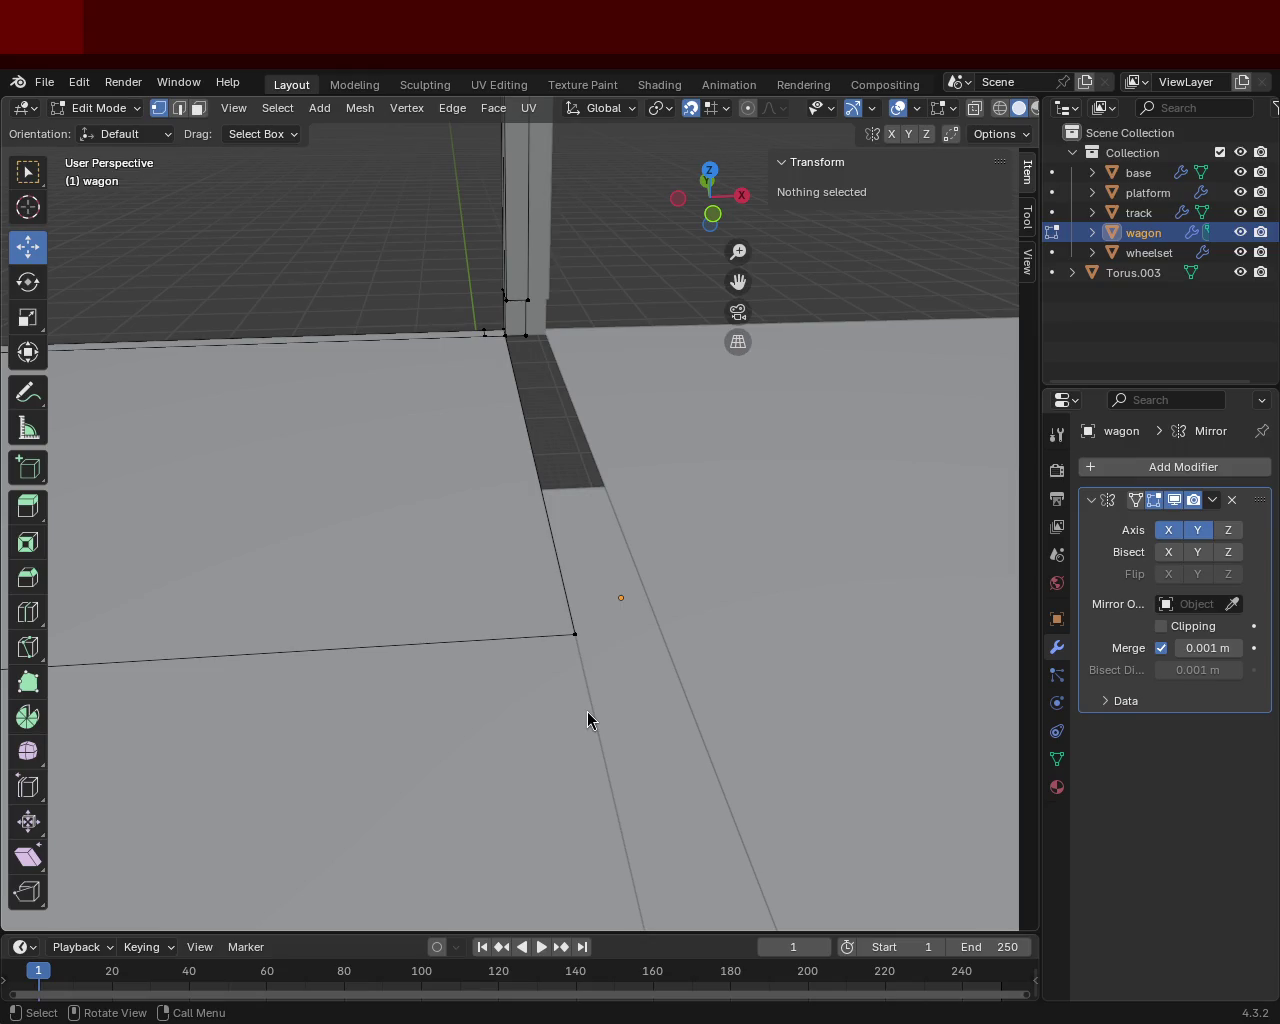
# Extrude the floor's border edge along Y and slide the new edge back toward Y 0.
pyautogui.moveTo(409, 374)
pyautogui.mouseDown(button='middle')
pyautogui.moveTo(533, 448)
pyautogui.moveTo(541, 565)
pyautogui.mouseUp(button='middle')
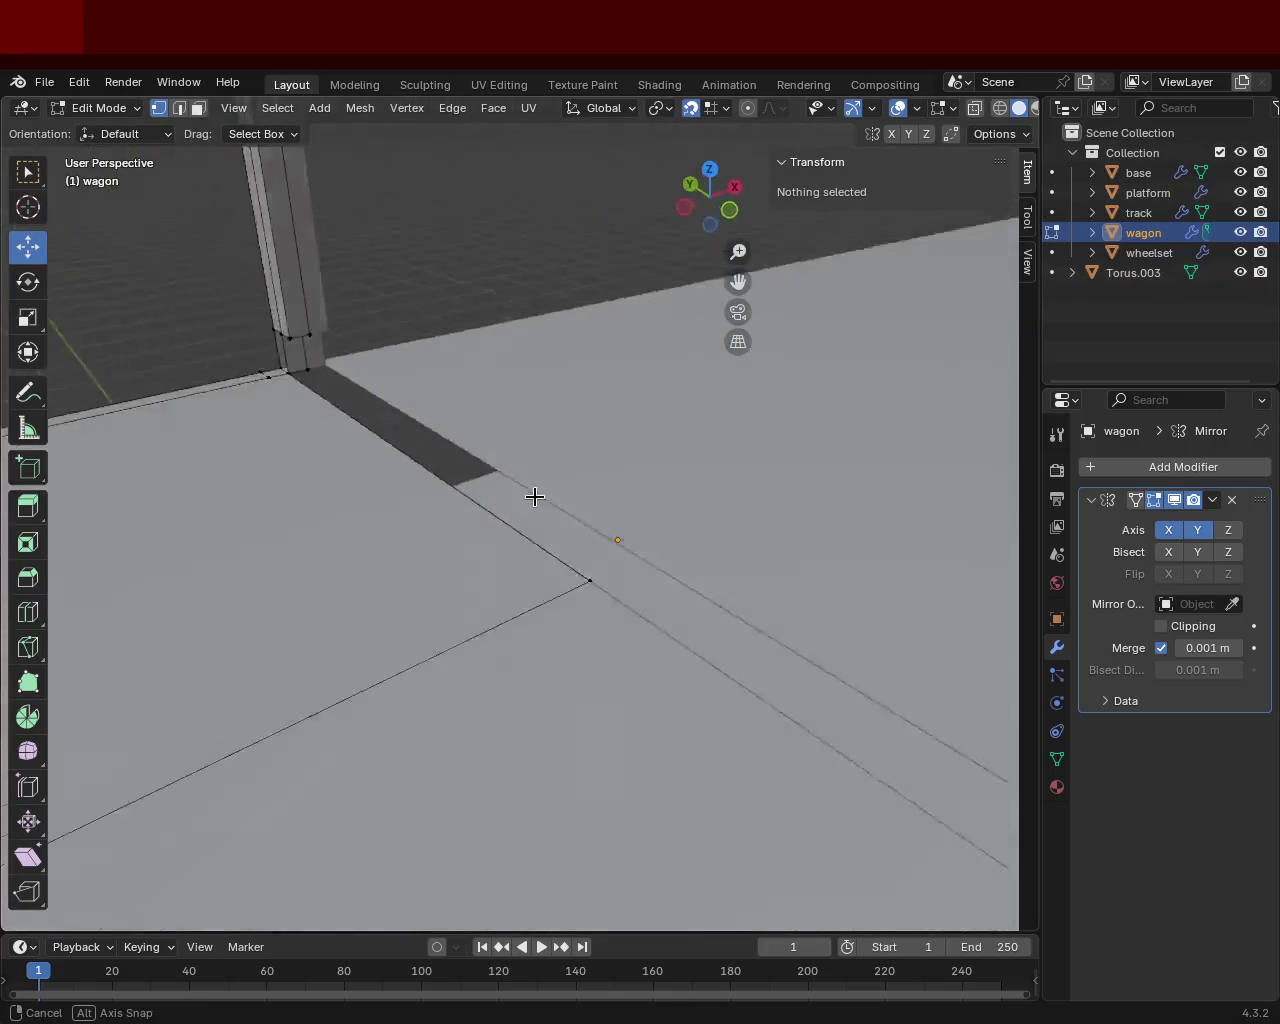
pyautogui.moveTo(541, 565)
pyautogui.mouseDown(button='middle')
pyautogui.moveTo(354, 409)
pyautogui.moveTo(455, 440)
pyautogui.moveTo(617, 400)
pyautogui.mouseUp(button='middle')
pyautogui.click(179, 108)
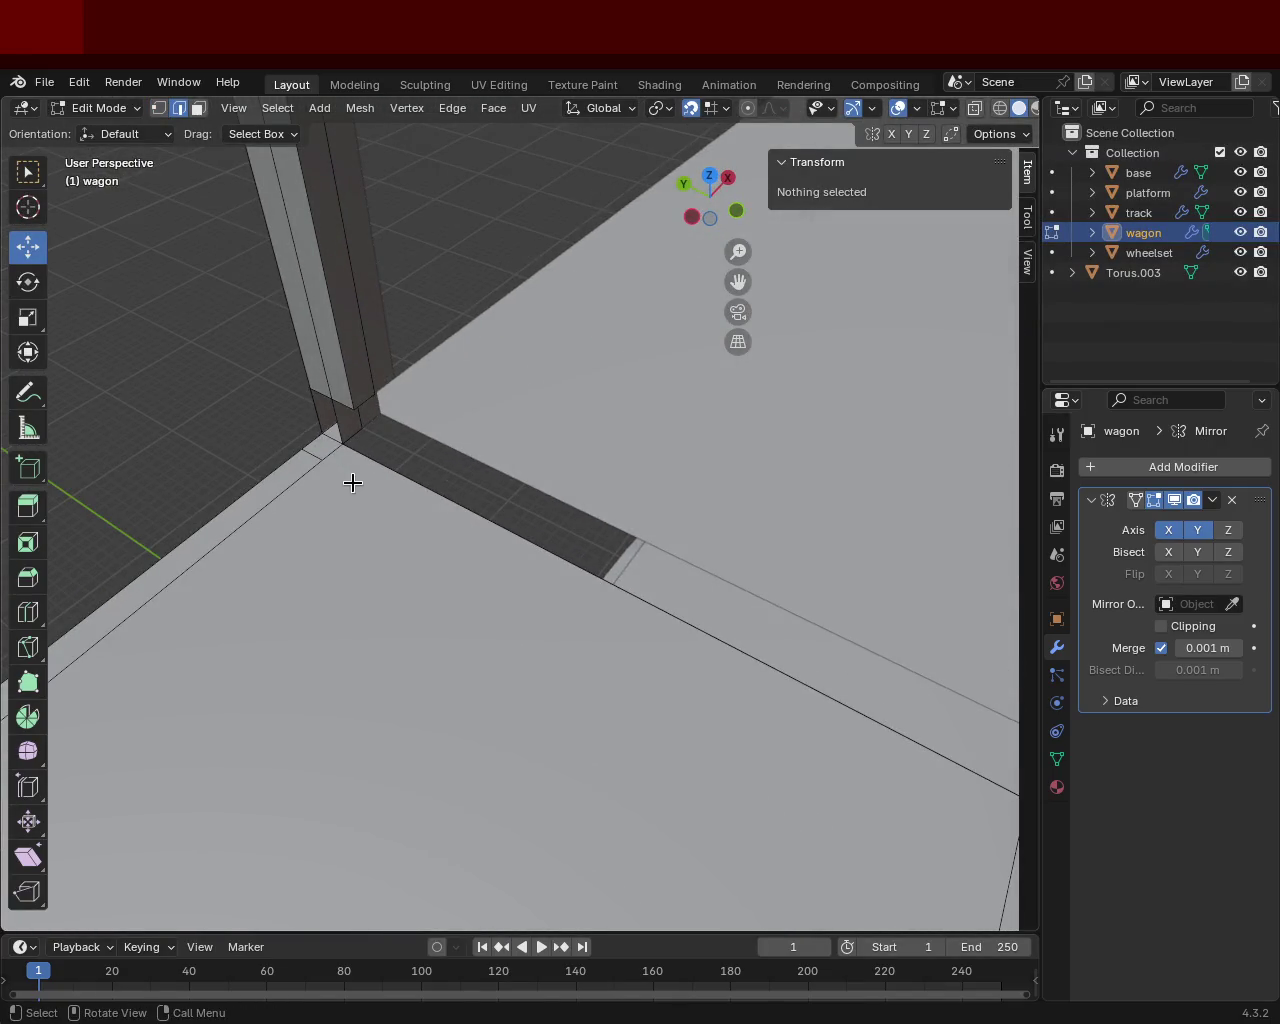
pyautogui.click(349, 429)
pyautogui.press('g')
pyautogui.press('z')
pyautogui.press('x')
pyautogui.press('y')
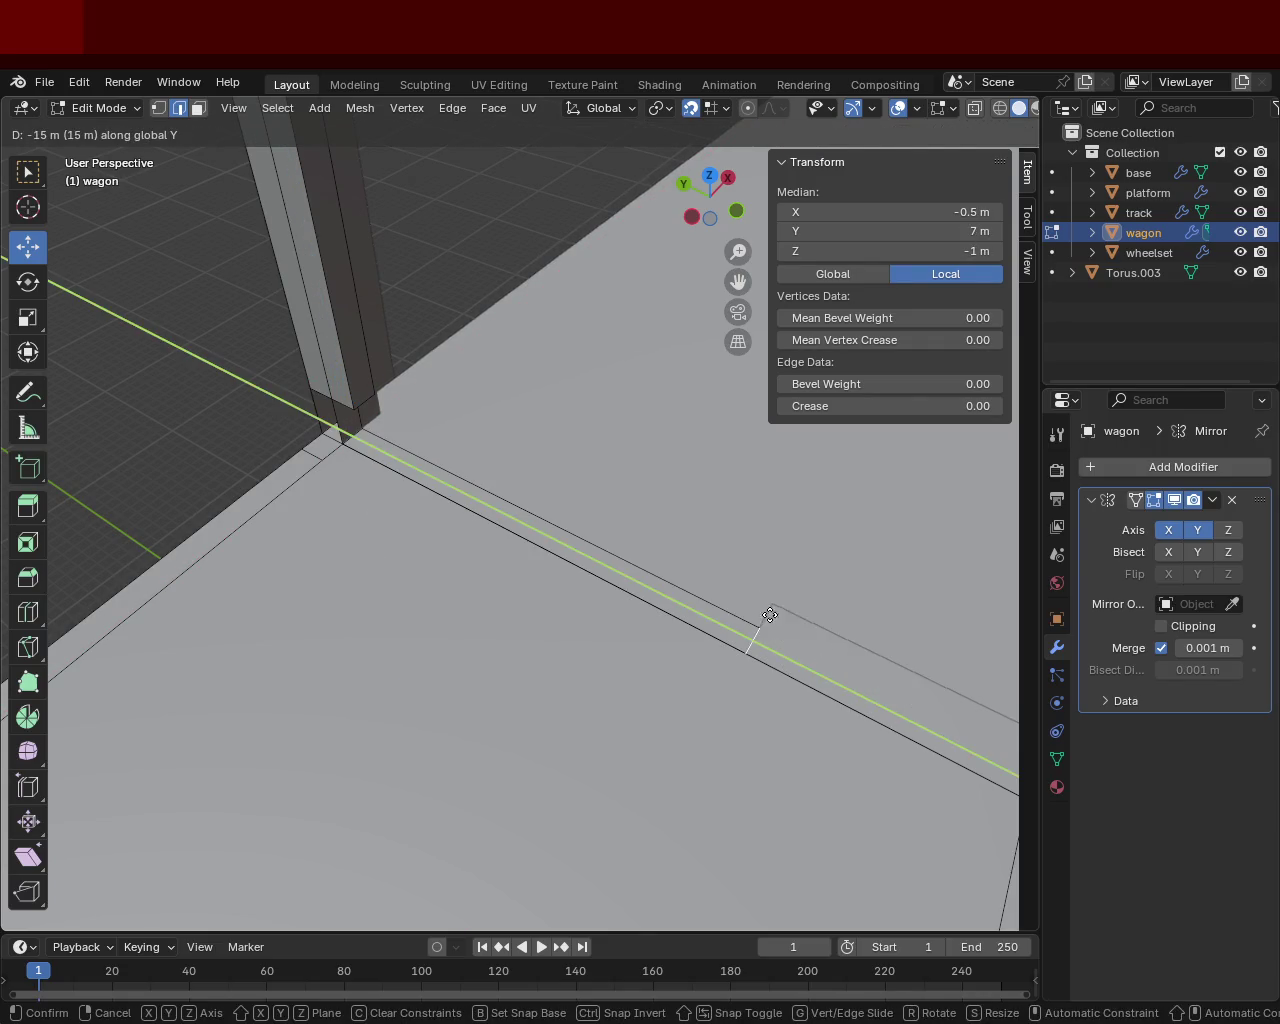
pyautogui.click(770, 614)
pyautogui.moveTo(551, 594)
pyautogui.mouseDown(button='middle')
pyautogui.moveTo(276, 464)
pyautogui.moveTo(491, 549)
pyautogui.moveTo(497, 537)
pyautogui.mouseUp(button='middle')
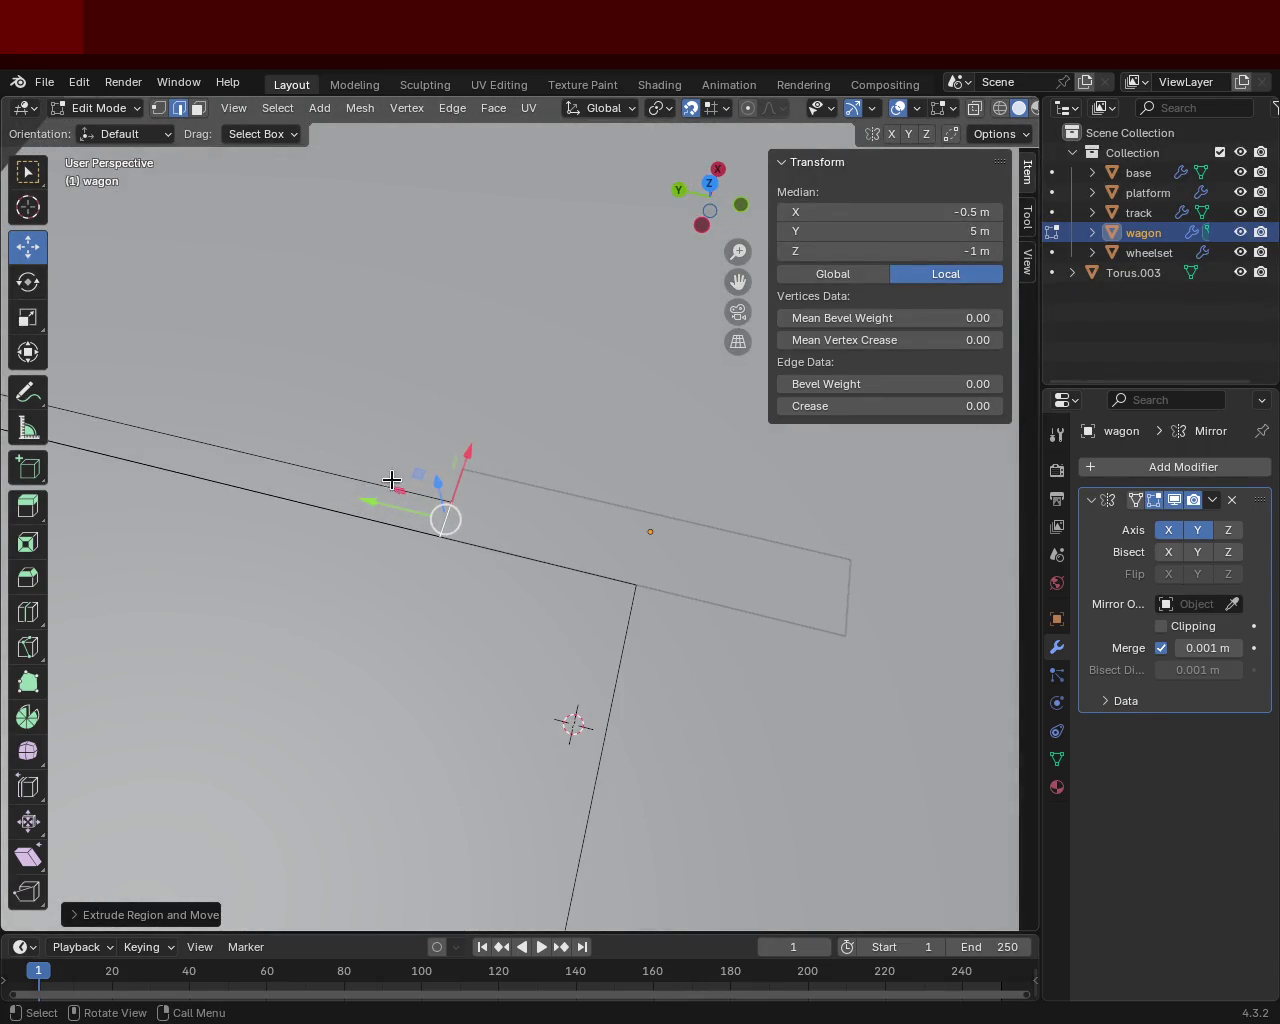
pyautogui.moveTo(372, 503)
pyautogui.mouseDown()
pyautogui.moveTo(630, 598)
pyautogui.moveTo(592, 582)
pyautogui.mouseUp()
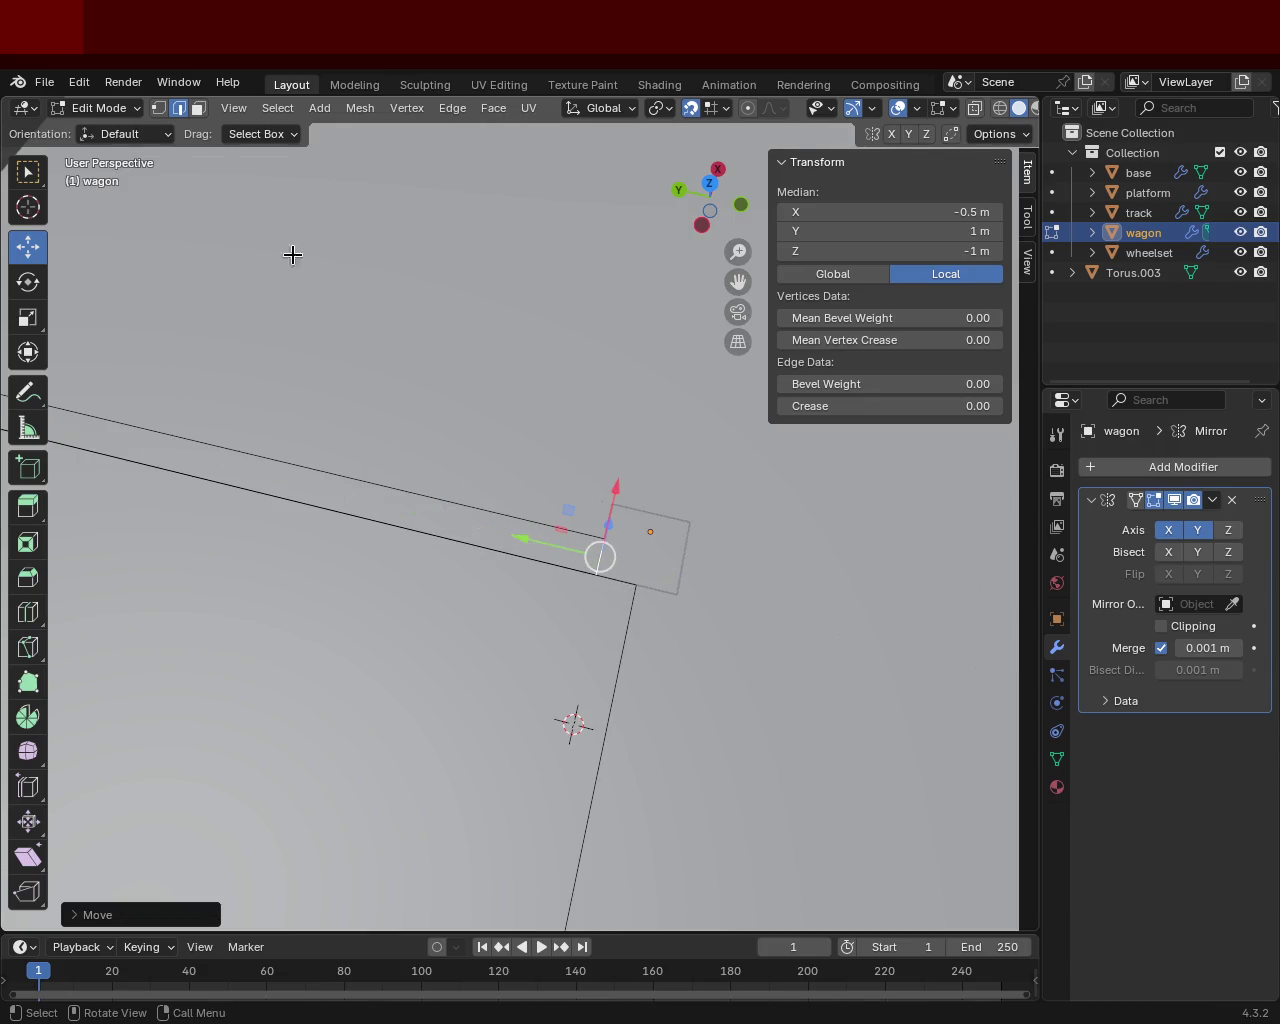
# Merge the strip's two corner vertices At Last and place the vertex at X 0, Y 0.
pyautogui.click(158, 108)
pyautogui.click(634, 586)
pyautogui.keyDown('shift'); pyautogui.click(602, 572); pyautogui.keyUp('shift')
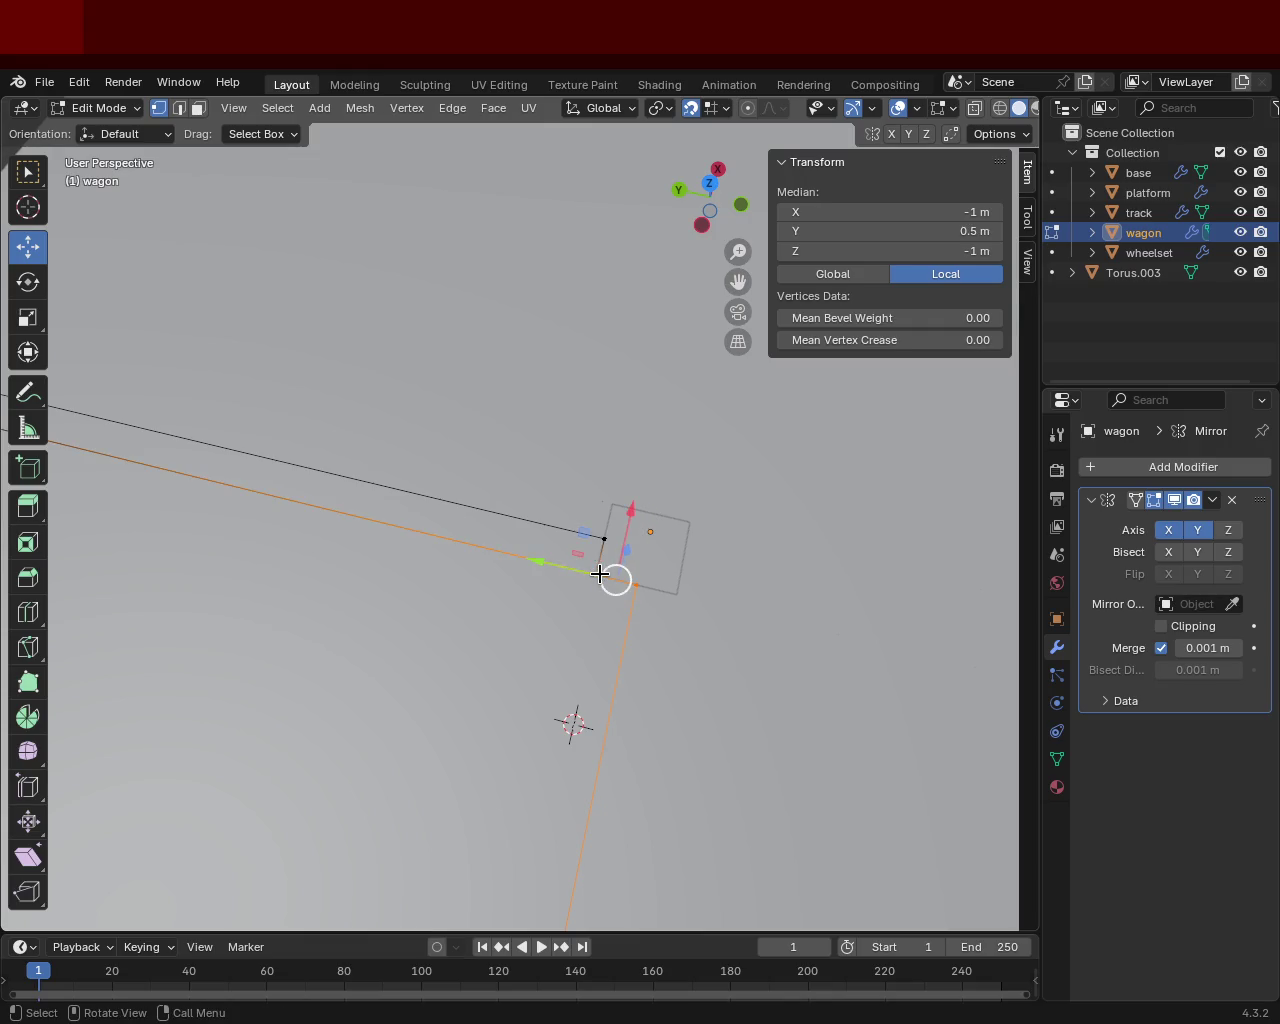
pyautogui.press('m')
pyautogui.click(600, 576)
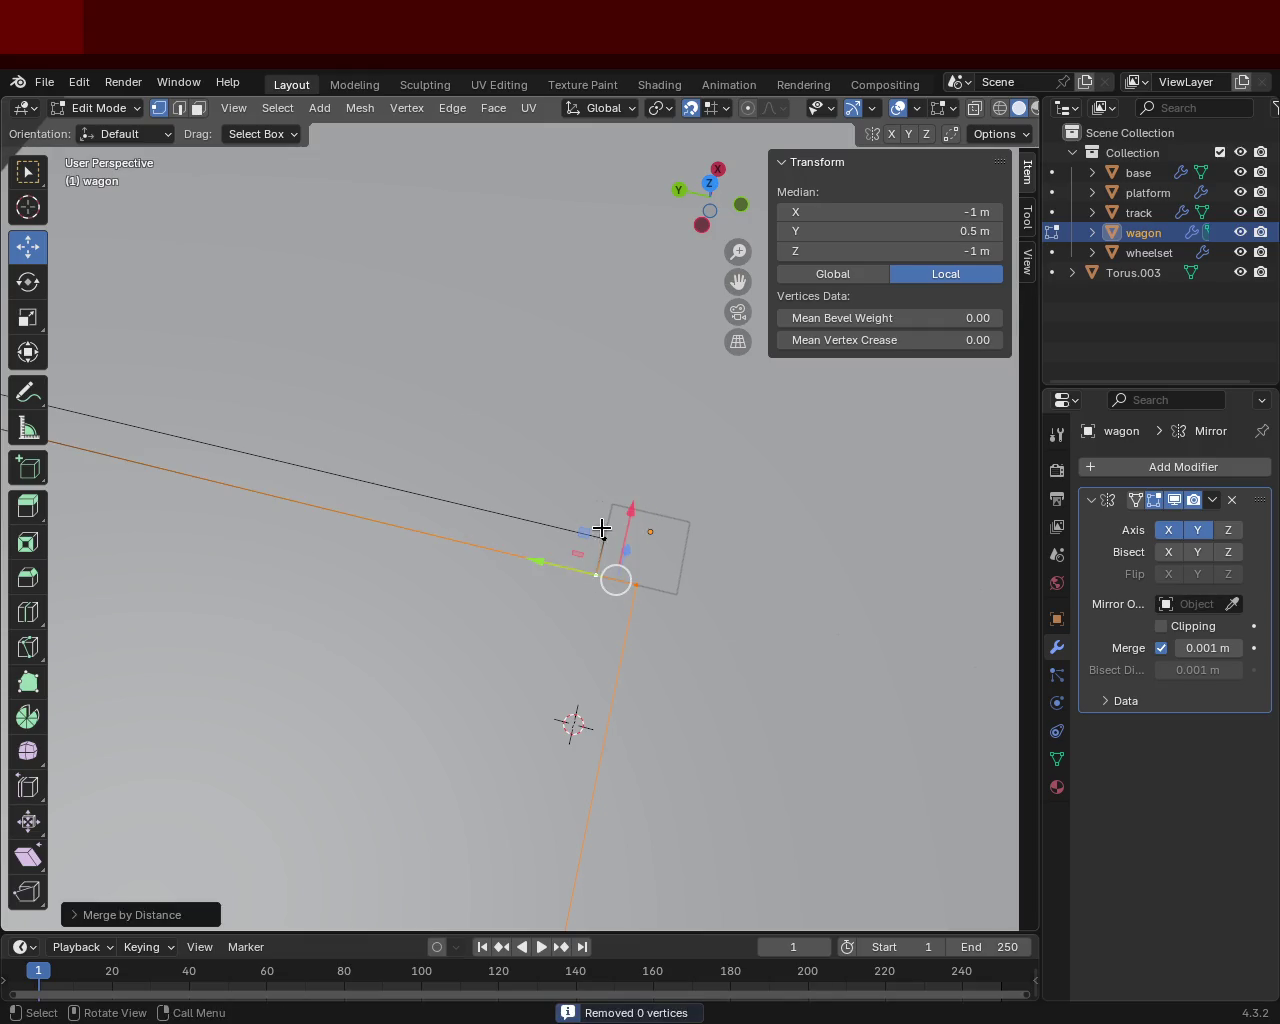
pyautogui.moveTo(601, 528); pyautogui.dragTo(657, 588)
pyautogui.press('m')
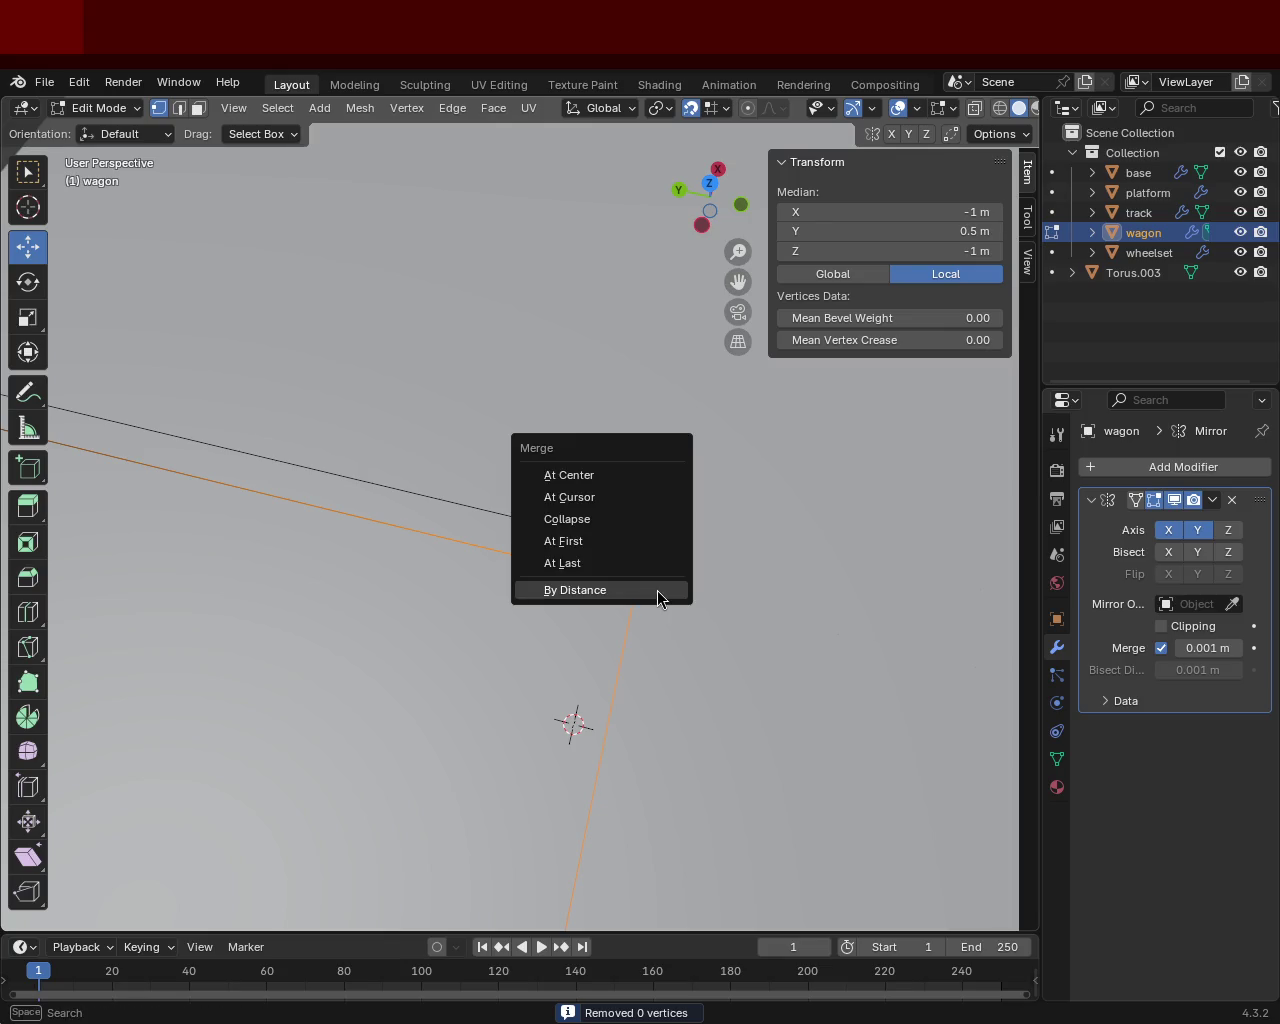
pyautogui.click(633, 565)
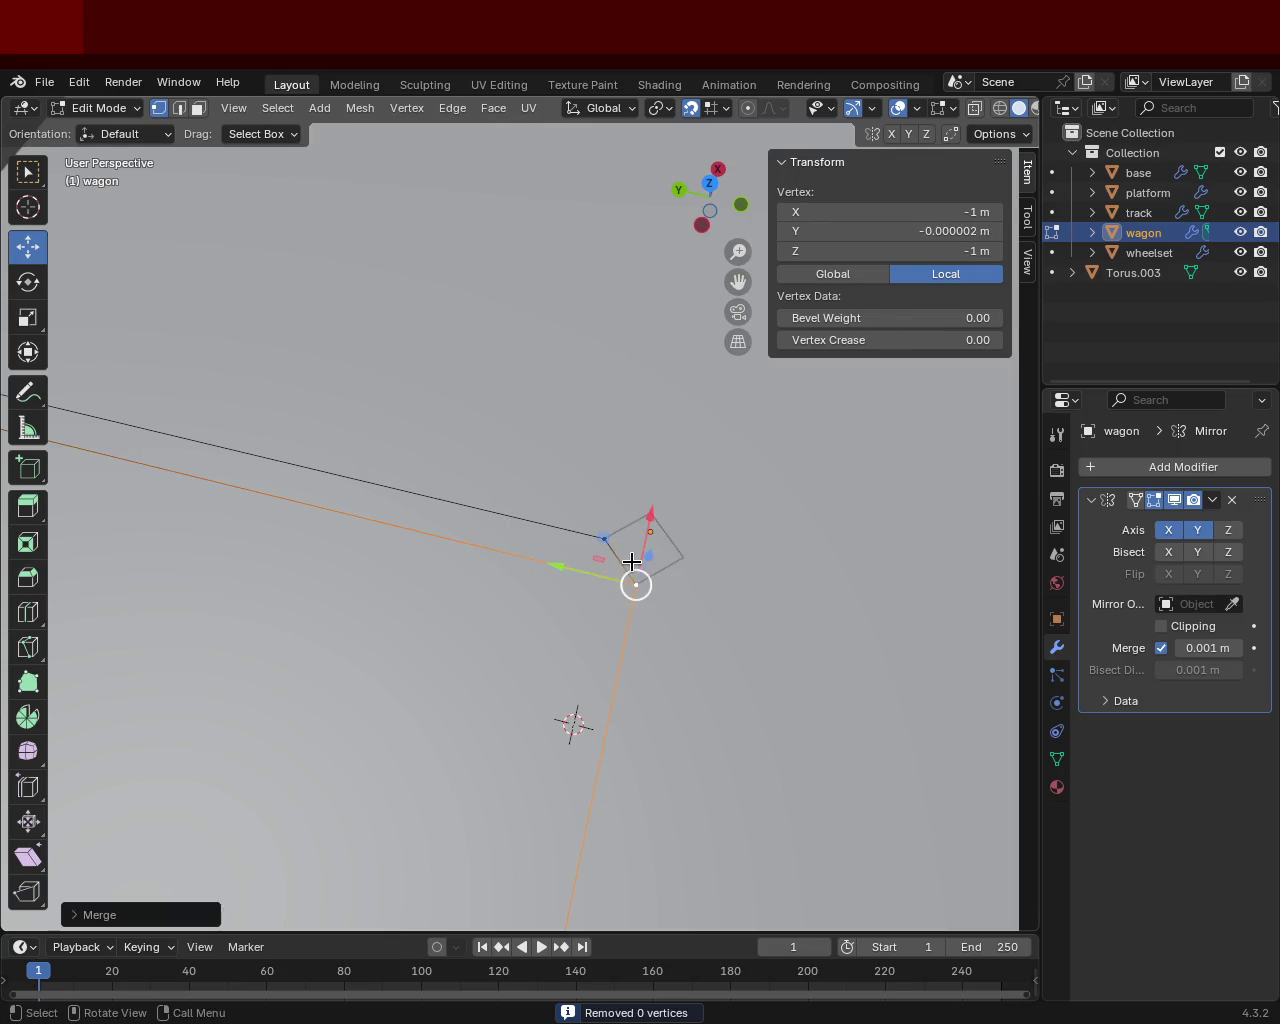
pyautogui.moveTo(595, 532); pyautogui.dragTo(690, 610)
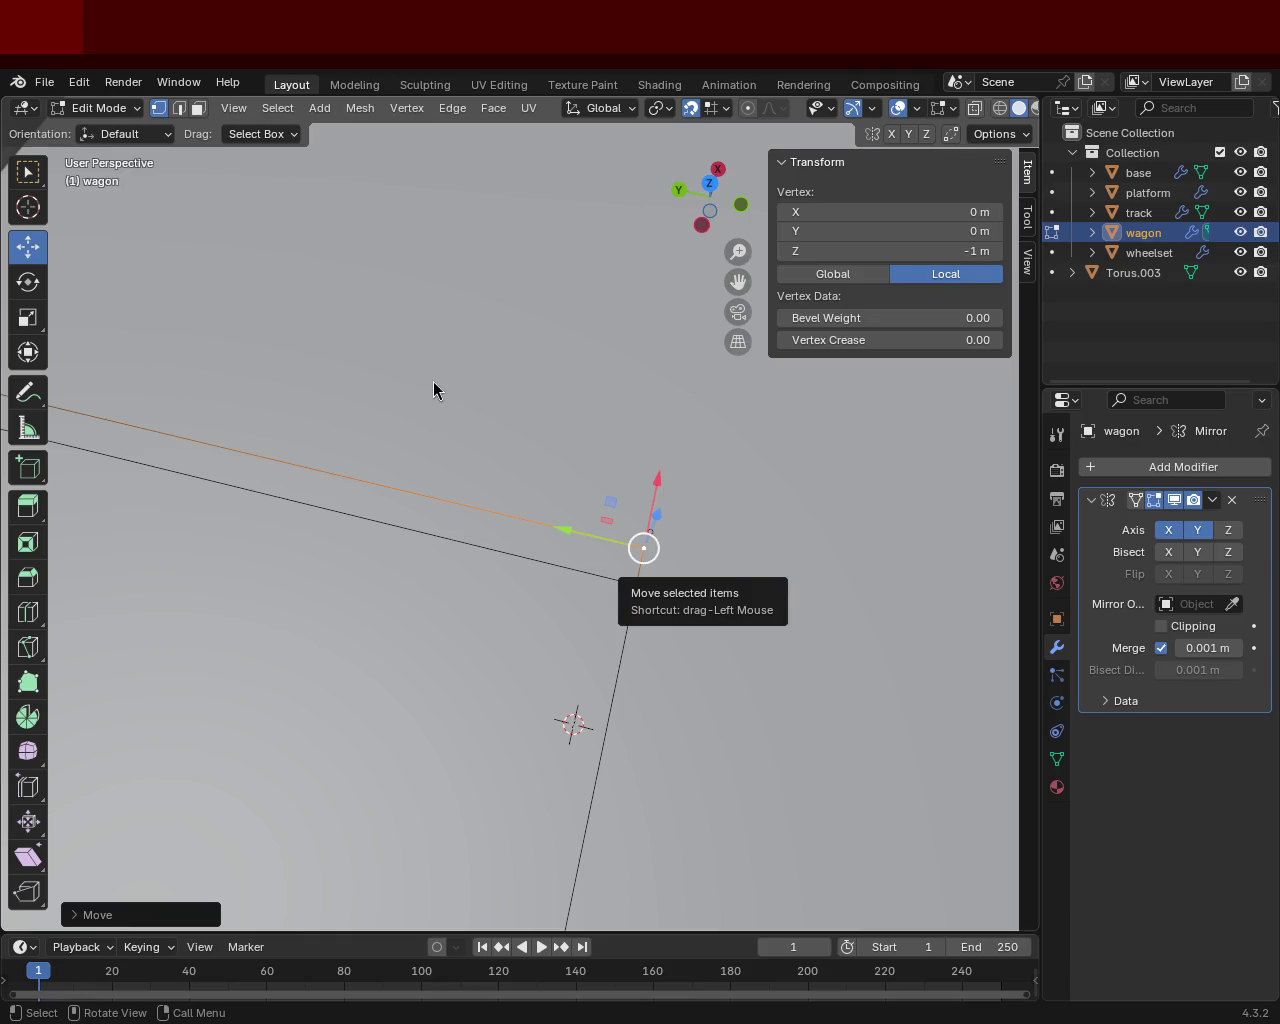
pyautogui.moveTo(614, 592)
pyautogui.mouseDown(button='middle')
pyautogui.moveTo(416, 349)
pyautogui.moveTo(404, 430)
pyautogui.moveTo(607, 409)
pyautogui.mouseUp(button='middle')
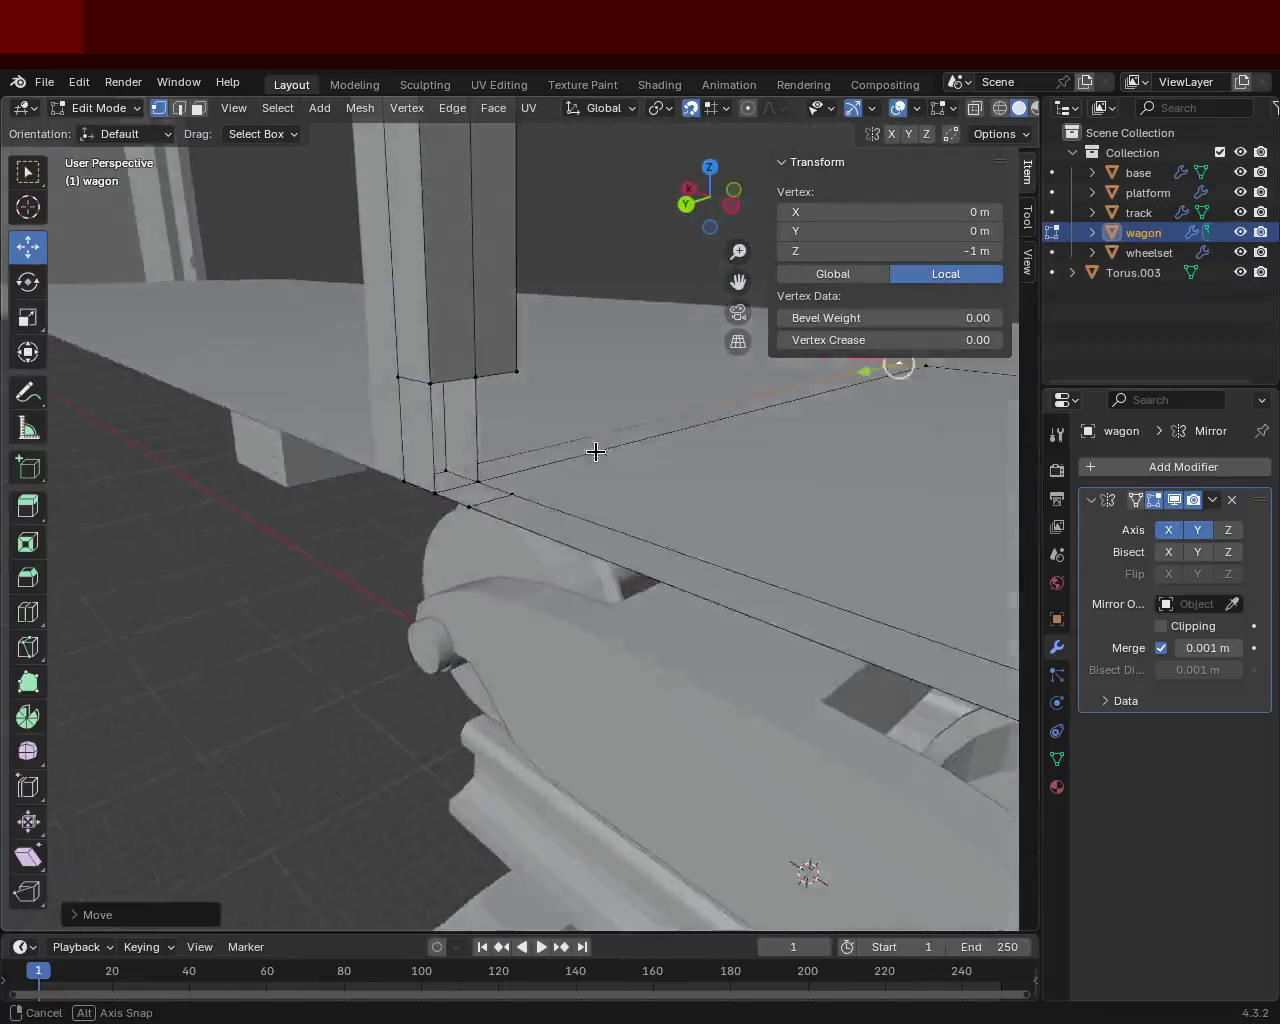
# Dissolve the extra edge at the floor-to-wall corner above the bogie.
pyautogui.moveTo(607, 409); pyautogui.dragTo(706, 466, button='middle')
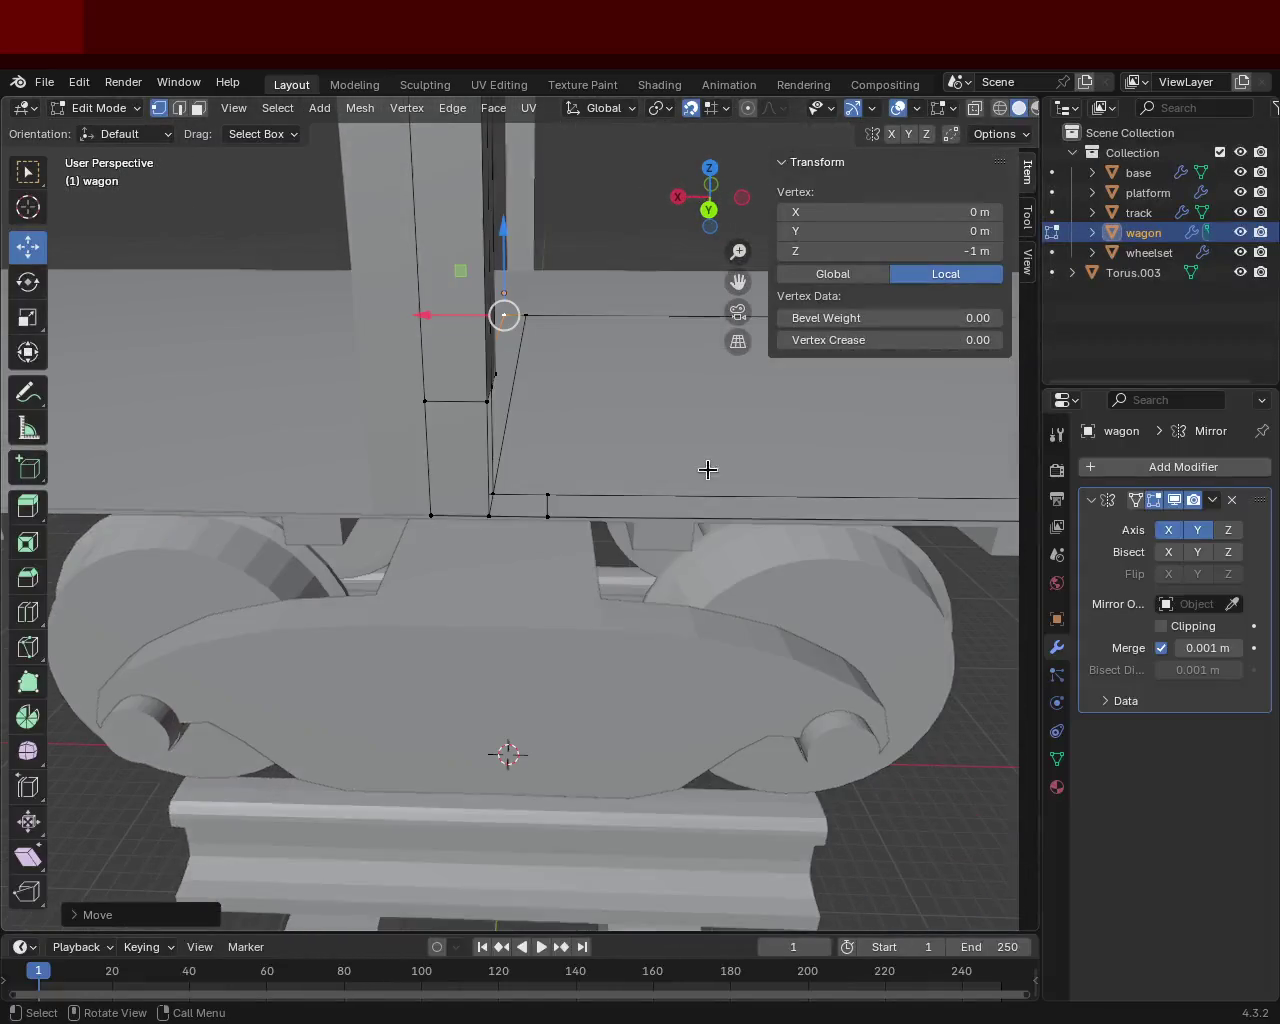
pyautogui.click(179, 108)
pyautogui.click(547, 504)
pyautogui.press('x')
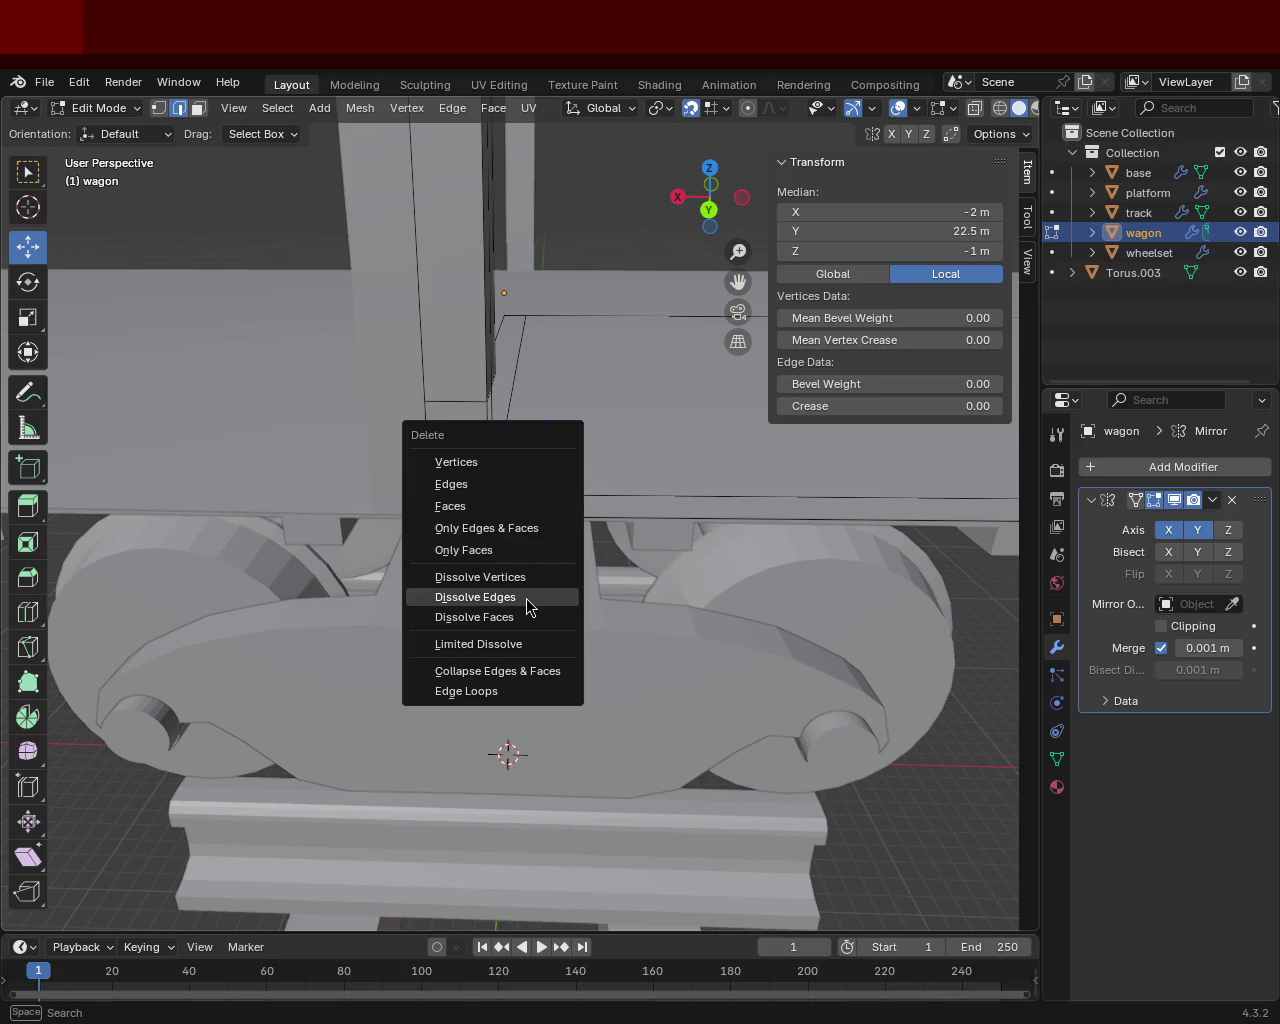
pyautogui.click(526, 597)
pyautogui.moveTo(526, 597); pyautogui.dragTo(626, 556, button='middle')
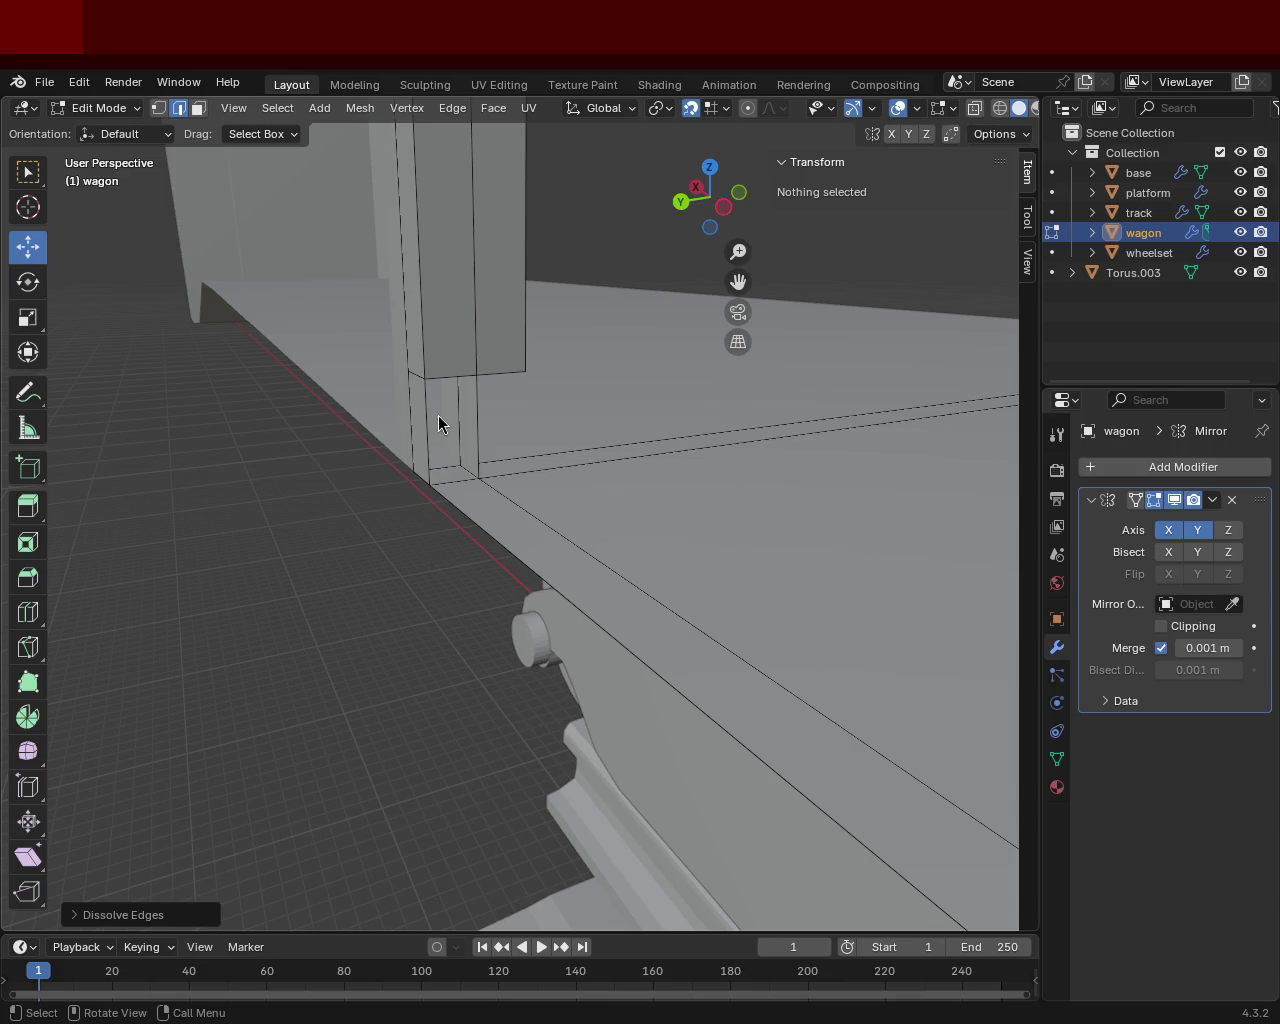
# Bring the door post's base at the wagon floor into view and switch to Vertex select.
pyautogui.scroll(4, 463, 523)
pyautogui.scroll(-3, 594, 489)
pyautogui.moveTo(594, 489); pyautogui.dragTo(632, 520, button='middle')
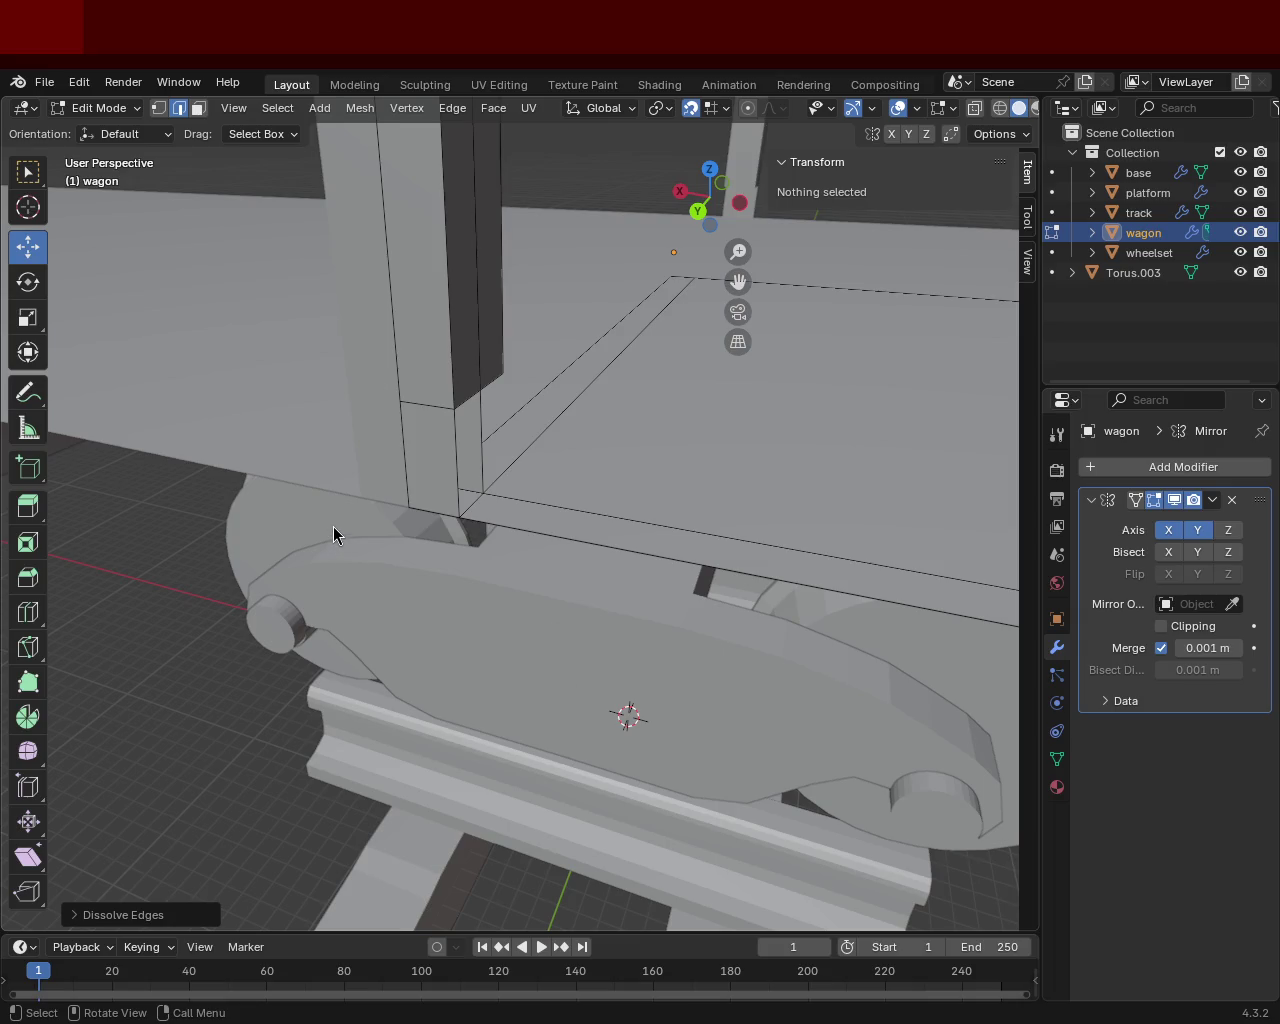
pyautogui.moveTo(414, 323)
pyautogui.mouseDown(button='middle')
pyautogui.moveTo(529, 366)
pyautogui.moveTo(337, 343)
pyautogui.moveTo(467, 442)
pyautogui.moveTo(531, 469)
pyautogui.moveTo(360, 391)
pyautogui.mouseUp(button='middle')
pyautogui.click(160, 110)
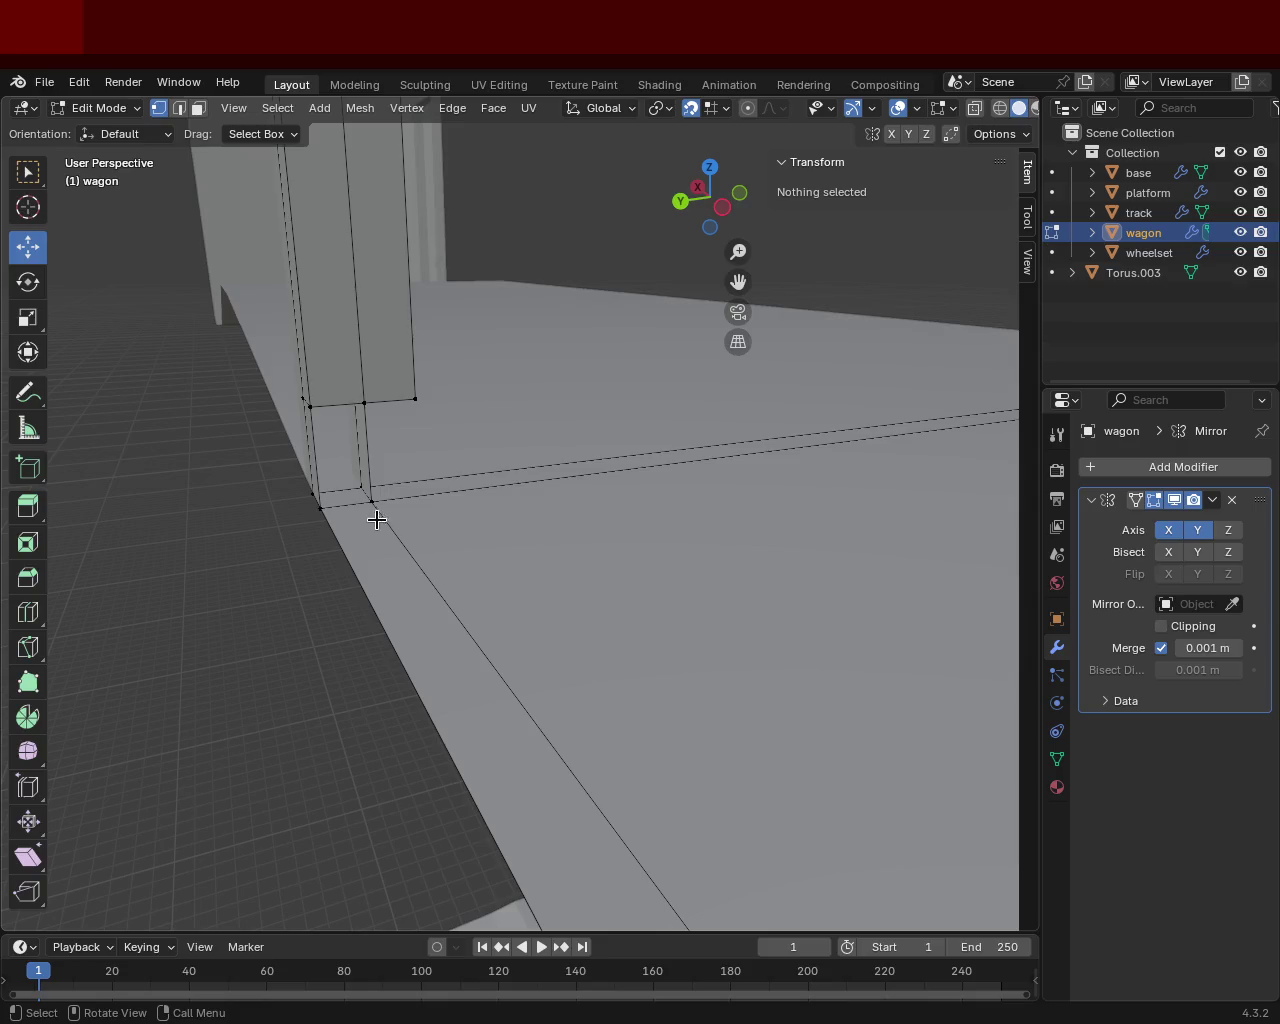
# Select the corner vertices of the small face at the door post's foot.
pyautogui.click(343, 503)
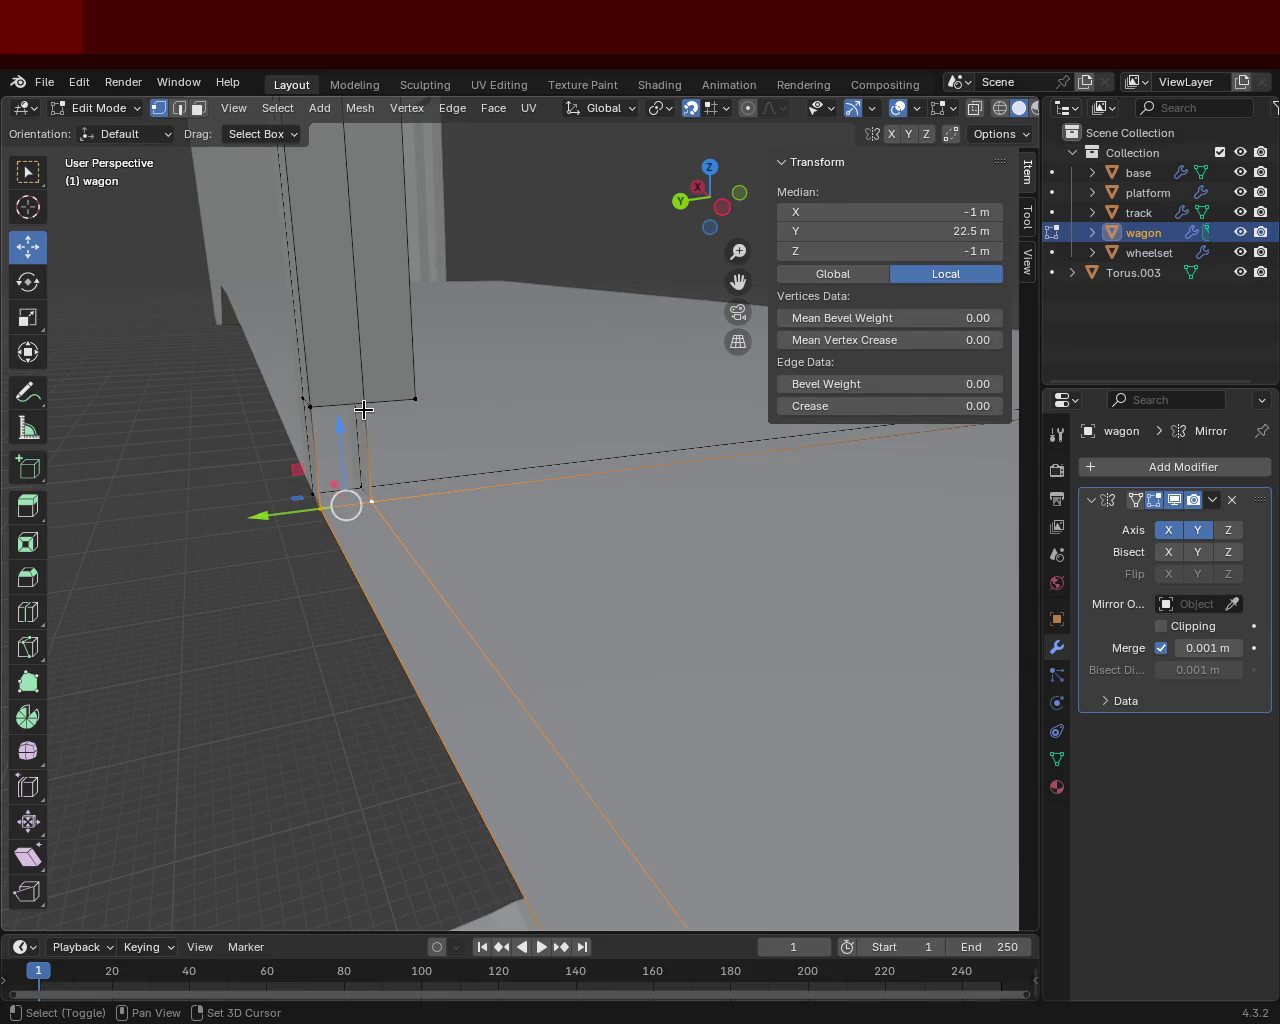
pyautogui.keyDown('shift'); pyautogui.click(364, 403); pyautogui.keyUp('shift')
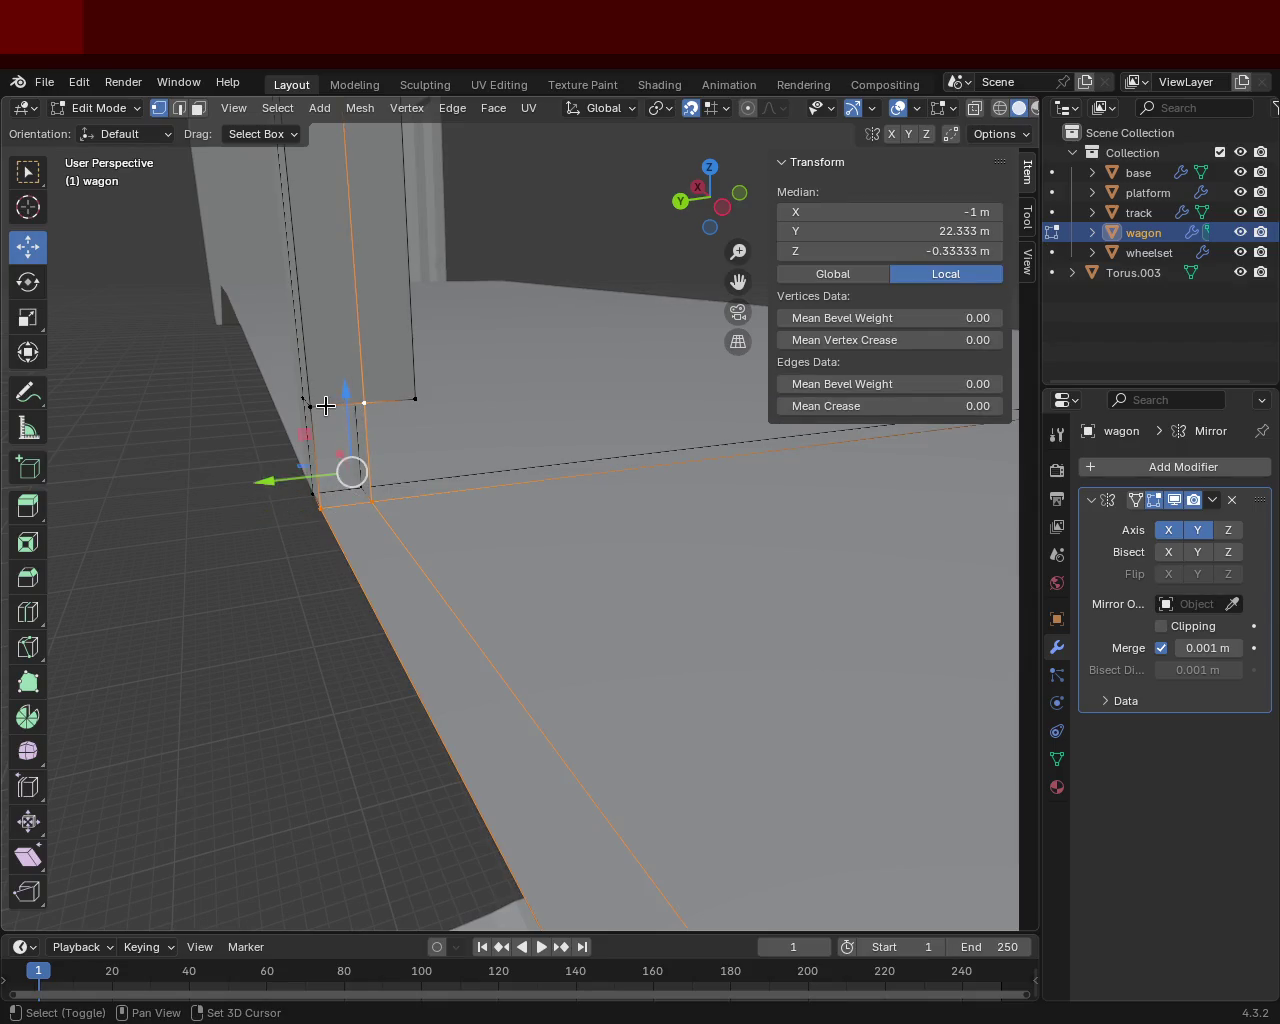
pyautogui.keyDown('shift'); pyautogui.click(310, 406); pyautogui.keyUp('shift')
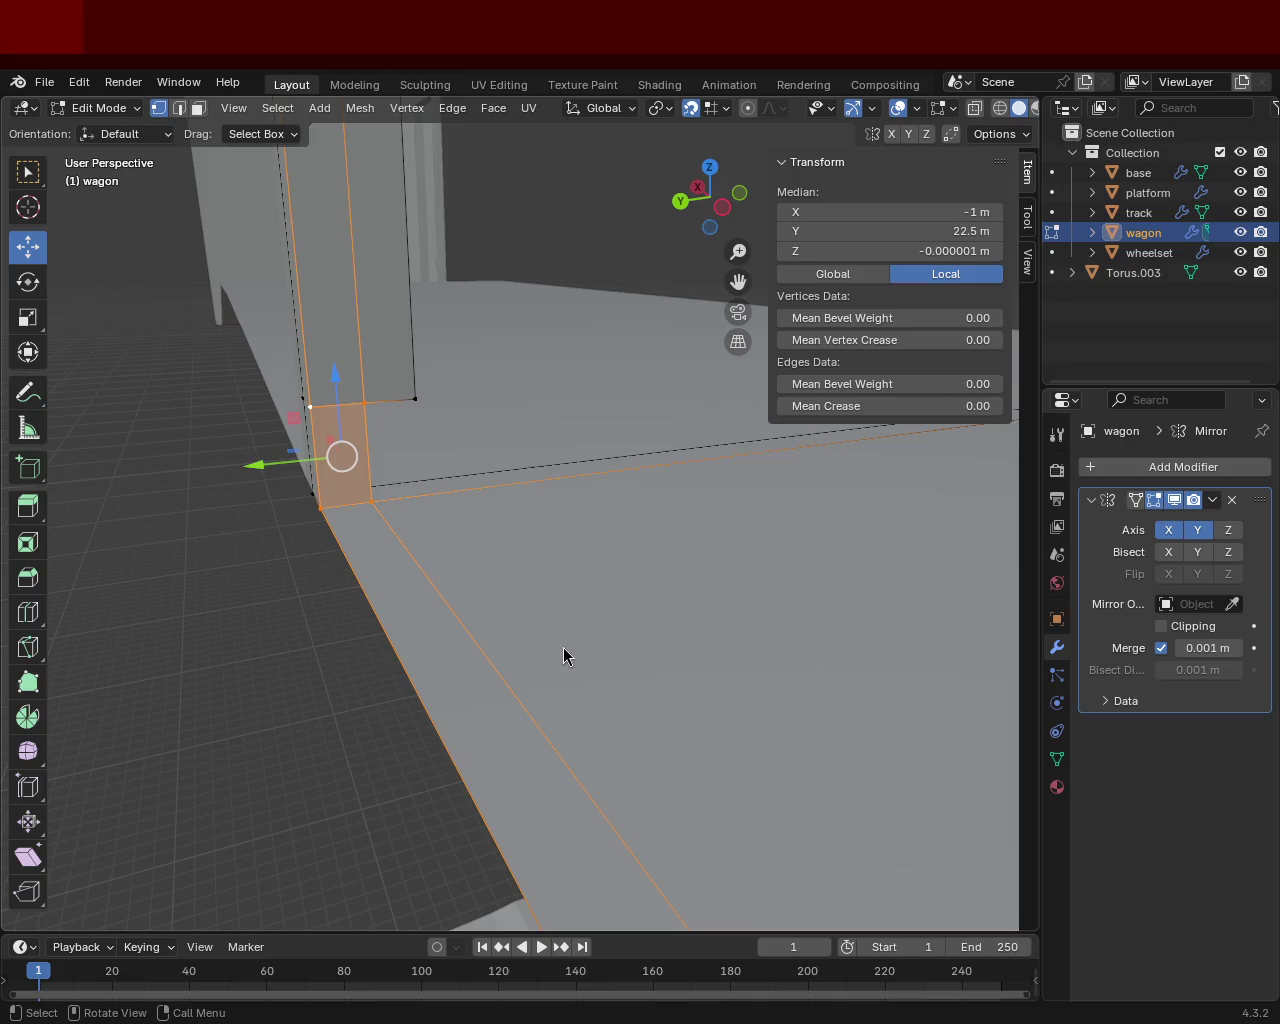
# Orbit below the wagon to view the wheels and underside around the door post.
pyautogui.moveTo(421, 393)
pyautogui.mouseDown(button='middle')
pyautogui.moveTo(471, 398)
pyautogui.moveTo(437, 437)
pyautogui.moveTo(494, 458)
pyautogui.moveTo(417, 477)
pyautogui.moveTo(514, 480)
pyautogui.moveTo(589, 580)
pyautogui.moveTo(565, 578)
pyautogui.mouseUp(button='middle')
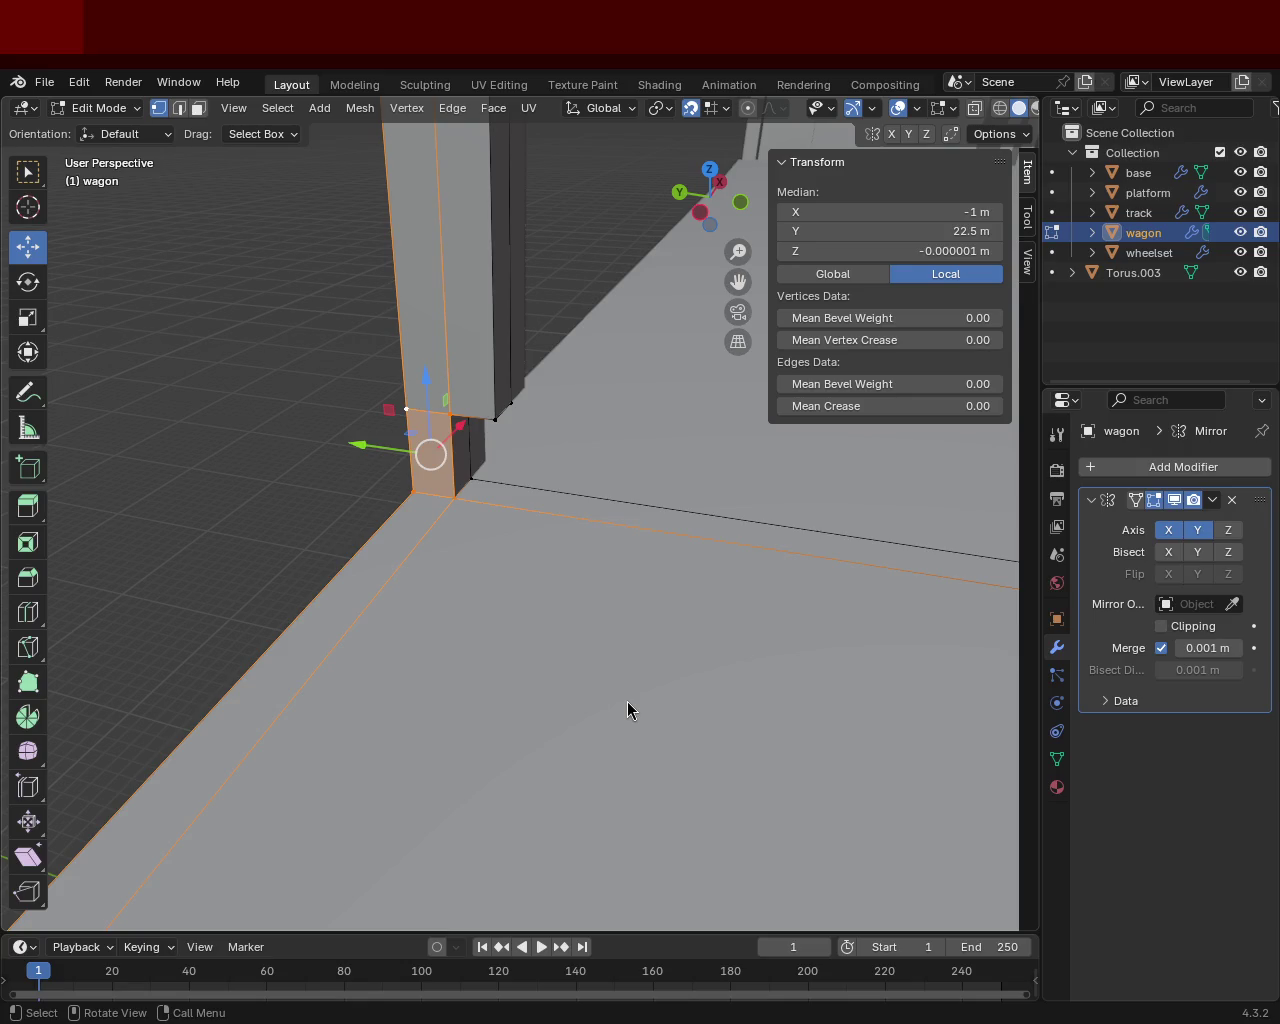
pyautogui.moveTo(560, 540)
pyautogui.mouseDown(button='middle')
pyautogui.moveTo(604, 574)
pyautogui.moveTo(723, 577)
pyautogui.moveTo(471, 594)
pyautogui.moveTo(626, 631)
pyautogui.moveTo(451, 610)
pyautogui.moveTo(371, 552)
pyautogui.moveTo(437, 531)
pyautogui.moveTo(591, 577)
pyautogui.moveTo(523, 546)
pyautogui.moveTo(514, 451)
pyautogui.moveTo(609, 520)
pyautogui.moveTo(466, 565)
pyautogui.moveTo(486, 523)
pyautogui.moveTo(560, 540)
pyautogui.moveTo(629, 531)
pyautogui.moveTo(622, 607)
pyautogui.moveTo(443, 617)
pyautogui.moveTo(400, 600)
pyautogui.moveTo(508, 580)
pyautogui.moveTo(571, 517)
pyautogui.moveTo(597, 511)
pyautogui.mouseUp(button='middle')
pyautogui.scroll(2, 508, 580)
pyautogui.scroll(-3, 508, 580)
pyautogui.scroll(2, 619, 503)
# In Face select, select the thin strip and corner faces along the wagon's bottom edge.
pyautogui.moveTo(657, 452)
pyautogui.mouseDown(button='middle')
pyautogui.moveTo(534, 463)
pyautogui.moveTo(546, 457)
pyautogui.mouseUp(button='middle')
pyautogui.click(200, 109)
pyautogui.click(343, 414)
pyautogui.keyDown('shift'); pyautogui.click(362, 427); pyautogui.keyUp('shift')
pyautogui.keyDown('shift'); pyautogui.click(450, 478); pyautogui.keyUp('shift')
pyautogui.keyDown('shift'); pyautogui.click(617, 423); pyautogui.keyUp('shift')
pyautogui.keyDown('shift'); pyautogui.click(643, 394); pyautogui.keyUp('shift')
pyautogui.keyDown('shift'); pyautogui.moveTo(643, 394); pyautogui.dragTo(563, 380, button='middle'); pyautogui.keyUp('shift')
pyautogui.keyDown('shift'); pyautogui.click(545, 364); pyautogui.keyUp('shift')
pyautogui.keyDown('shift'); pyautogui.click(552, 405); pyautogui.keyUp('shift')
pyautogui.keyDown('shift'); pyautogui.click(578, 390); pyautogui.keyUp('shift')
pyautogui.keyDown('shift'); pyautogui.click(565, 503); pyautogui.keyUp('shift')
# Extrude the bottom faces down along Z, then along their normals by 1.717 m.
pyautogui.press('g')
pyautogui.press('z')
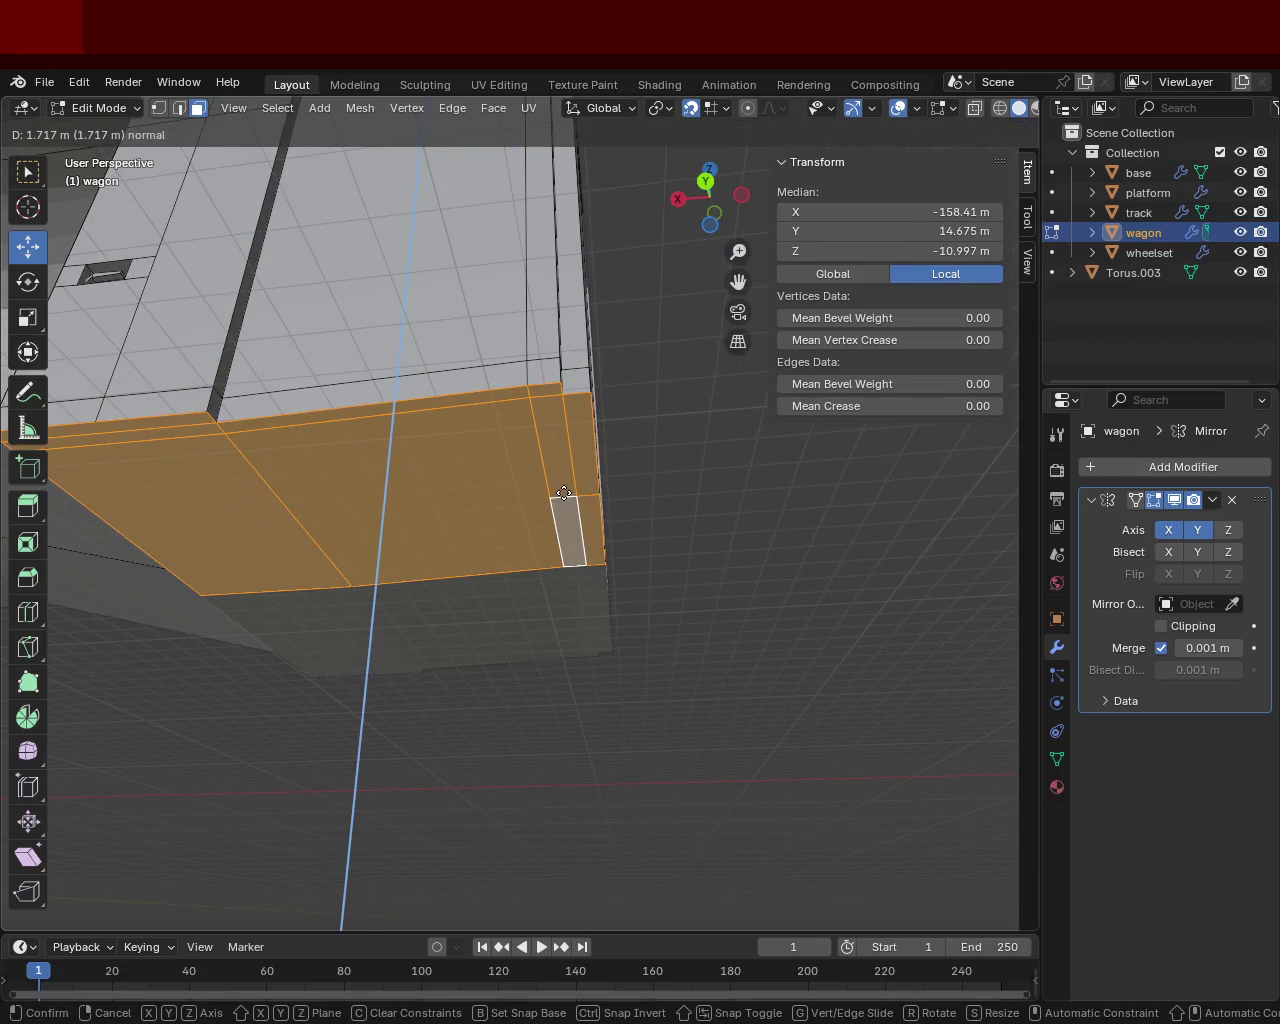
pyautogui.click(564, 487)
pyautogui.moveTo(564, 487)
pyautogui.mouseDown(button='middle')
pyautogui.moveTo(471, 451)
pyautogui.moveTo(677, 332)
pyautogui.mouseUp(button='middle')
pyautogui.moveTo(666, 400)
pyautogui.keyDown('shift'); pyautogui.mouseDown(button='middle')
pyautogui.moveTo(456, 361)
pyautogui.moveTo(591, 394)
pyautogui.mouseUp(button='middle'); pyautogui.keyUp('shift')
pyautogui.press('e')
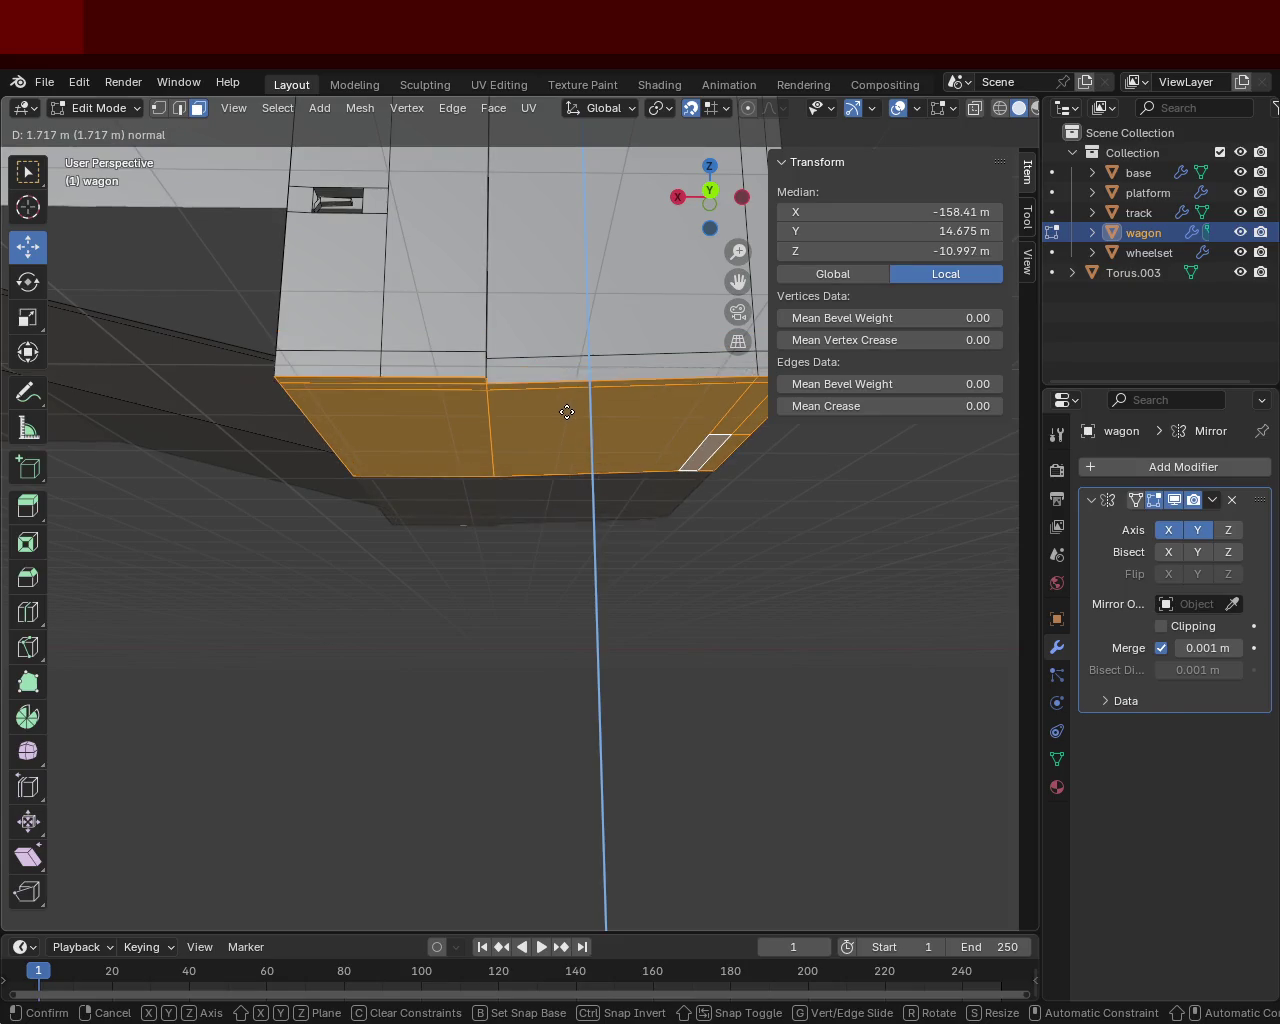
pyautogui.click(566, 413)
pyautogui.moveTo(460, 374)
pyautogui.mouseDown(button='middle')
pyautogui.moveTo(514, 443)
pyautogui.moveTo(600, 407)
pyautogui.mouseUp(button='middle')
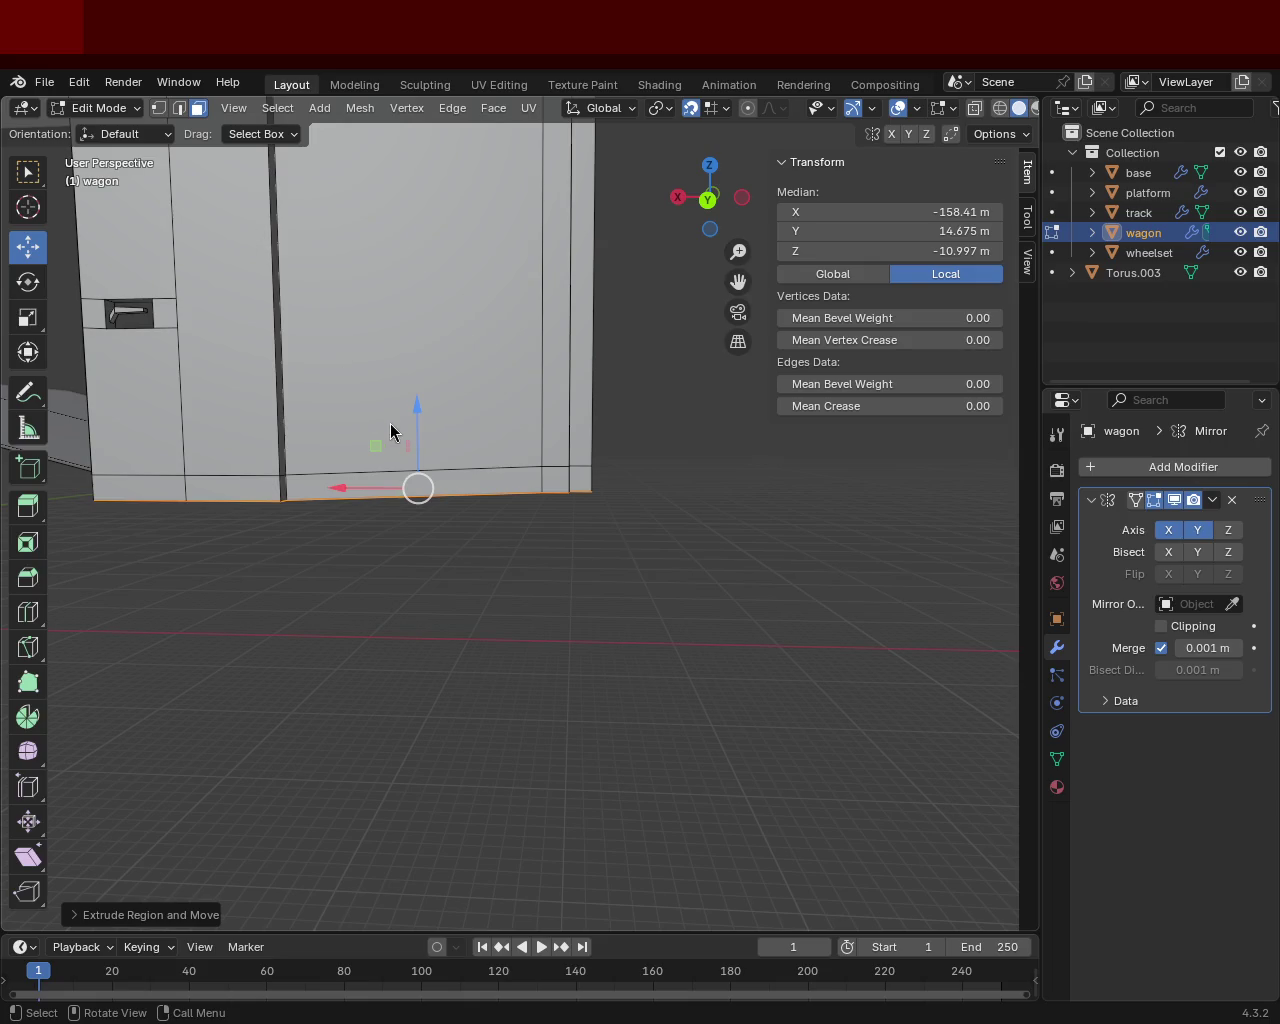
# Zoom to the door step and select the step slab's vertices in Vertex select.
pyautogui.moveTo(675, 521); pyautogui.dragTo(528, 552, button='middle')
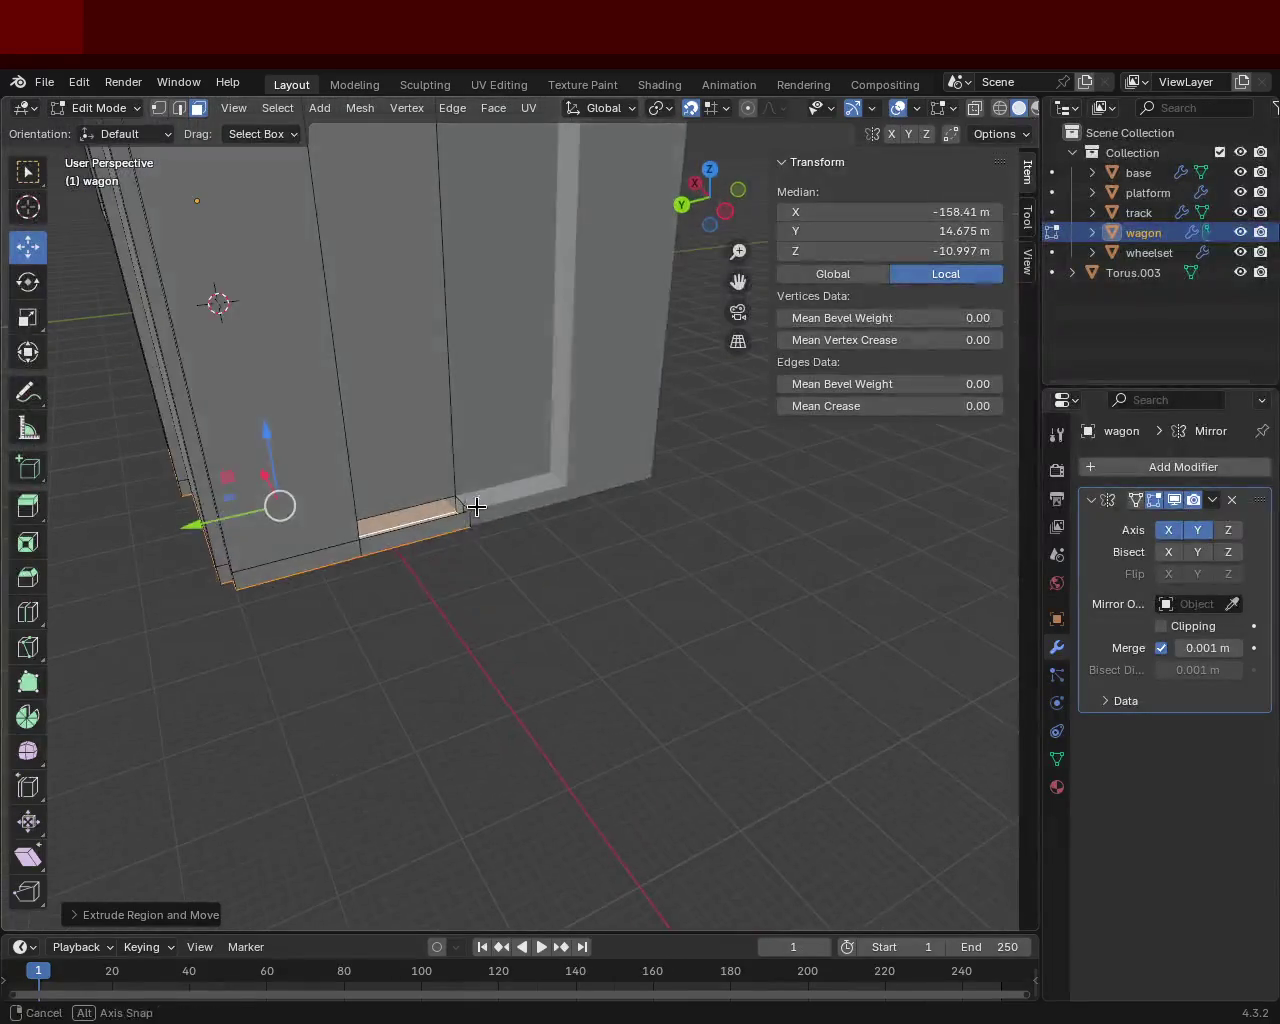
pyautogui.scroll(3, 463, 525)
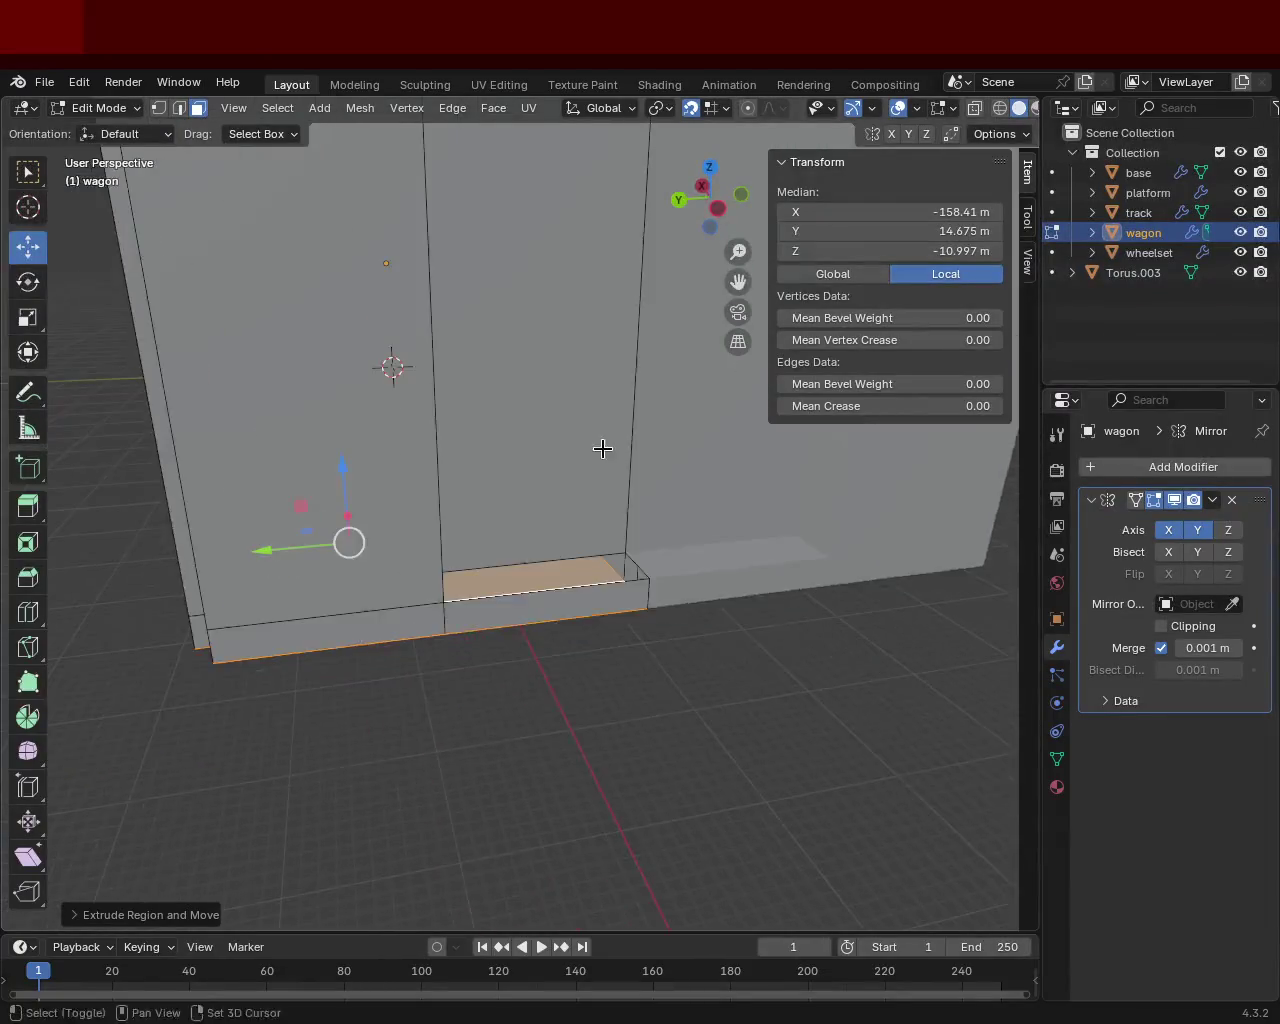
pyautogui.moveTo(600, 448); pyautogui.dragTo(190, 198, button='middle')
pyautogui.click(158, 108)
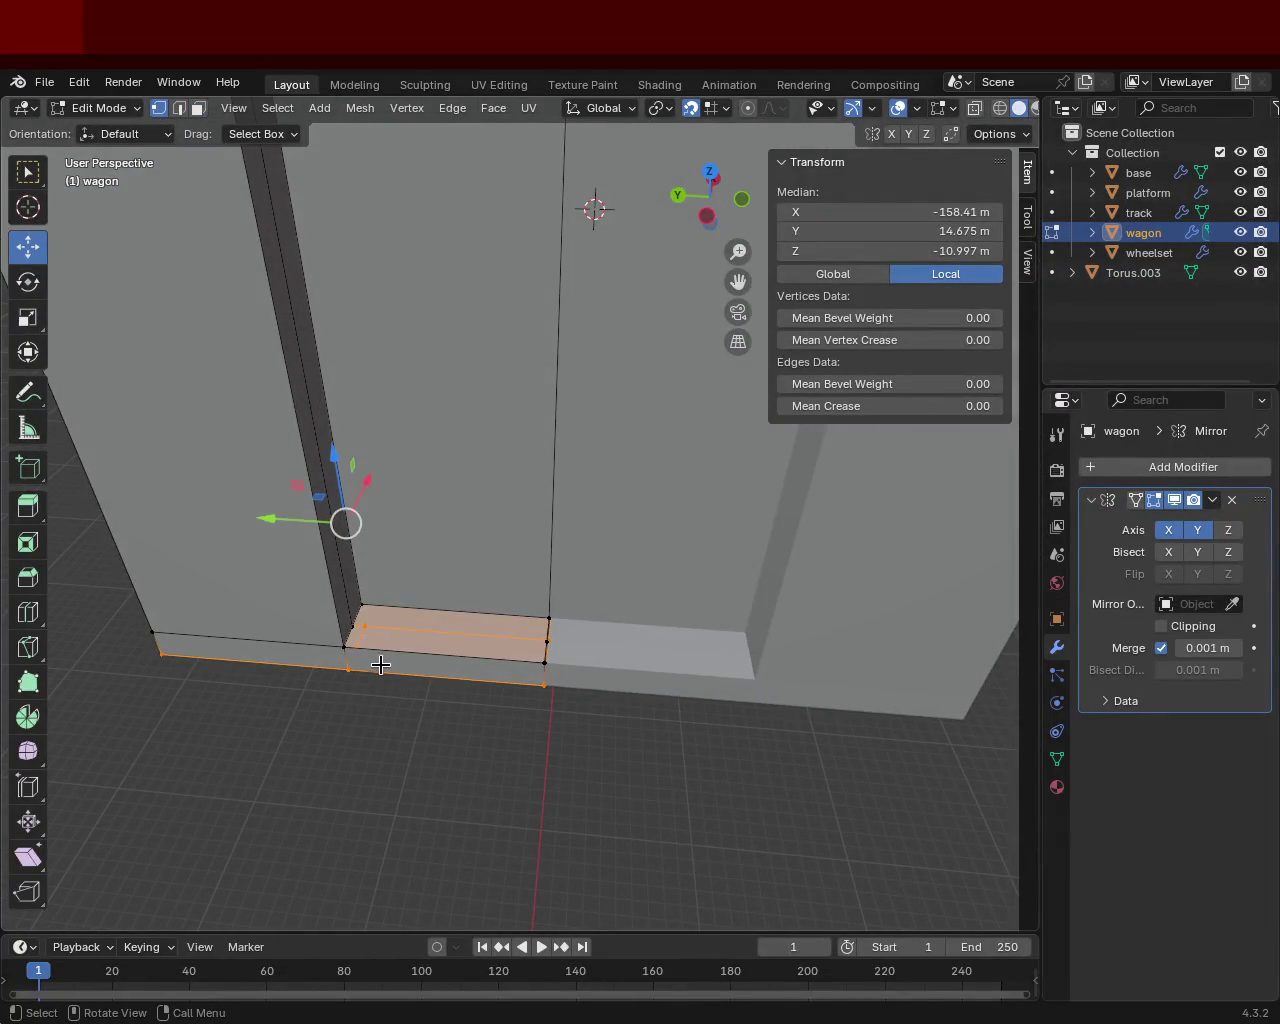
pyautogui.click(361, 604)
pyautogui.moveTo(563, 629); pyautogui.dragTo(703, 629, button='middle')
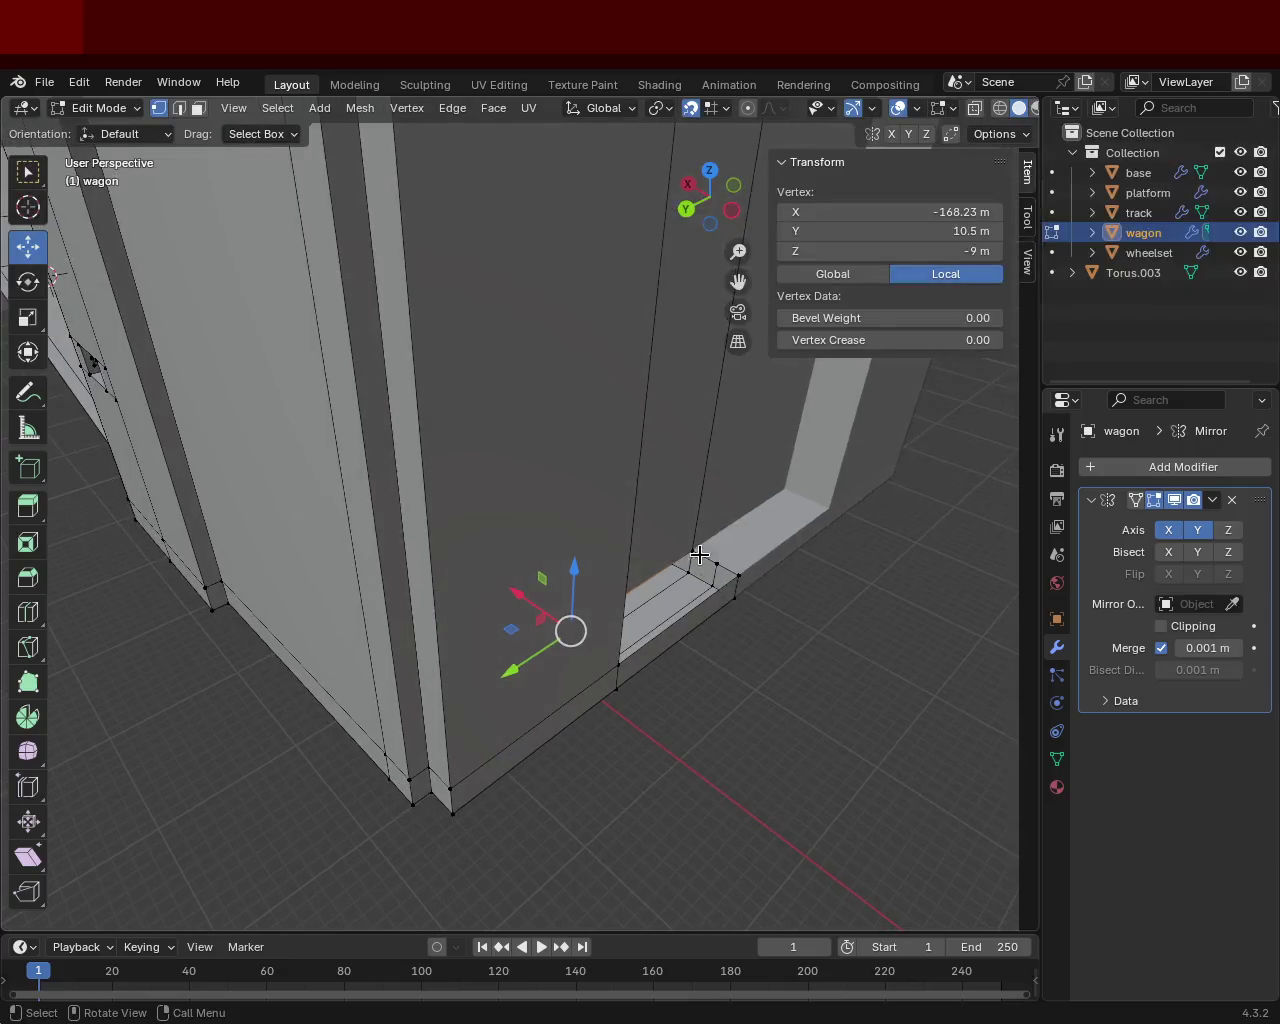
pyautogui.keyDown('shift'); pyautogui.click(693, 551); pyautogui.keyUp('shift')
pyautogui.keyDown('shift'); pyautogui.click(717, 563); pyautogui.keyUp('shift')
pyautogui.moveTo(757, 580); pyautogui.dragTo(349, 591, button='middle')
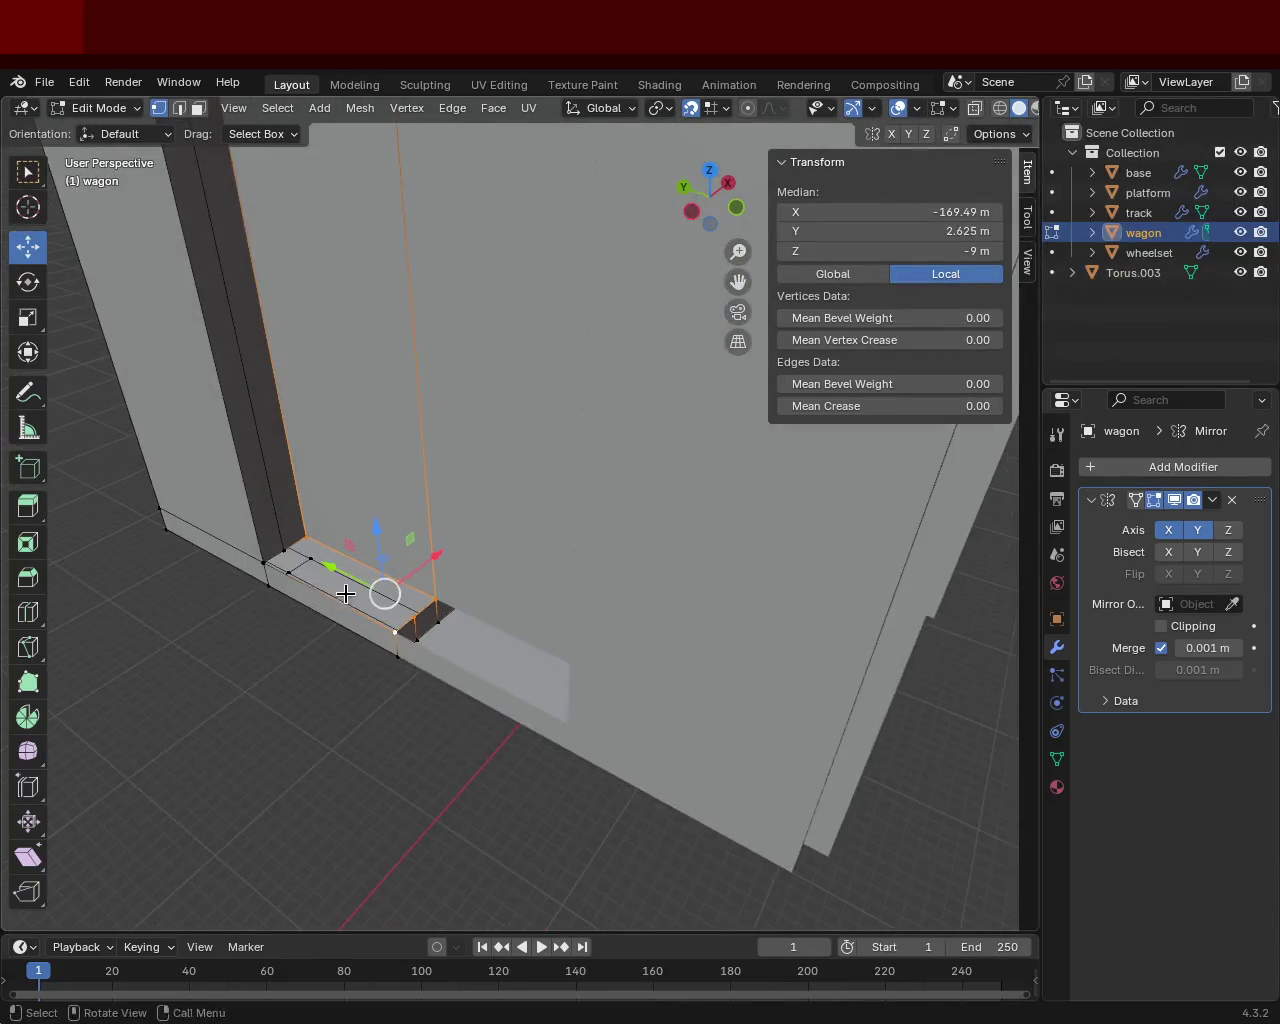
pyautogui.keyDown('shift'); pyautogui.click(286, 553); pyautogui.keyUp('shift')
pyautogui.keyDown('shift'); pyautogui.click(266, 566); pyautogui.keyUp('shift')
pyautogui.keyDown('shift'); pyautogui.click(294, 557); pyautogui.keyUp('shift')
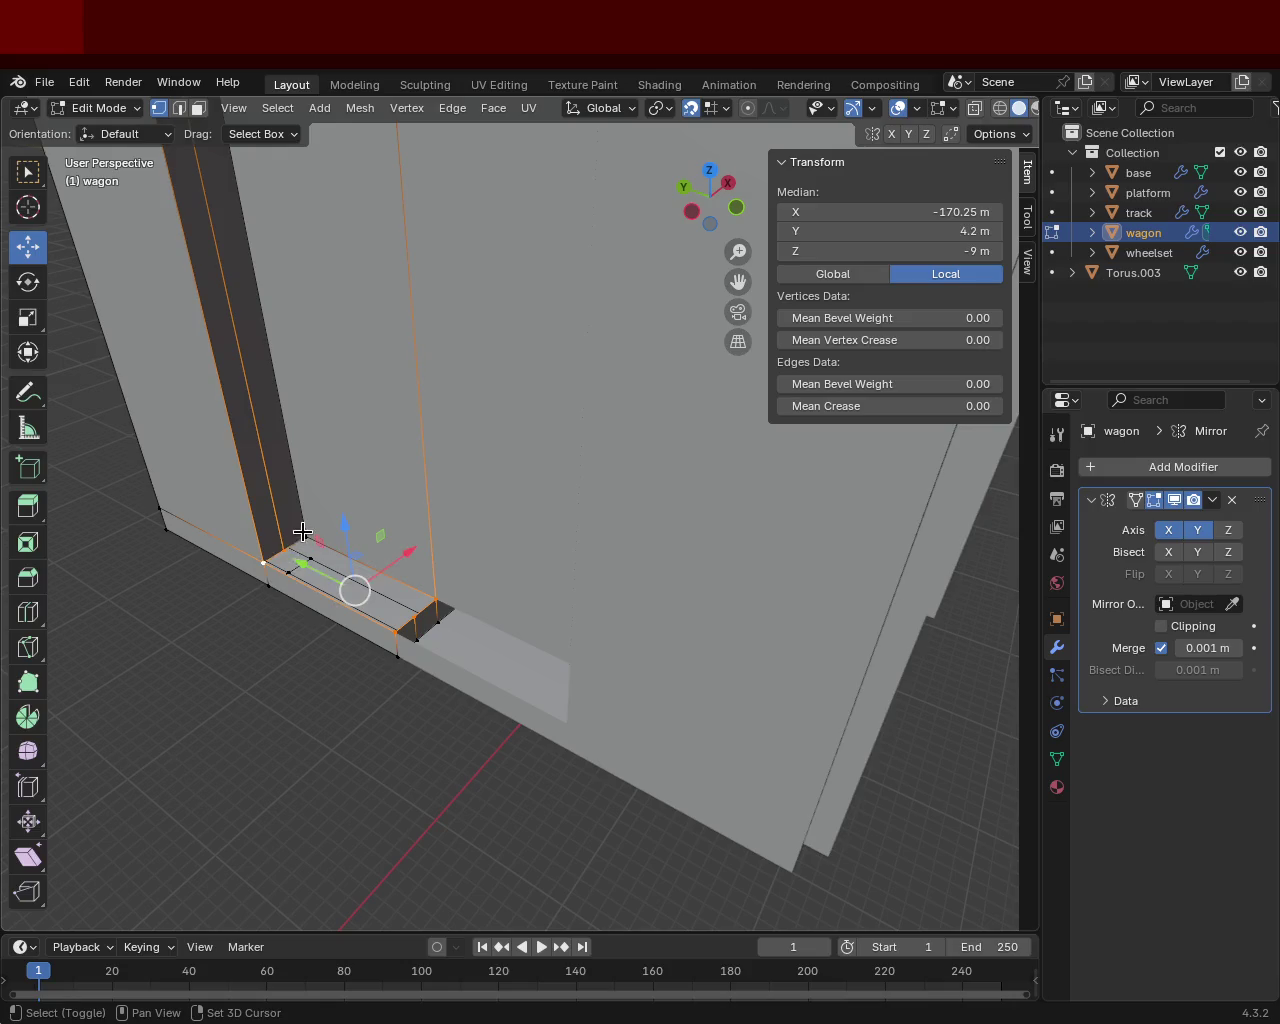
pyautogui.keyDown('shift'); pyautogui.click(305, 545); pyautogui.keyUp('shift')
pyautogui.moveTo(300, 560); pyautogui.dragTo(533, 590, button='middle')
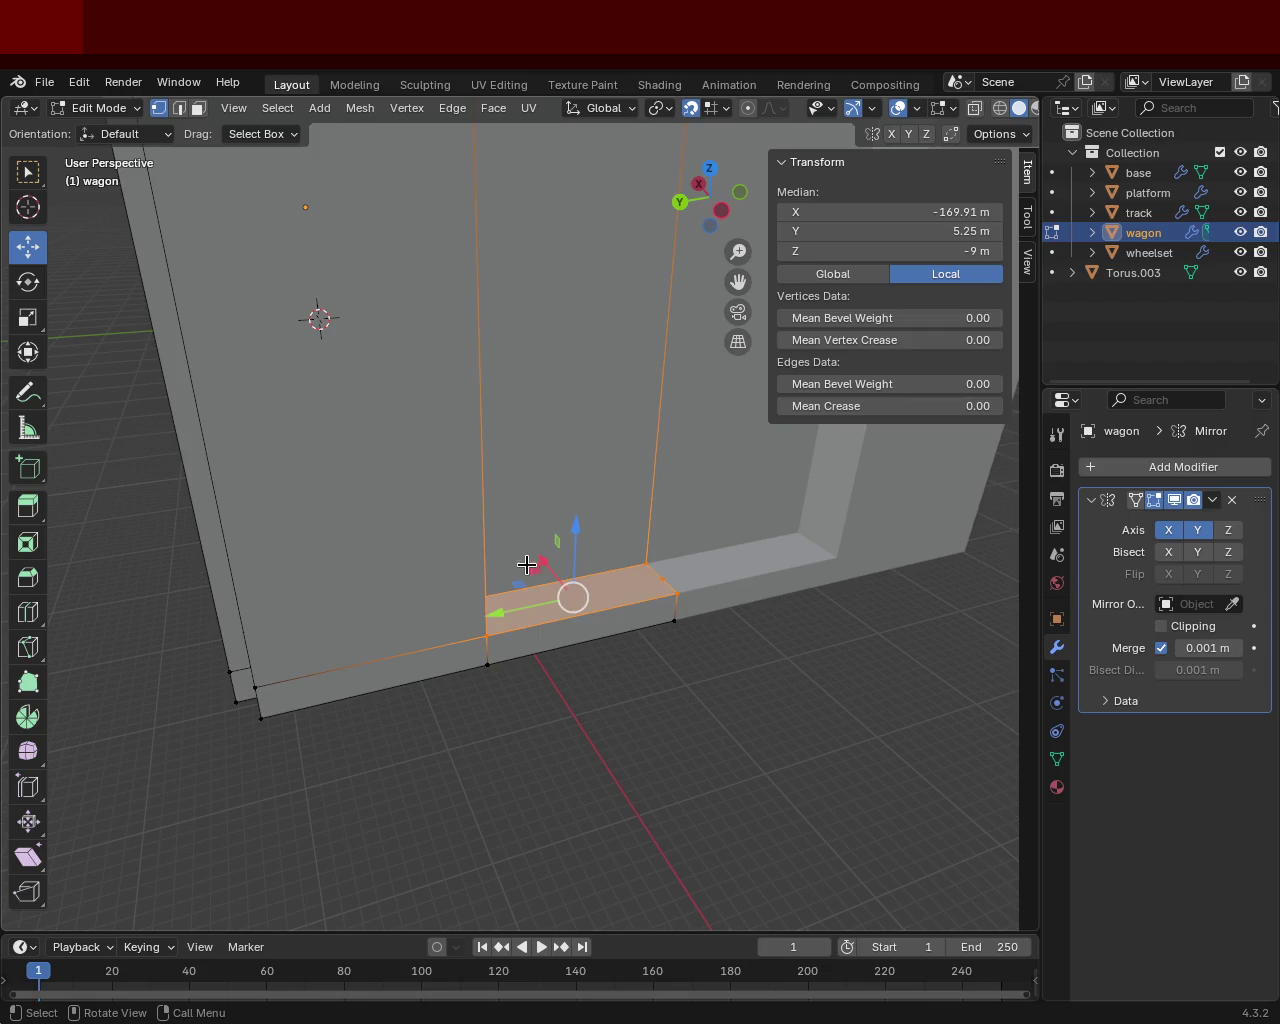
# Select only the step's end corner vertex and move it onto the wagon's end corner at Y 21 m.
pyautogui.hotkey('alt', 'a')
pyautogui.click(655, 579)
pyautogui.moveTo(600, 610); pyautogui.dragTo(380, 594, button='middle')
pyautogui.keyDown('shift'); pyautogui.click(300, 557); pyautogui.keyUp('shift')
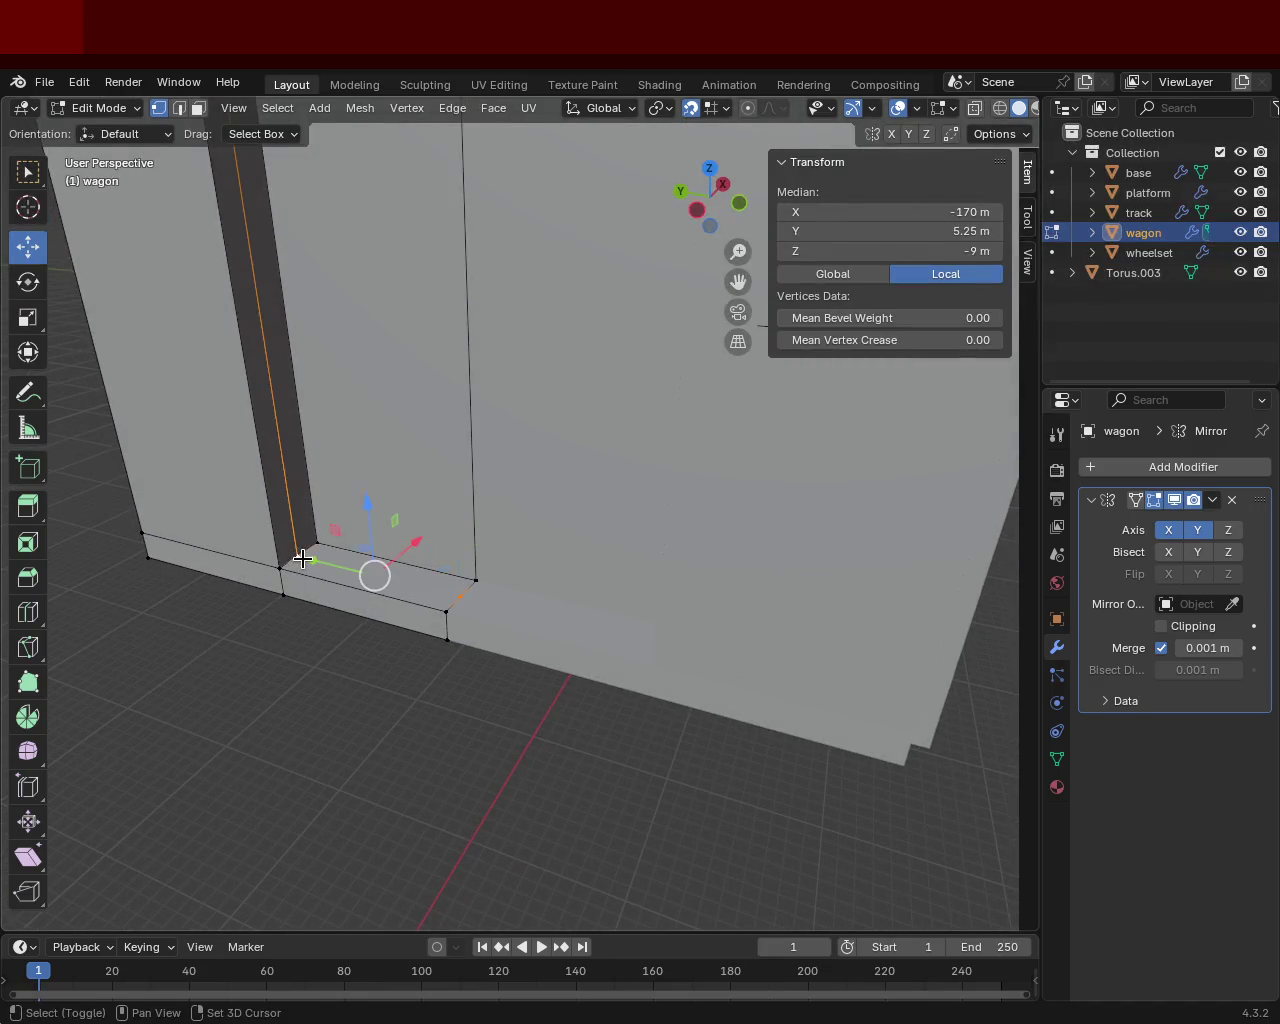
pyautogui.click(303, 558)
pyautogui.moveTo(303, 558); pyautogui.dragTo(661, 706, button='middle')
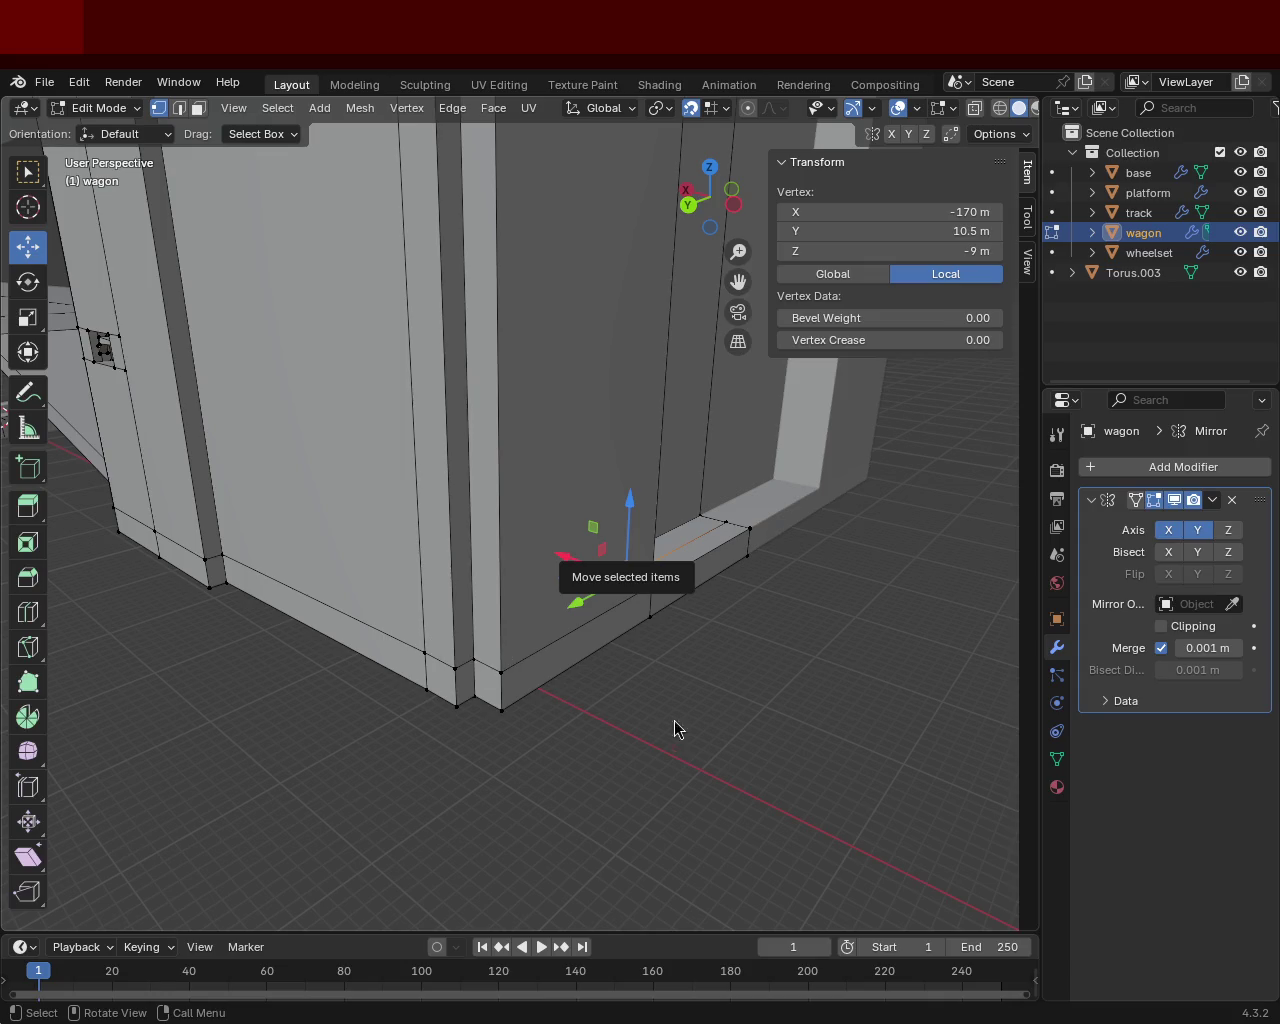
pyautogui.moveTo(629, 666)
pyautogui.mouseDown(button='middle')
pyautogui.moveTo(565, 507)
pyautogui.moveTo(568, 615)
pyautogui.moveTo(546, 641)
pyautogui.moveTo(533, 541)
pyautogui.moveTo(560, 594)
pyautogui.moveTo(477, 523)
pyautogui.moveTo(480, 560)
pyautogui.moveTo(472, 507)
pyautogui.moveTo(508, 509)
pyautogui.mouseUp(button='middle')
pyautogui.moveTo(504, 420)
pyautogui.mouseDown(button='middle')
pyautogui.moveTo(463, 363)
pyautogui.moveTo(429, 400)
pyautogui.moveTo(460, 423)
pyautogui.moveTo(503, 500)
pyautogui.moveTo(435, 460)
pyautogui.mouseUp(button='middle')
pyautogui.press('g')
pyautogui.click(434, 457)
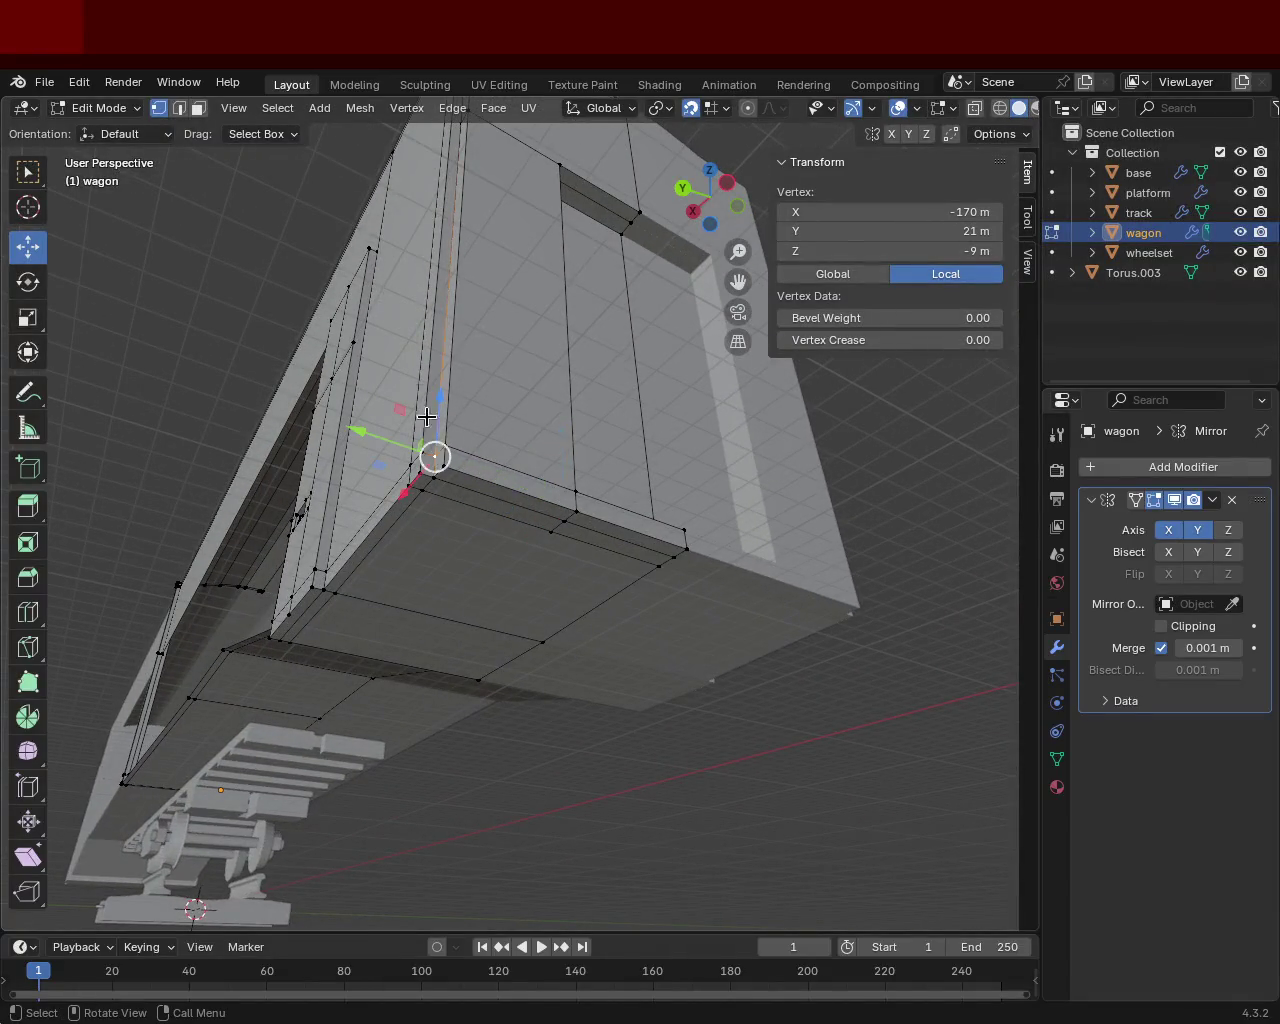
# Extrude the vertical corner edges at the wagon end 1 m along global Y.
pyautogui.click(179, 108)
pyautogui.click(446, 437)
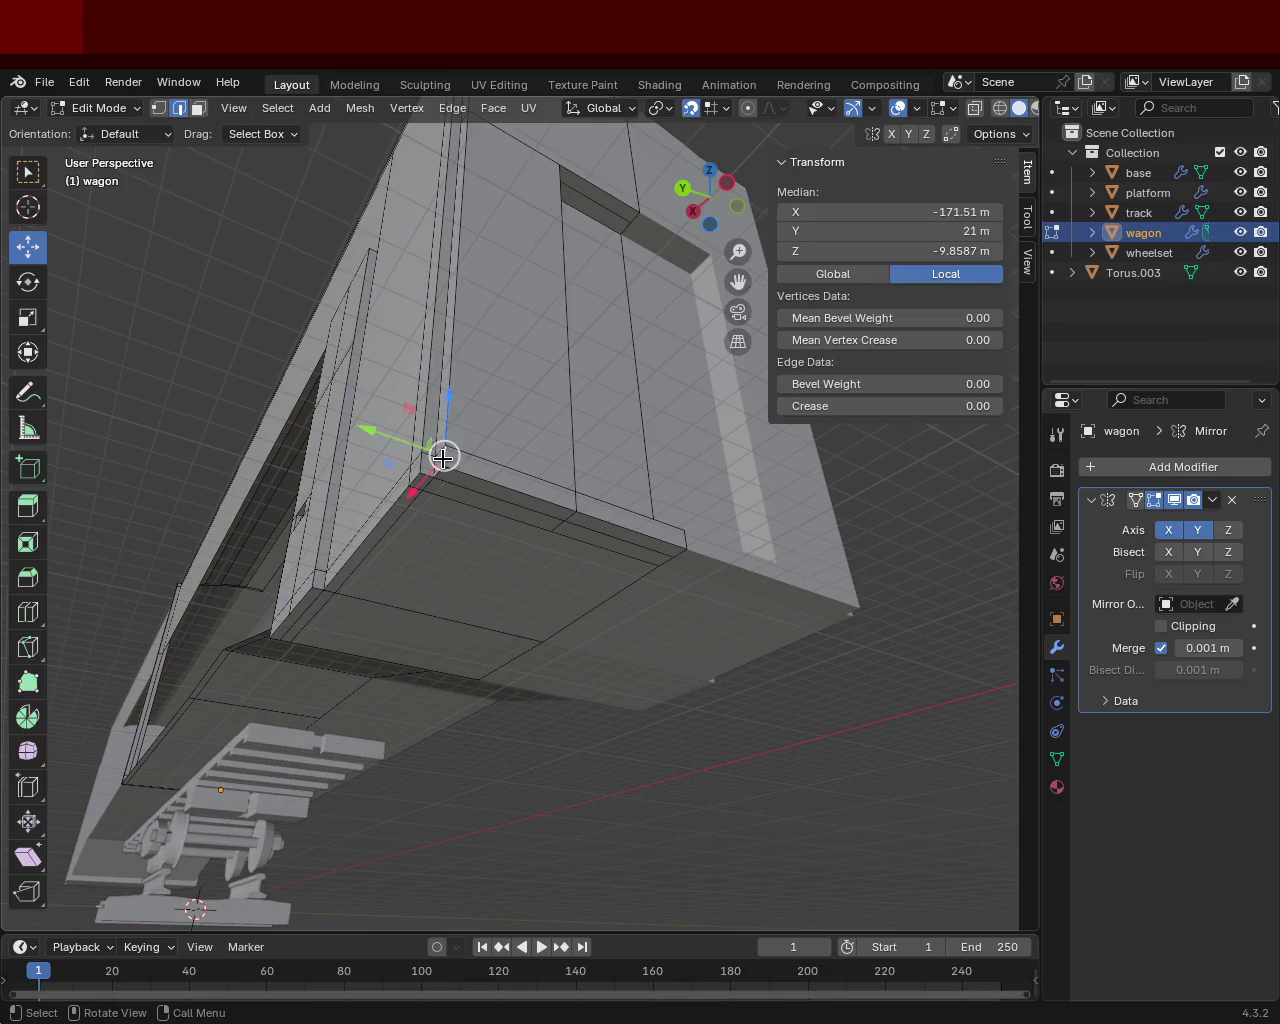
pyautogui.keyDown('shift'); pyautogui.click(446, 378); pyautogui.keyUp('shift')
pyautogui.moveTo(446, 378)
pyautogui.mouseDown(button='middle')
pyautogui.moveTo(471, 334)
pyautogui.moveTo(491, 391)
pyautogui.moveTo(423, 346)
pyautogui.moveTo(466, 415)
pyautogui.mouseUp(button='middle')
pyautogui.keyDown('shift'); pyautogui.click(432, 315); pyautogui.keyUp('shift')
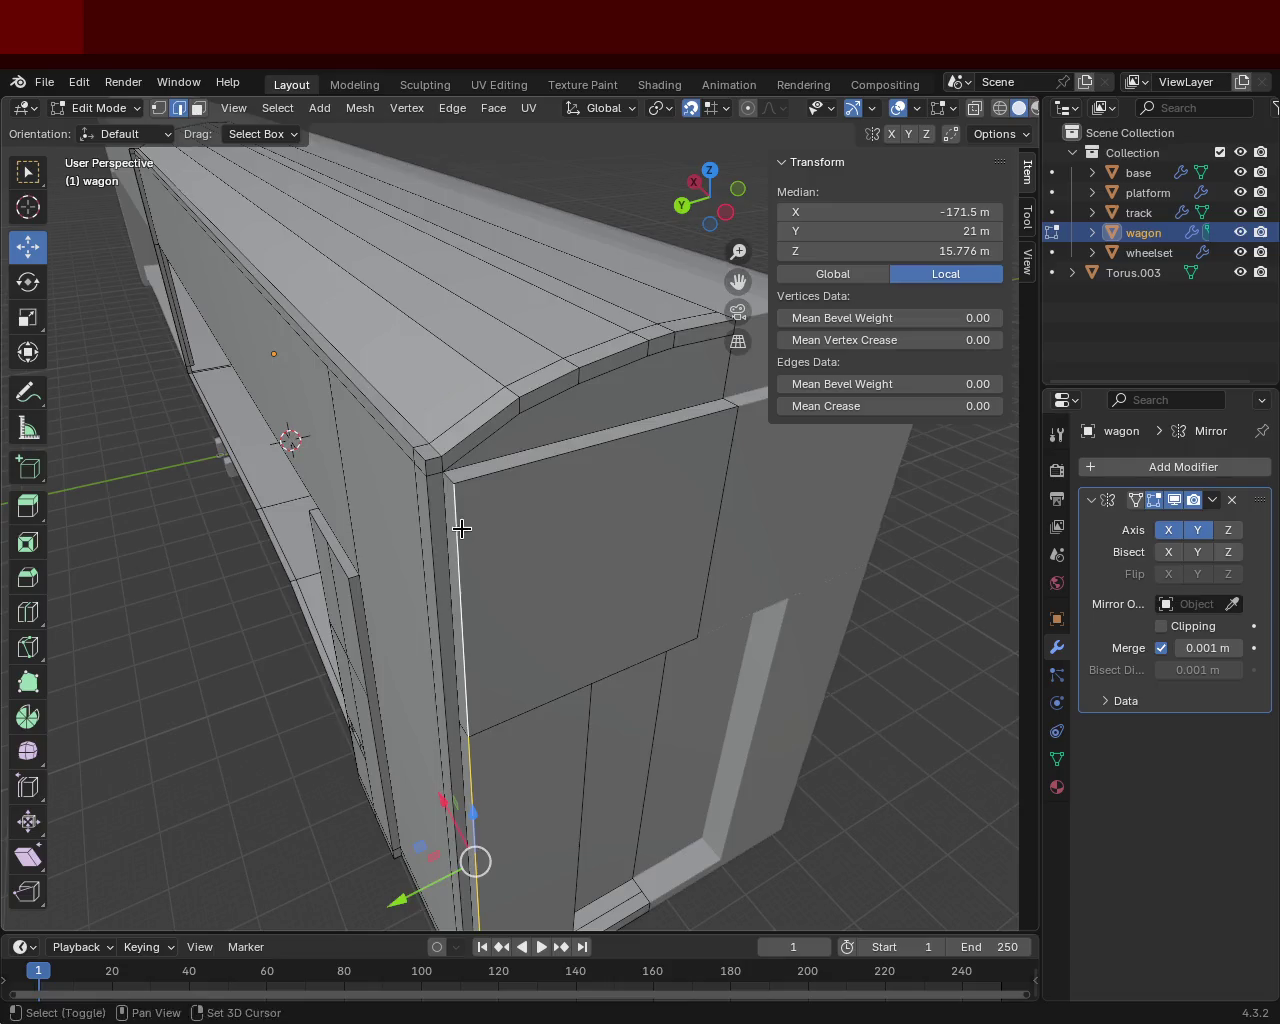
pyautogui.moveTo(457, 529); pyautogui.dragTo(483, 436, button='middle')
pyautogui.press('g')
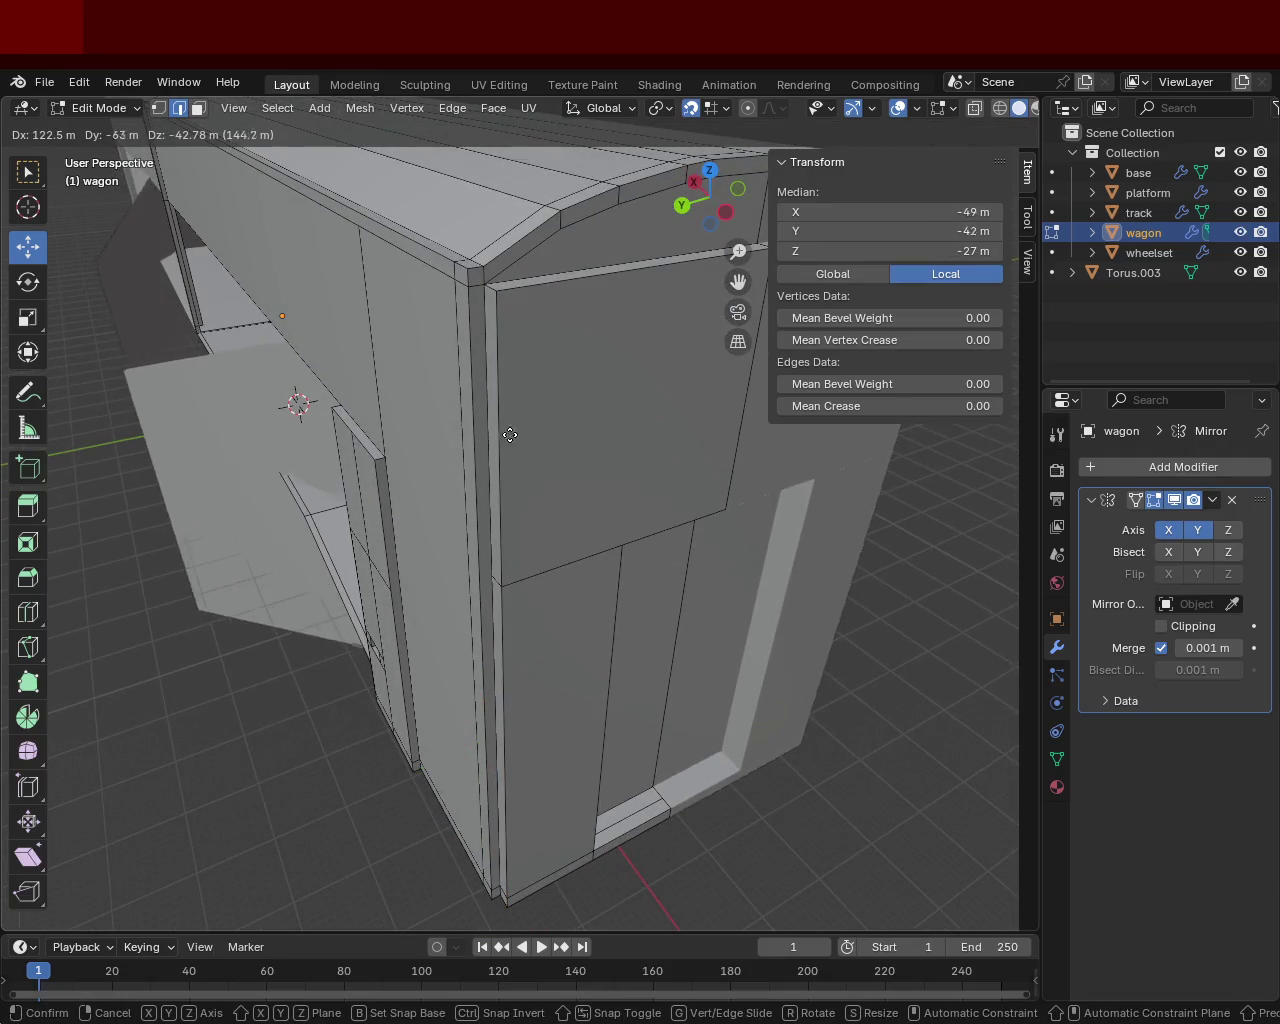
pyautogui.press('z')
pyautogui.press('x')
pyautogui.press('y')
pyautogui.click(389, 463)
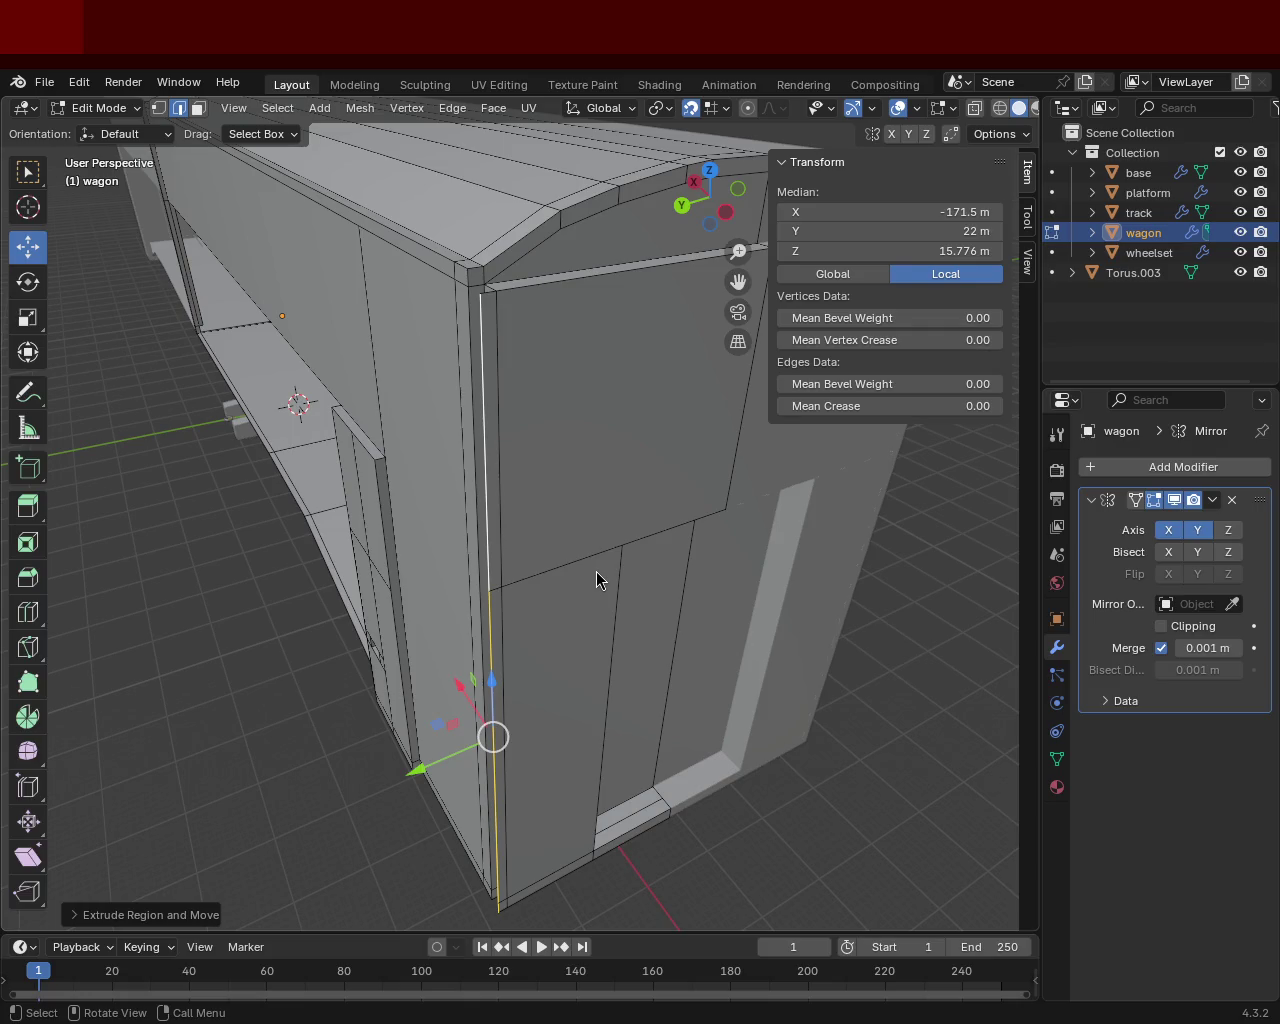
pyautogui.moveTo(556, 501)
pyautogui.mouseDown(button='middle')
pyautogui.moveTo(551, 446)
pyautogui.moveTo(651, 400)
pyautogui.moveTo(399, 378)
pyautogui.moveTo(397, 357)
pyautogui.mouseUp(button='middle')
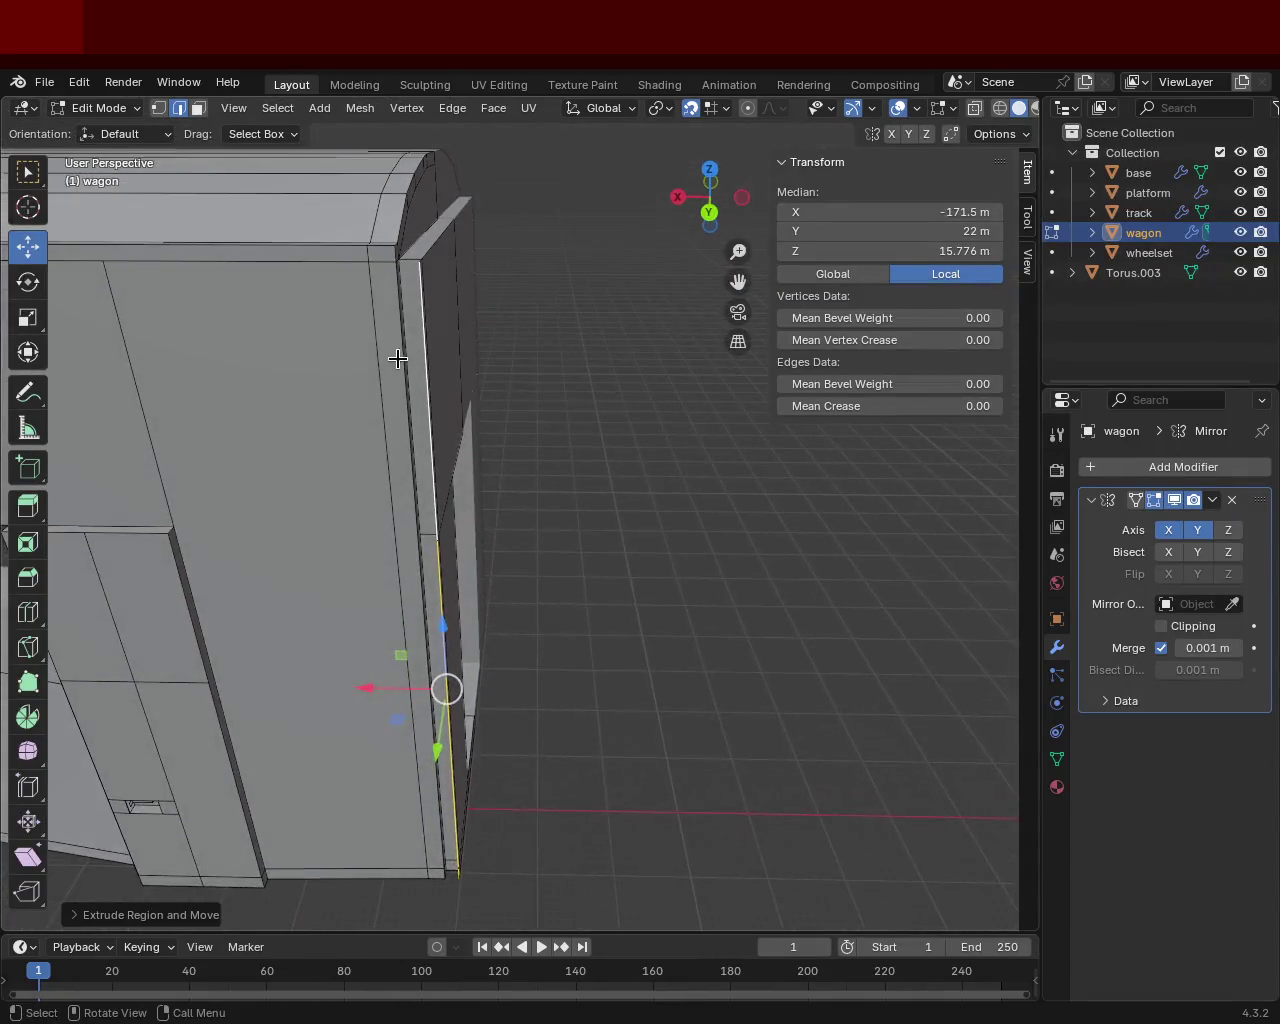
# Select the top vertices and vertical edges of the new corner strip.
pyautogui.click(157, 108)
pyautogui.click(405, 265)
pyautogui.keyDown('shift'); pyautogui.click(402, 262); pyautogui.keyUp('shift')
pyautogui.scroll(3, 423, 334)
pyautogui.moveTo(394, 394)
pyautogui.mouseDown(button='middle')
pyautogui.moveTo(434, 423)
pyautogui.moveTo(460, 481)
pyautogui.moveTo(432, 527)
pyautogui.moveTo(406, 457)
pyautogui.moveTo(340, 470)
pyautogui.moveTo(423, 403)
pyautogui.moveTo(446, 483)
pyautogui.moveTo(429, 463)
pyautogui.mouseUp(button='middle')
pyautogui.click(300, 443)
pyautogui.keyDown('shift'); pyautogui.click(363, 444); pyautogui.keyUp('shift')
pyautogui.keyDown('shift'); pyautogui.click(421, 458); pyautogui.keyUp('shift')
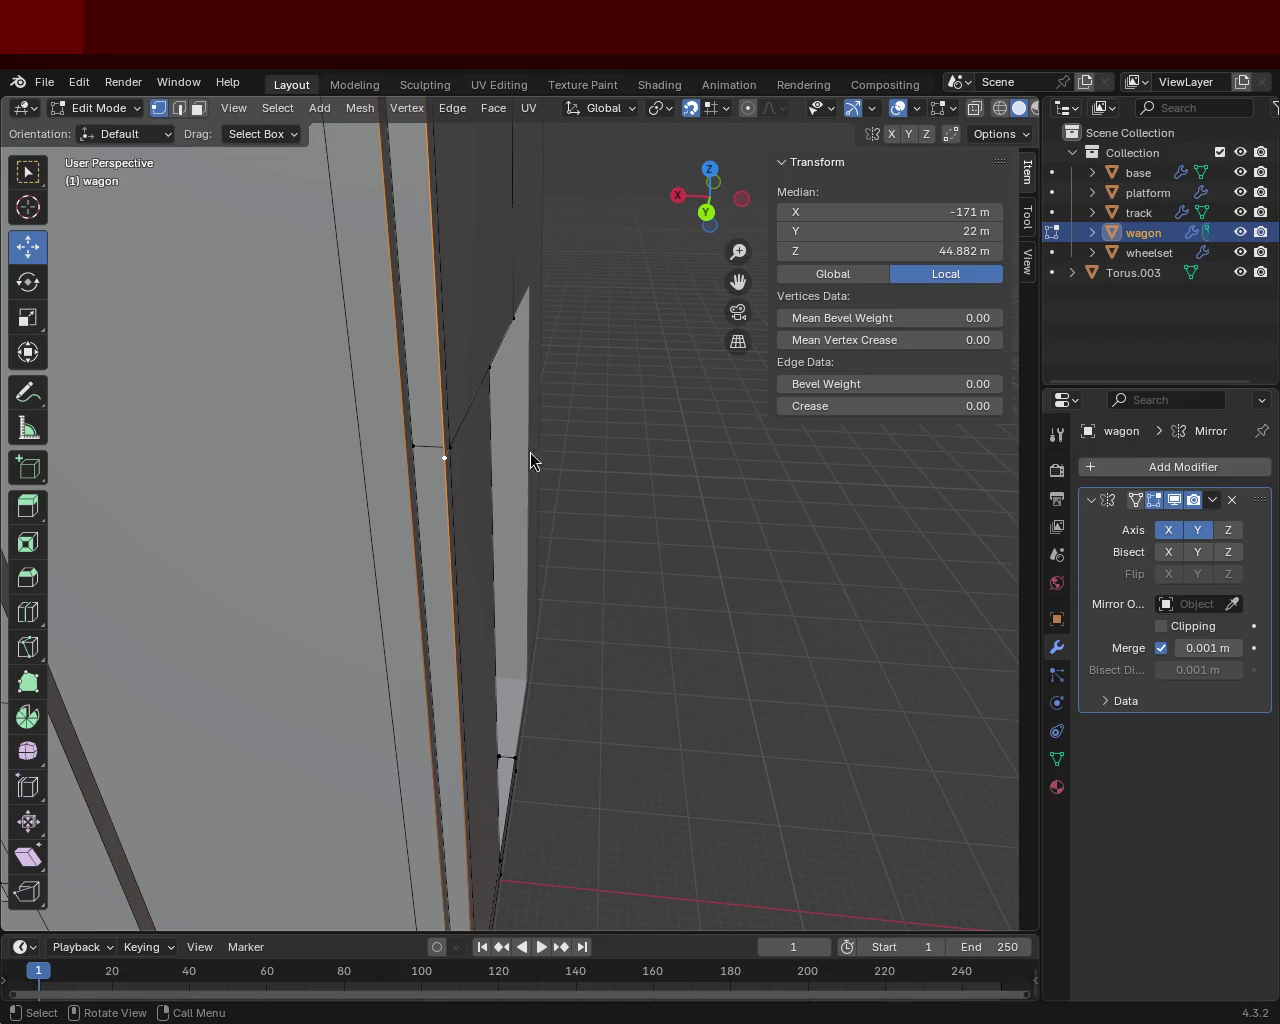
# Select the wagon's vertical corner edge and subdivide it.
pyautogui.scroll(-4, 599, 481)
pyautogui.moveTo(509, 323); pyautogui.dragTo(470, 292, button='middle')
pyautogui.click(465, 245)
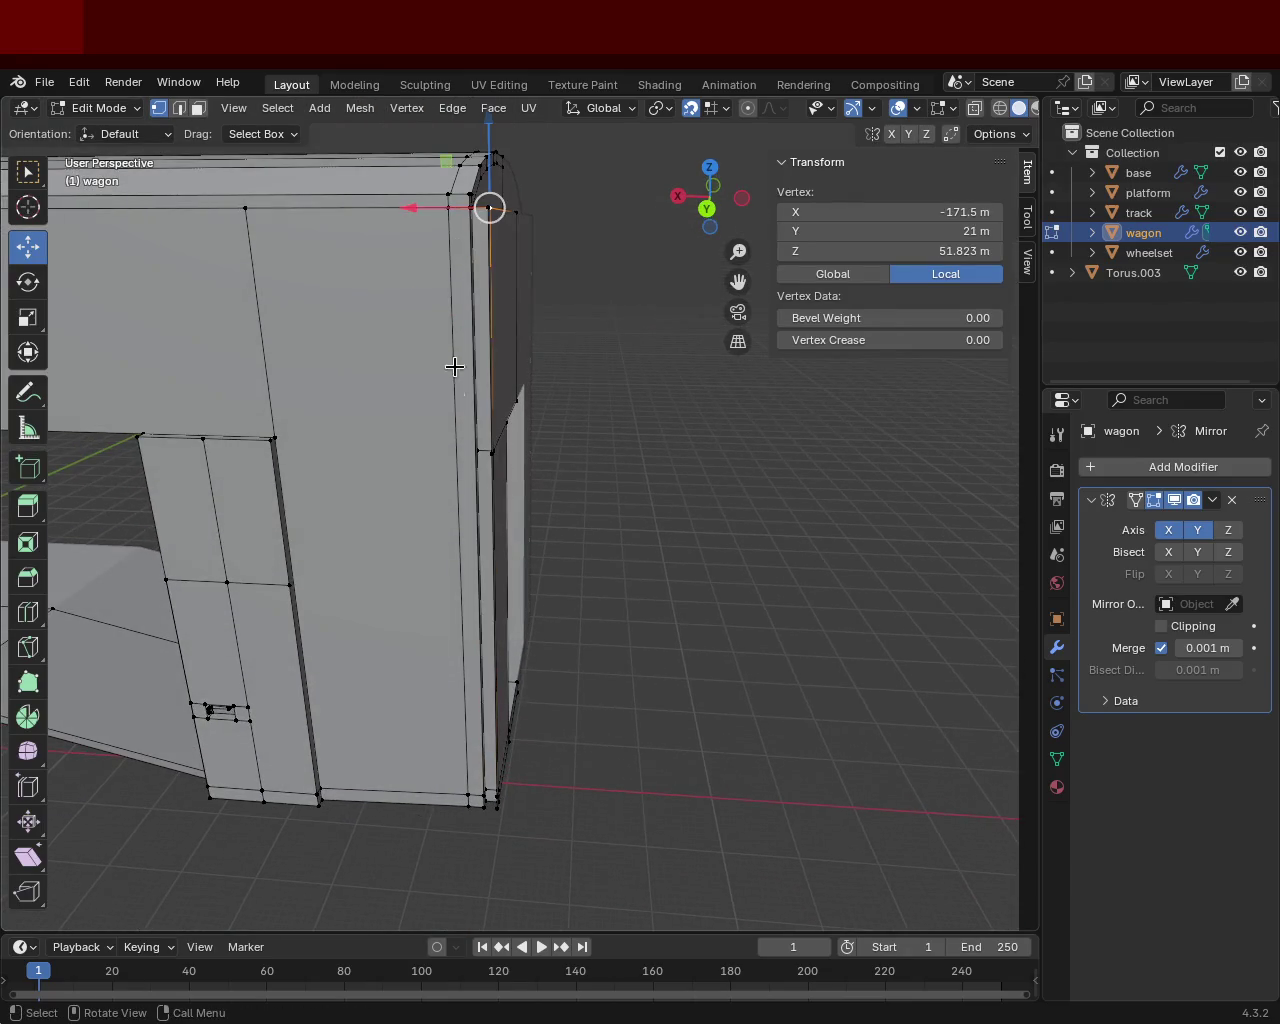
pyautogui.moveTo(457, 357); pyautogui.dragTo(473, 381, button='middle')
pyautogui.keyDown('shift'); pyautogui.moveTo(459, 262); pyautogui.dragTo(466, 331, button='middle'); pyautogui.keyUp('shift')
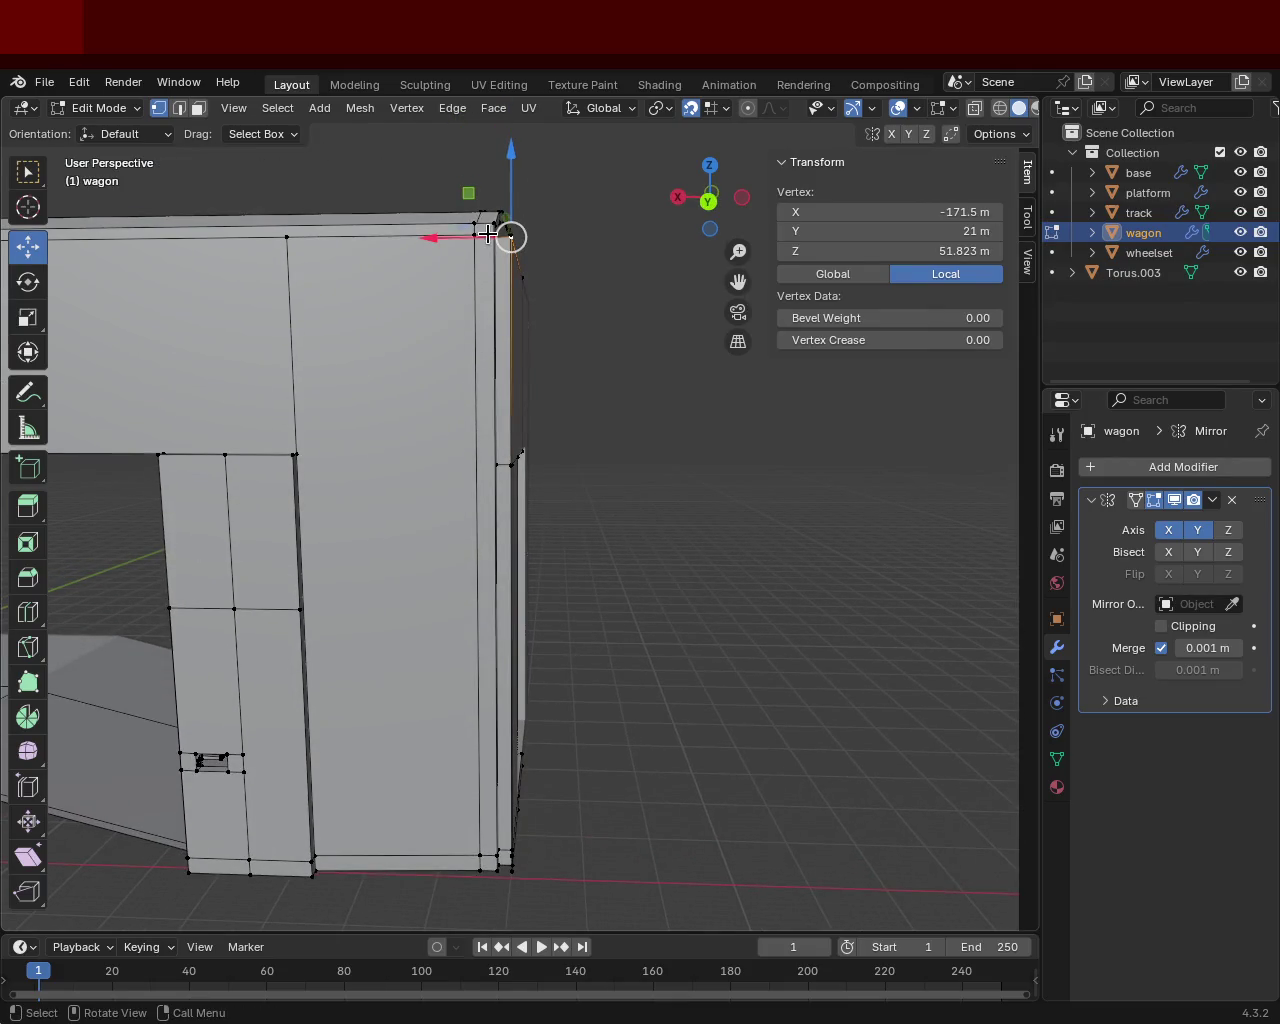
pyautogui.click(493, 235)
pyautogui.moveTo(498, 660); pyautogui.dragTo(492, 665, button='middle')
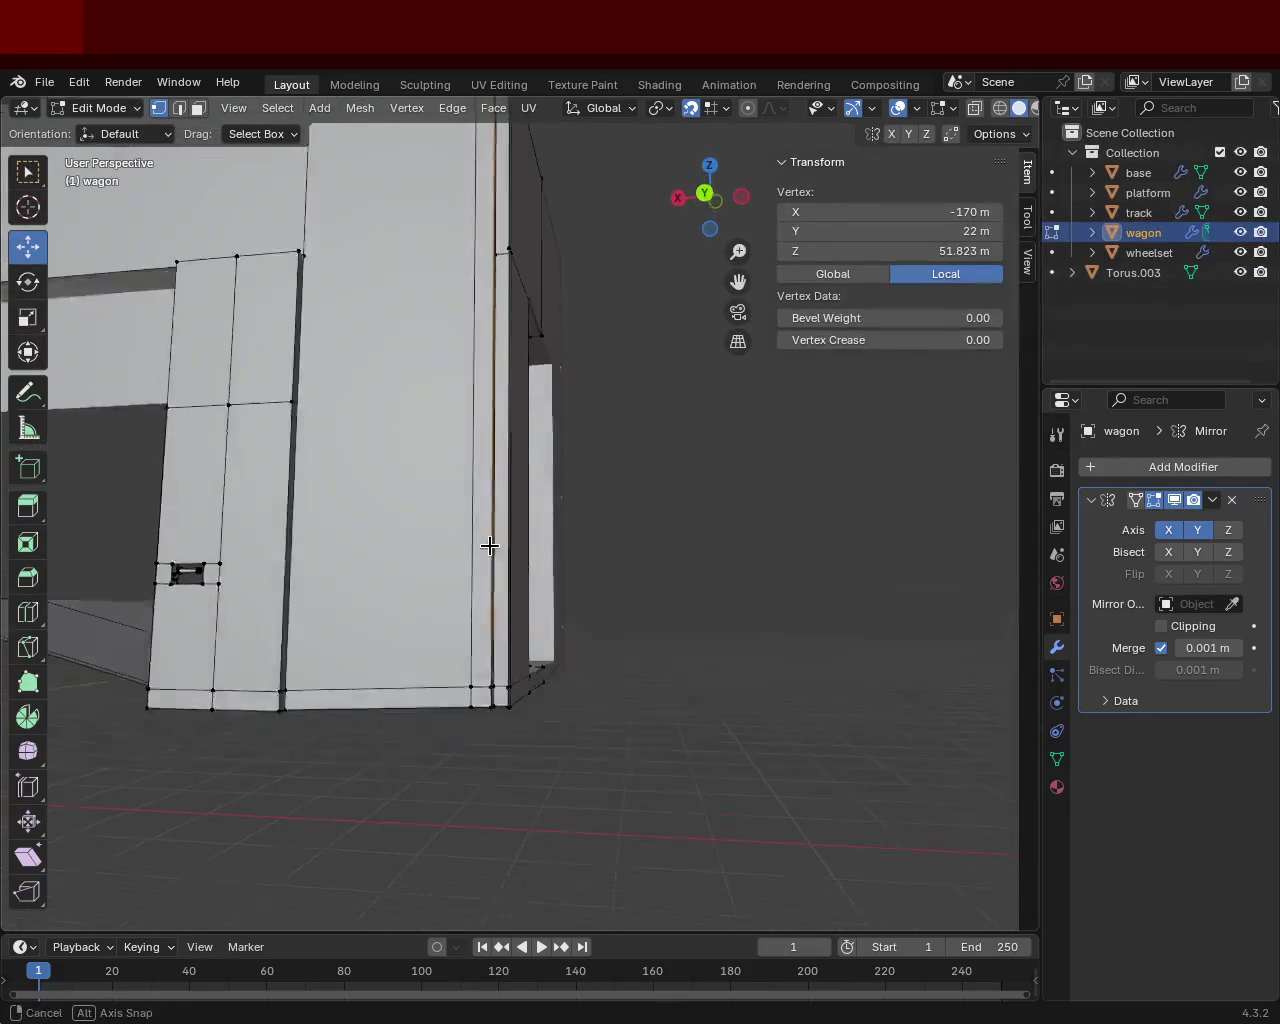
pyautogui.keyDown('ctrl'); pyautogui.moveTo(500, 737); pyautogui.dragTo(547, 472, button='middle'); pyautogui.keyUp('ctrl')
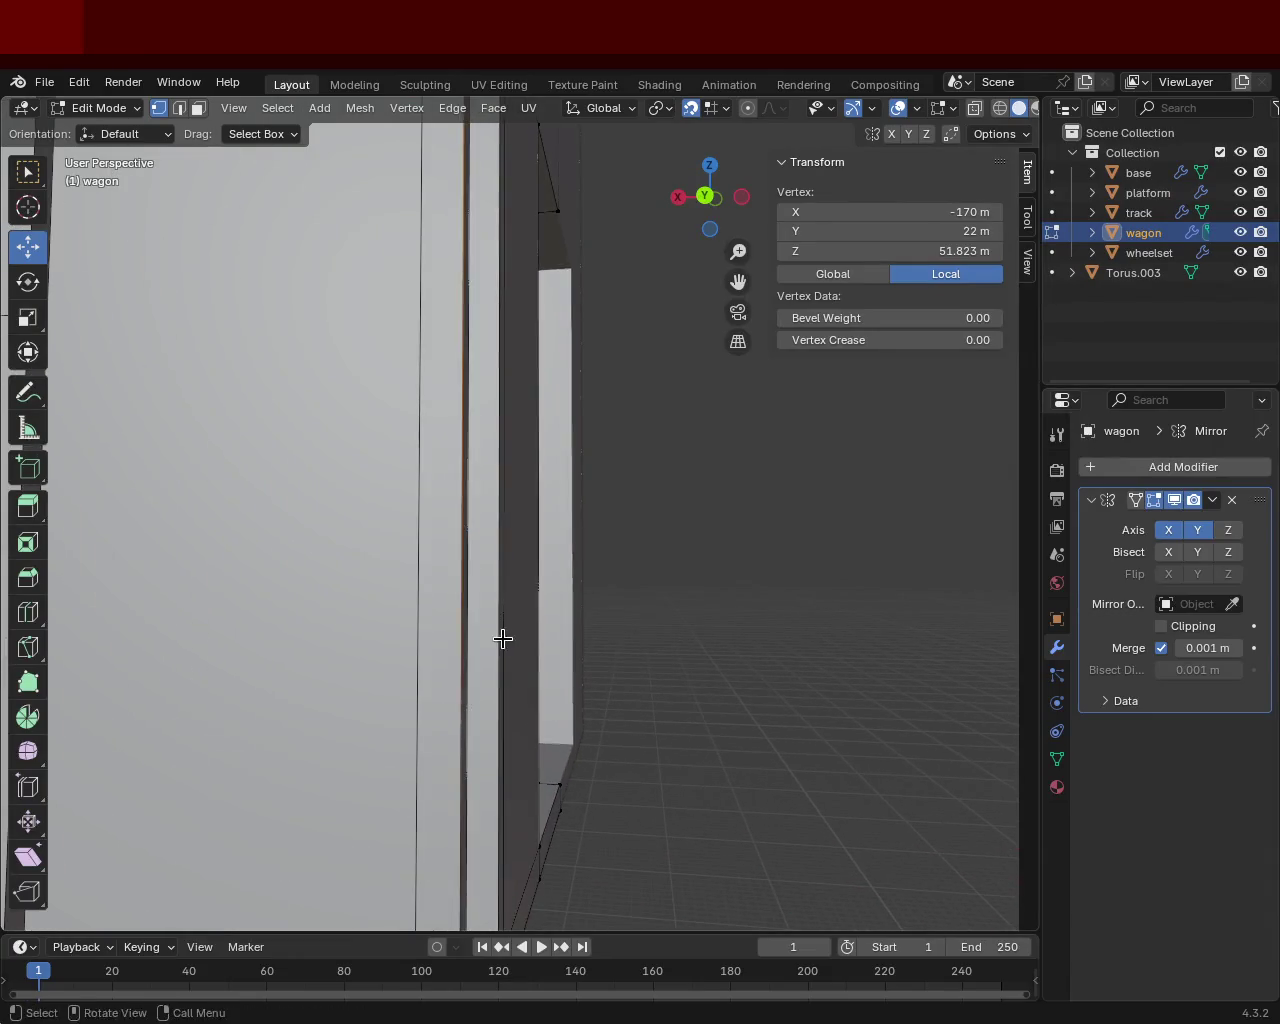
pyautogui.keyDown('shift'); pyautogui.click(497, 664); pyautogui.keyUp('shift')
pyautogui.keyDown('shift'); pyautogui.click(489, 659); pyautogui.keyUp('shift')
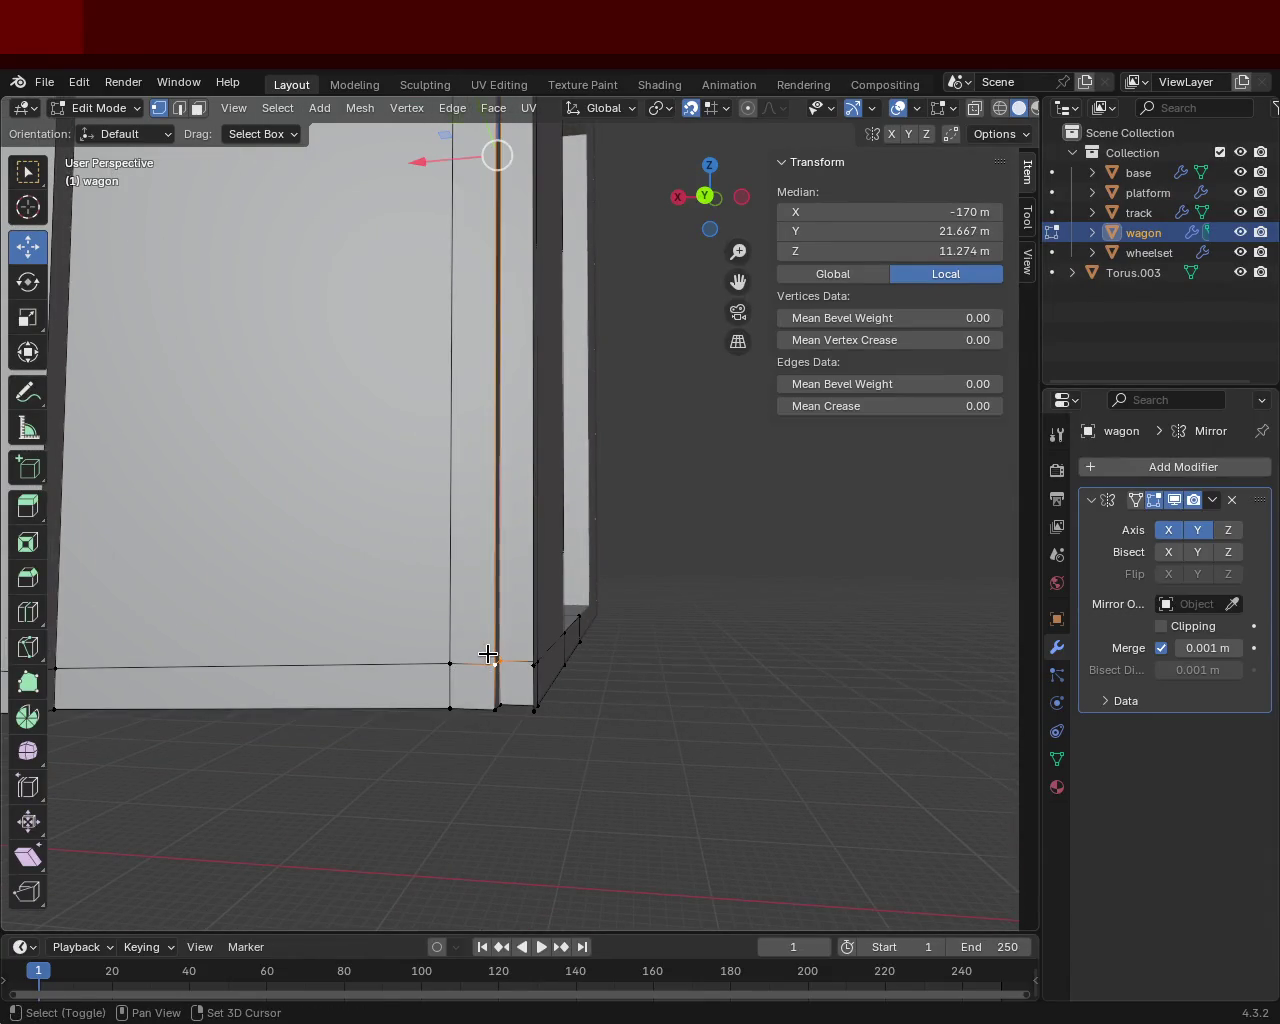
pyautogui.rightClick(488, 654)
pyautogui.click(526, 494)
# Vertex-slide the new corner vertex up to Z 31 m, level with the end-wall seam.
pyautogui.moveTo(526, 494)
pyautogui.mouseDown(button='middle')
pyautogui.moveTo(511, 557)
pyautogui.moveTo(583, 417)
pyautogui.mouseUp(button='middle')
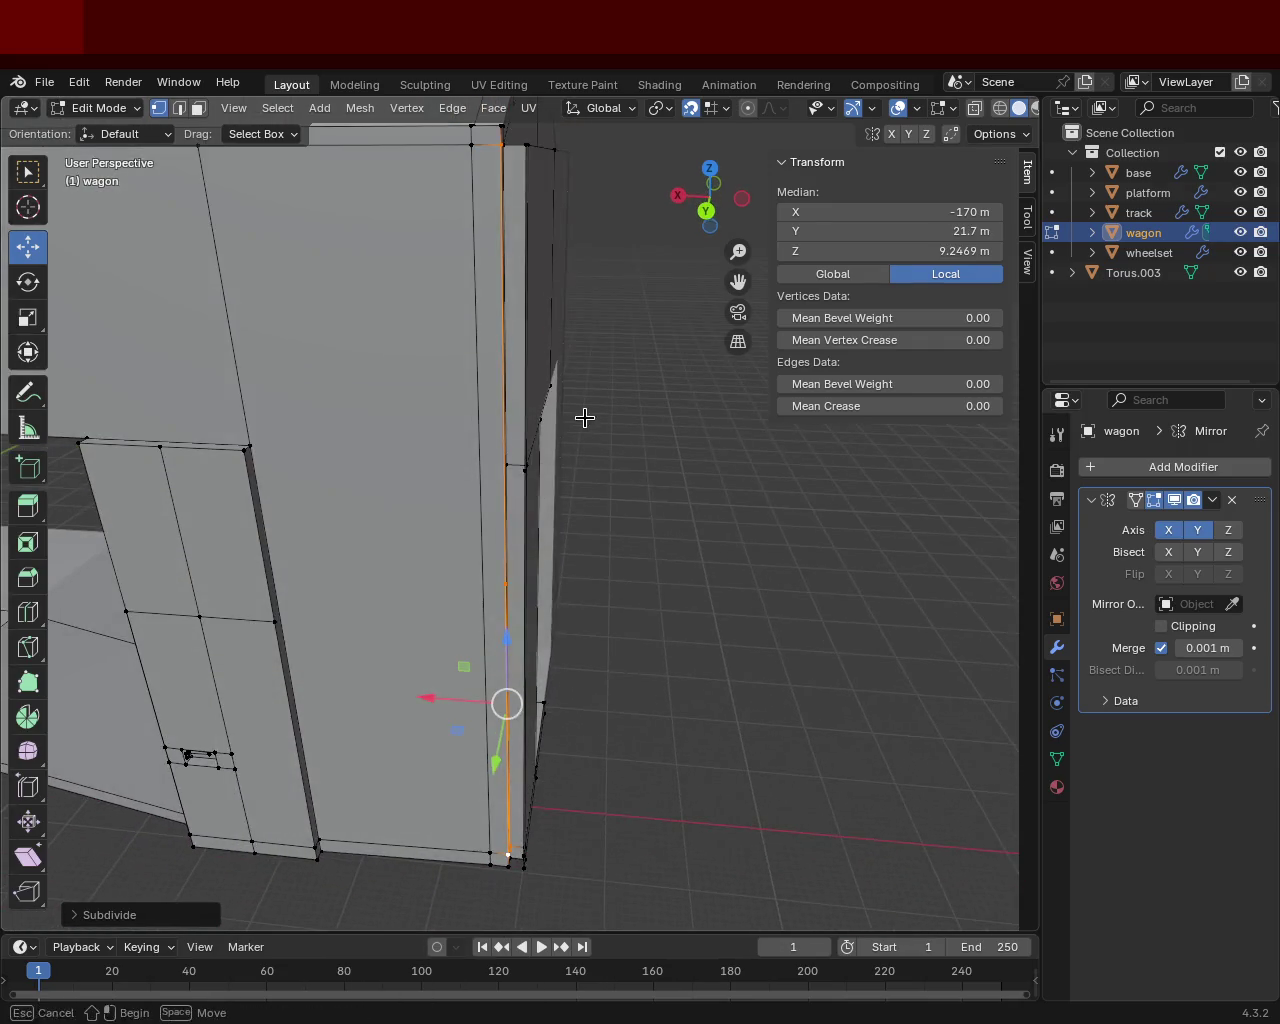
pyautogui.click(520, 470)
pyautogui.click(505, 583)
pyautogui.hotkey('shift', 'v')
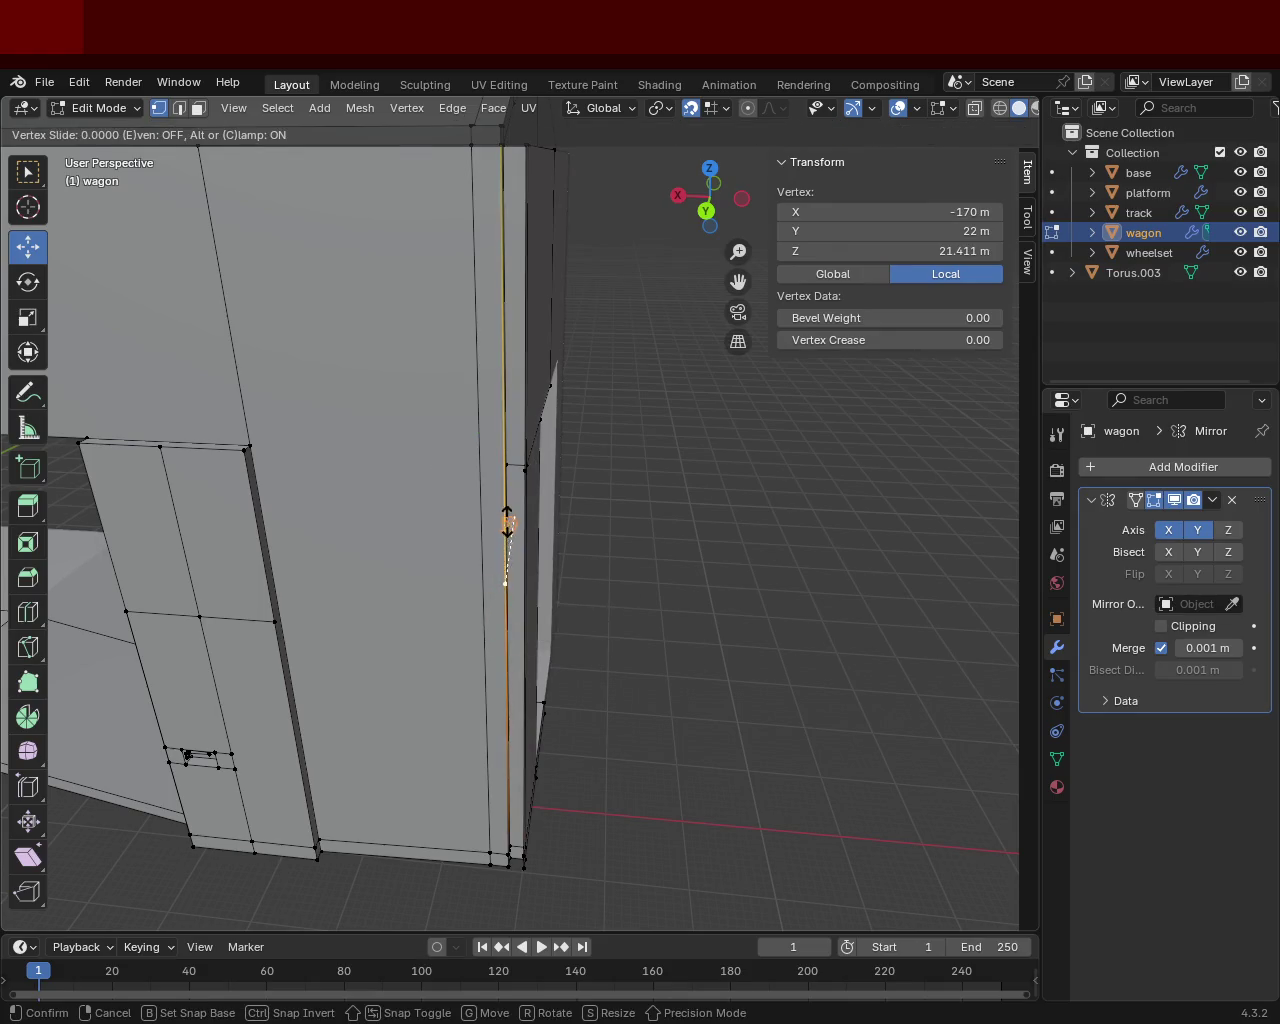
pyautogui.click(488, 490)
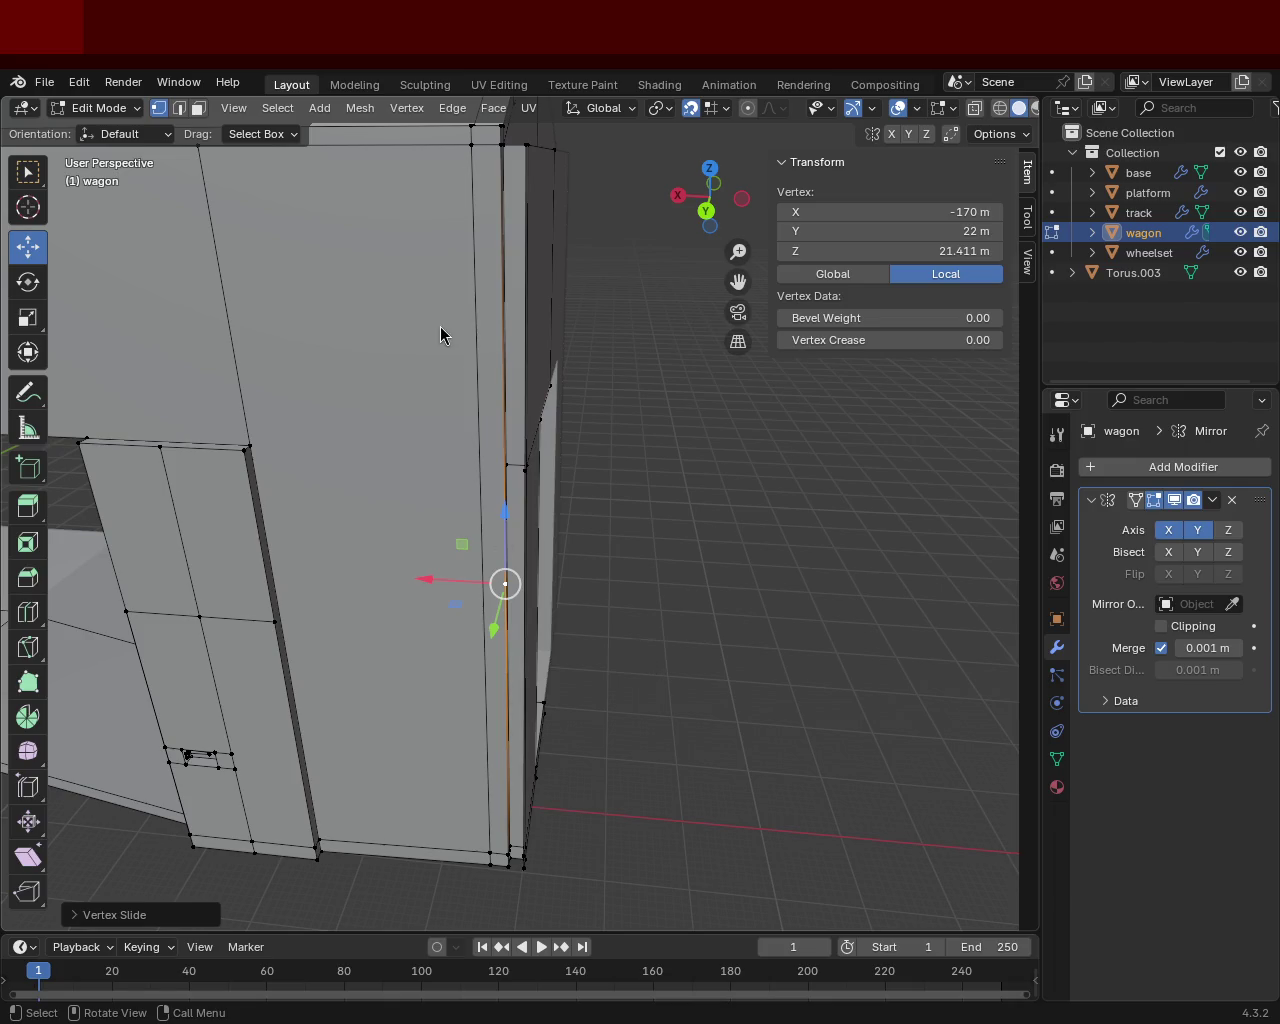
pyautogui.moveTo(443, 335); pyautogui.dragTo(473, 503, button='middle')
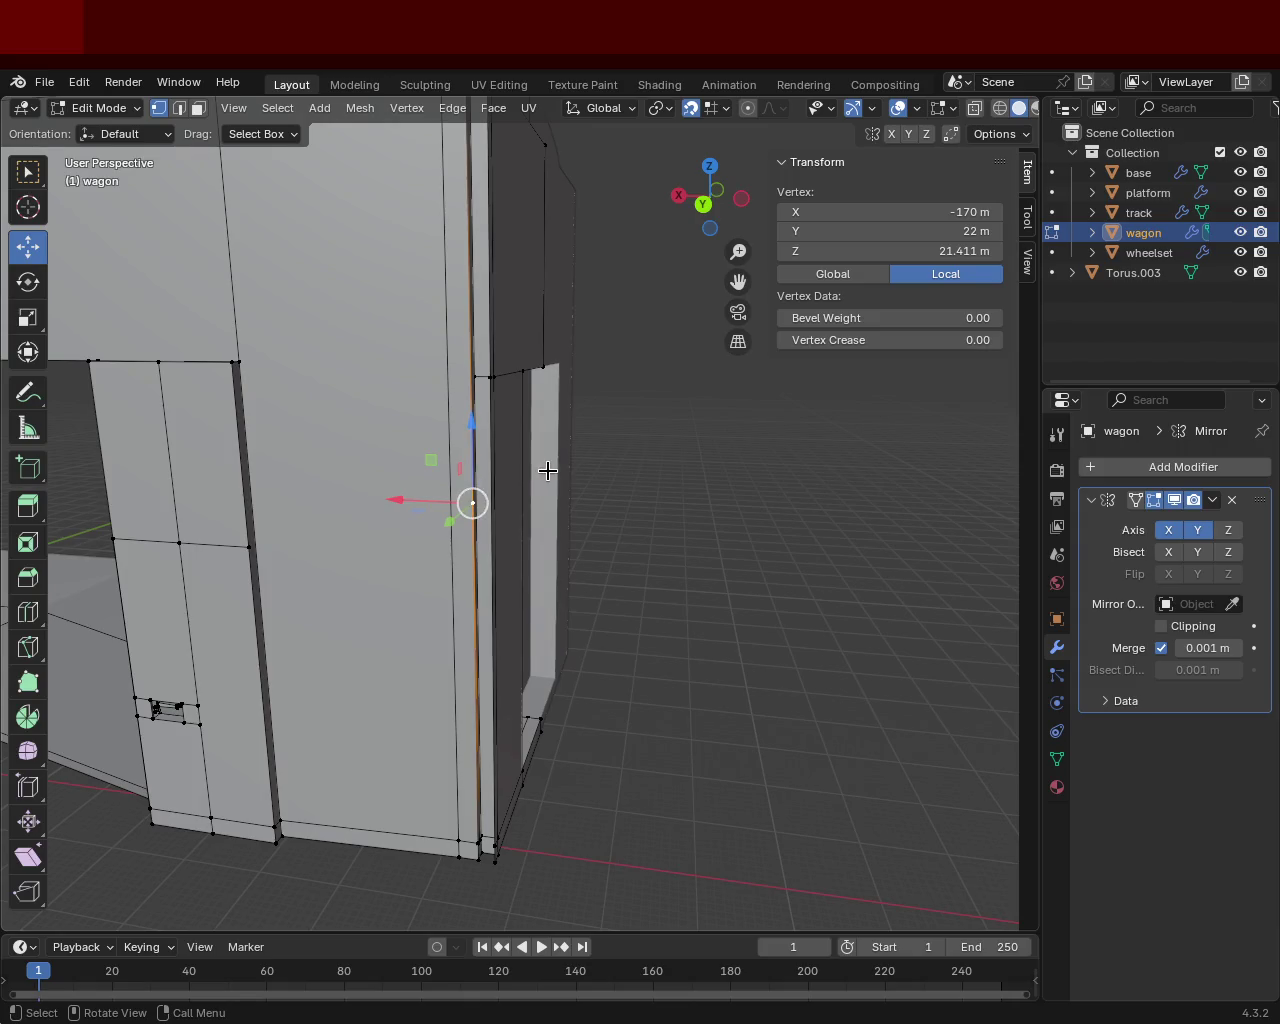
pyautogui.hotkey('shift', 'v')
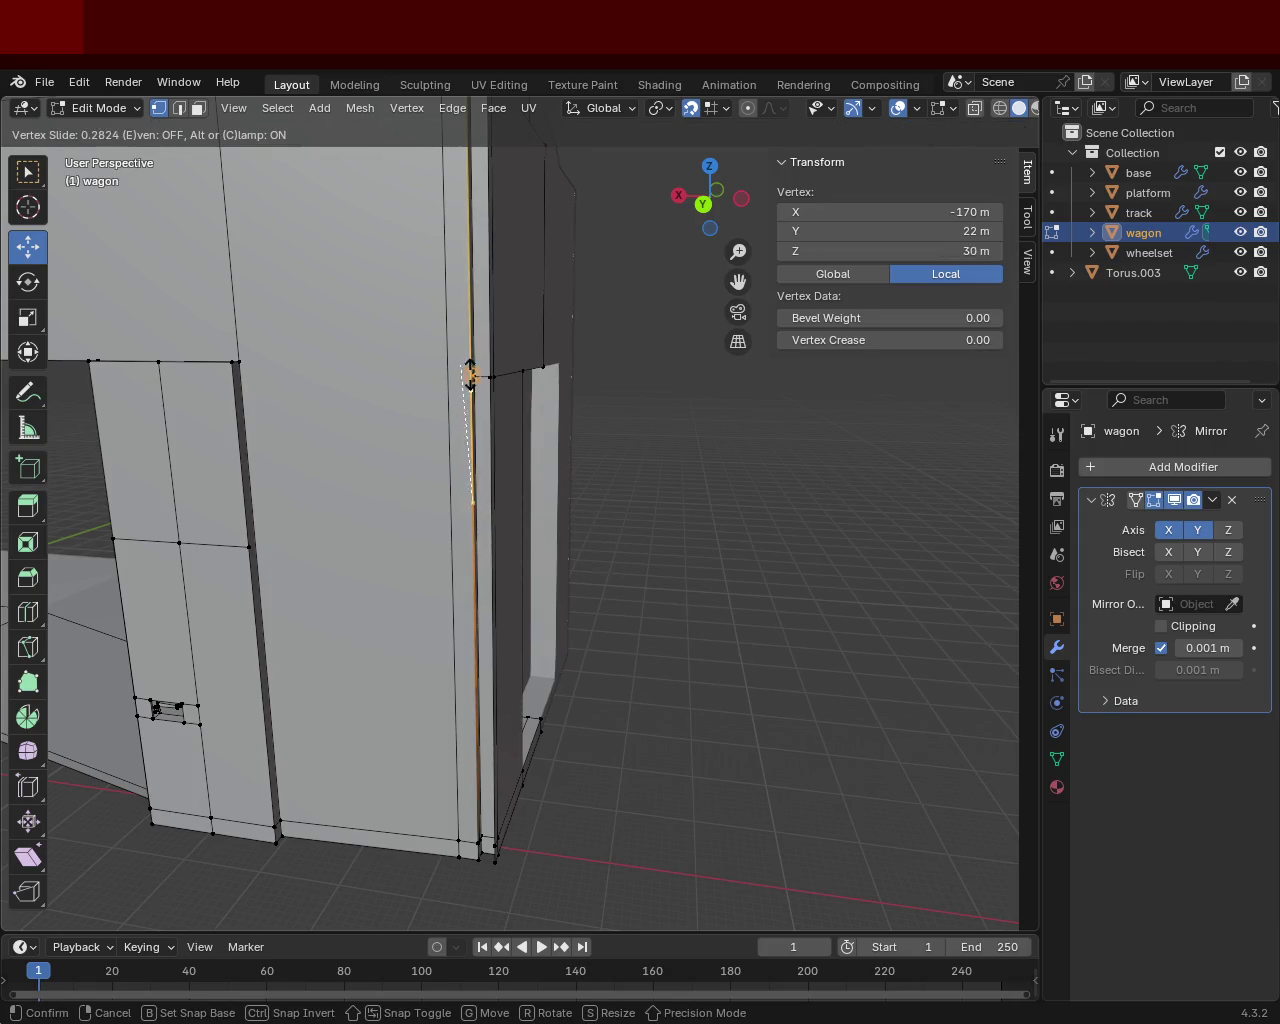
pyautogui.click(474, 371)
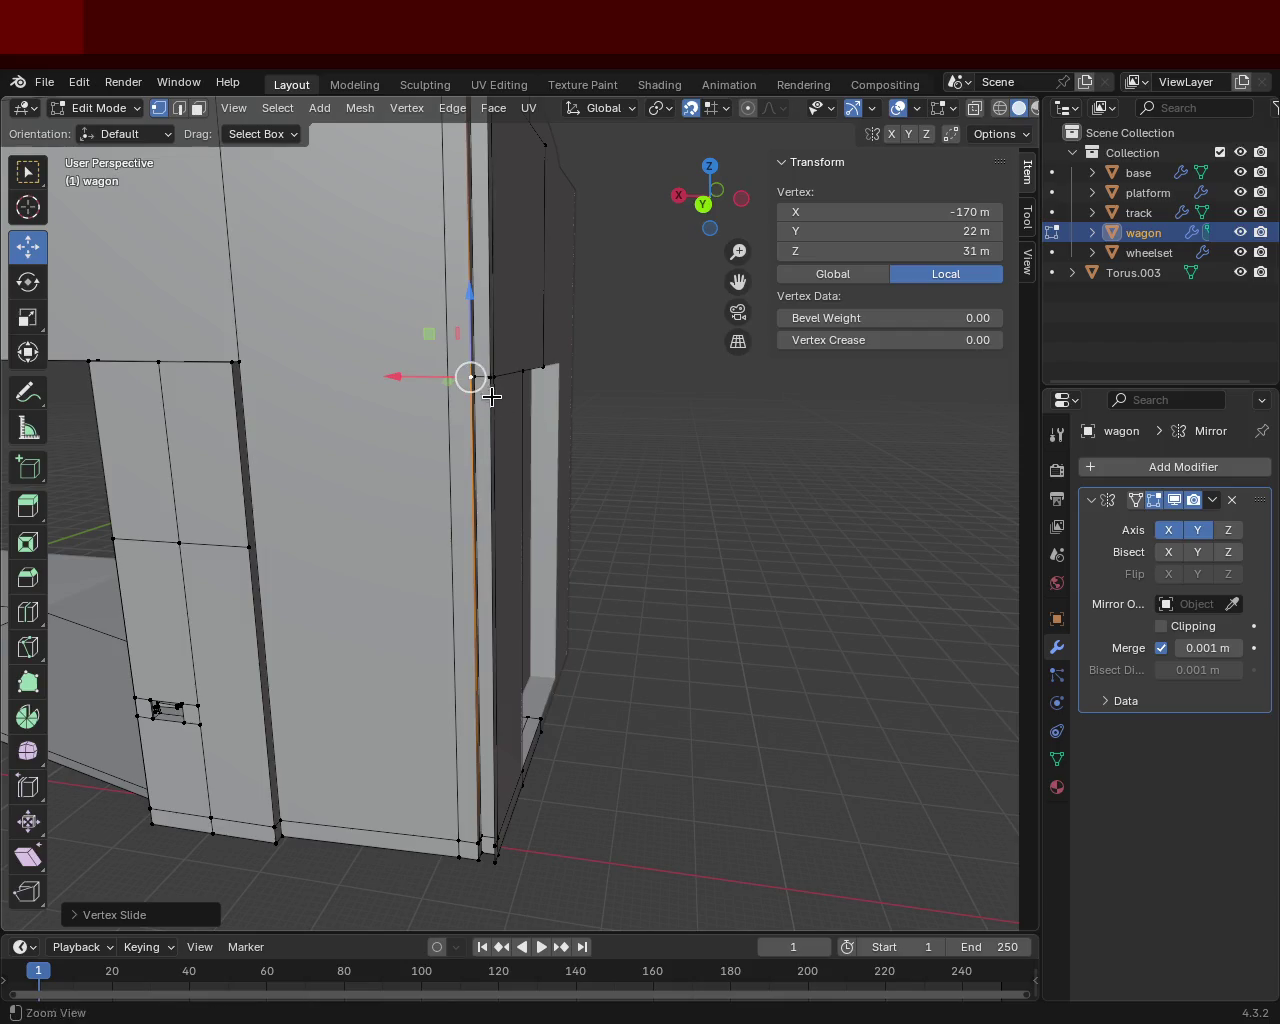
pyautogui.scroll(3, 491, 400)
pyautogui.moveTo(471, 360)
pyautogui.mouseDown(button='middle')
pyautogui.moveTo(445, 382)
pyautogui.moveTo(443, 449)
pyautogui.moveTo(502, 567)
pyautogui.moveTo(508, 374)
pyautogui.moveTo(443, 440)
pyautogui.moveTo(461, 401)
pyautogui.moveTo(506, 371)
pyautogui.moveTo(553, 465)
pyautogui.mouseUp(button='middle')
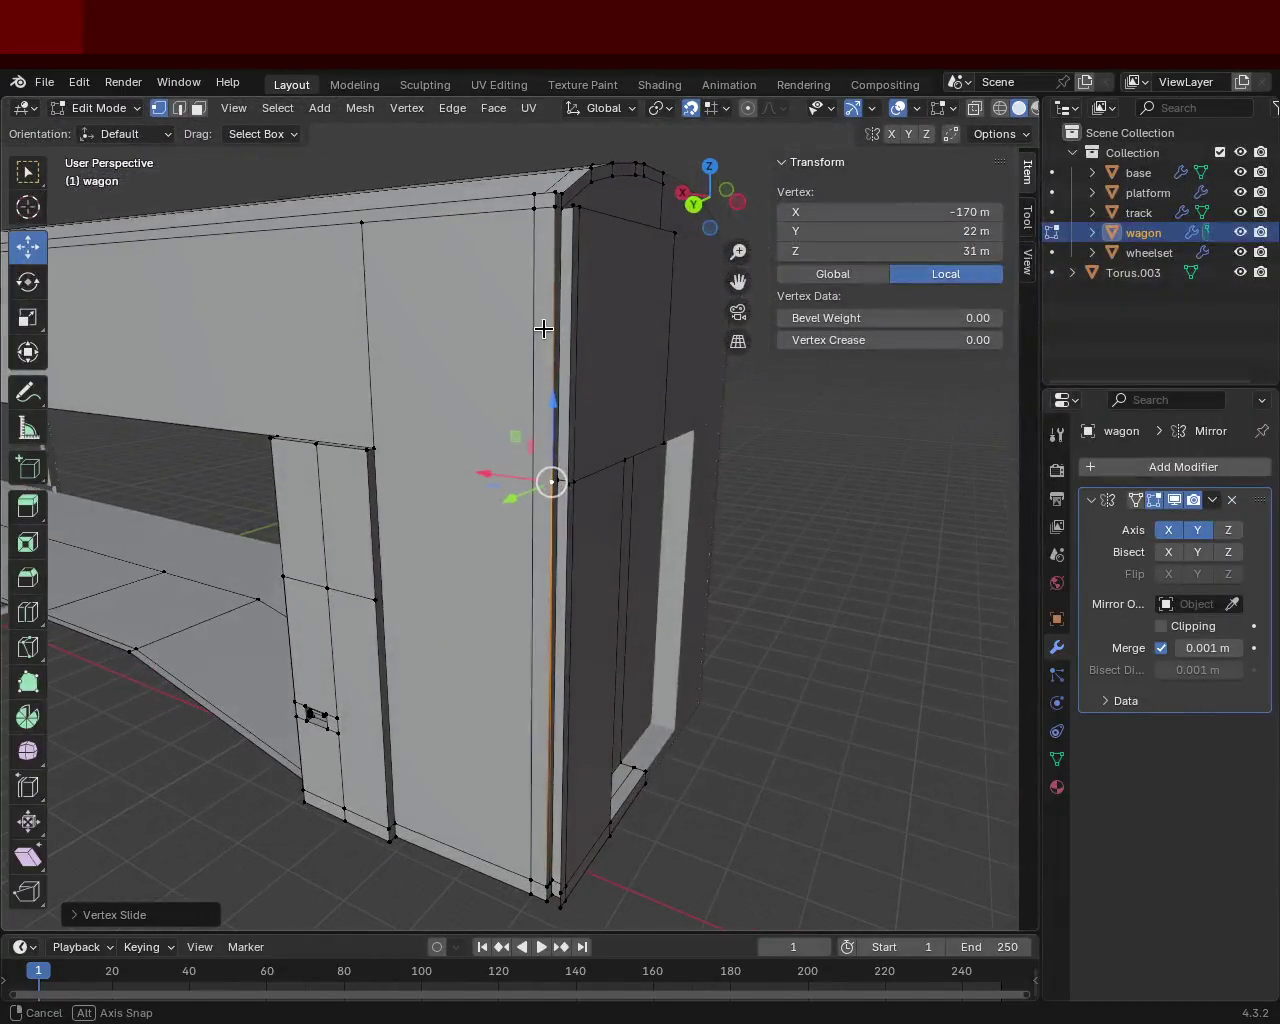
# Select the front corner vertex at roof level plus its neighbouring vertices along the corner.
pyautogui.keyDown('shift'); pyautogui.click(566, 484); pyautogui.keyUp('shift')
pyautogui.keyDown('shift'); pyautogui.click(559, 206); pyautogui.keyUp('shift')
pyautogui.moveTo(559, 206)
pyautogui.mouseDown(button='middle')
pyautogui.moveTo(491, 300)
pyautogui.moveTo(560, 557)
pyautogui.mouseUp(button='middle')
pyautogui.click(562, 470)
pyautogui.click(512, 460)
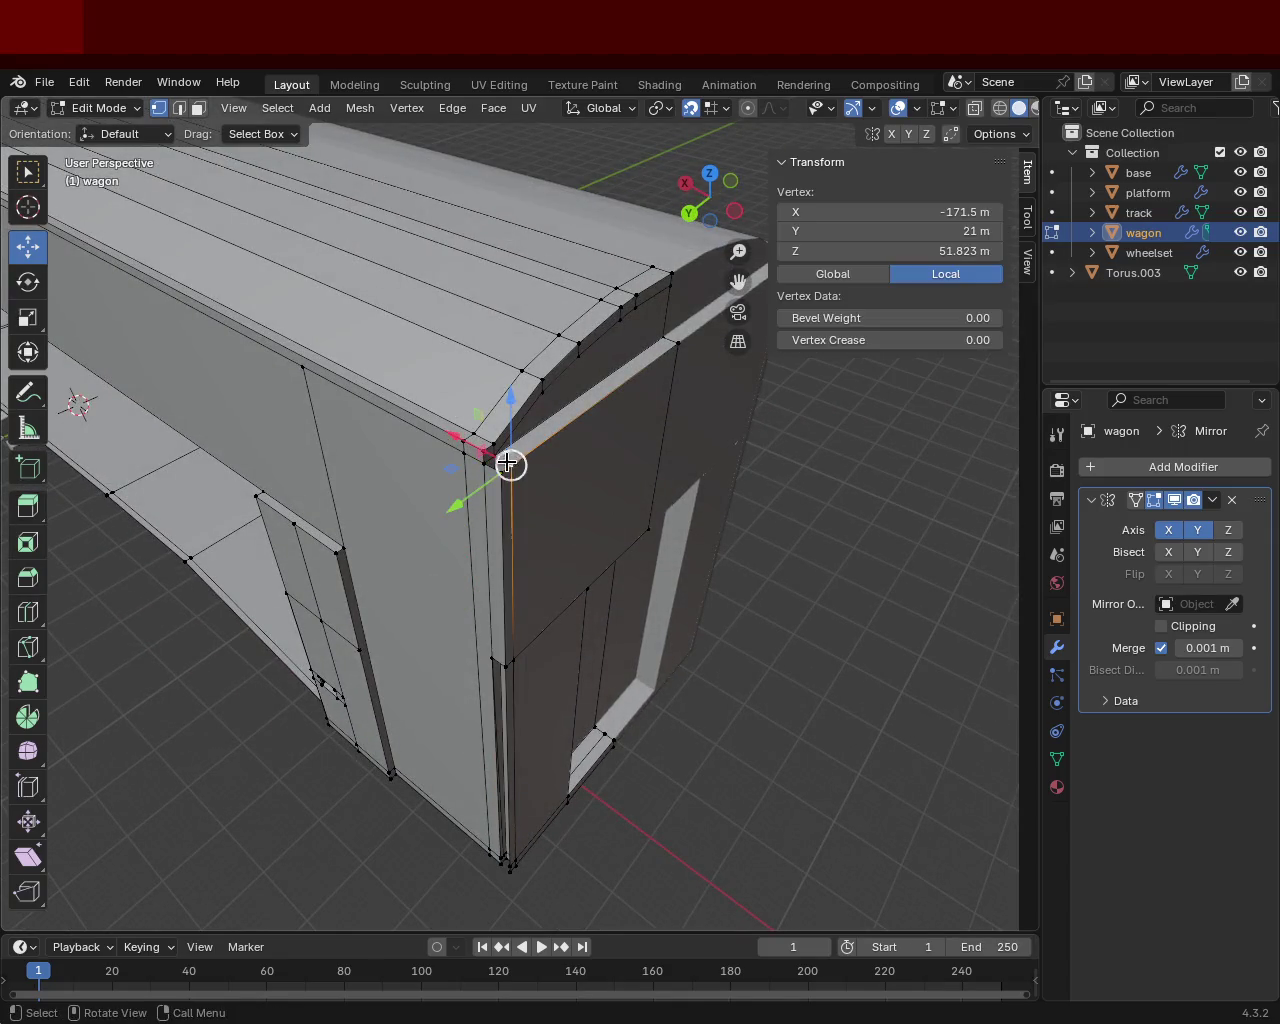
pyautogui.keyDown('shift'); pyautogui.click(503, 458); pyautogui.keyUp('shift')
pyautogui.keyDown('shift'); pyautogui.click(493, 465); pyautogui.keyUp('shift')
pyautogui.keyDown('shift'); pyautogui.click(503, 470); pyautogui.keyUp('shift')
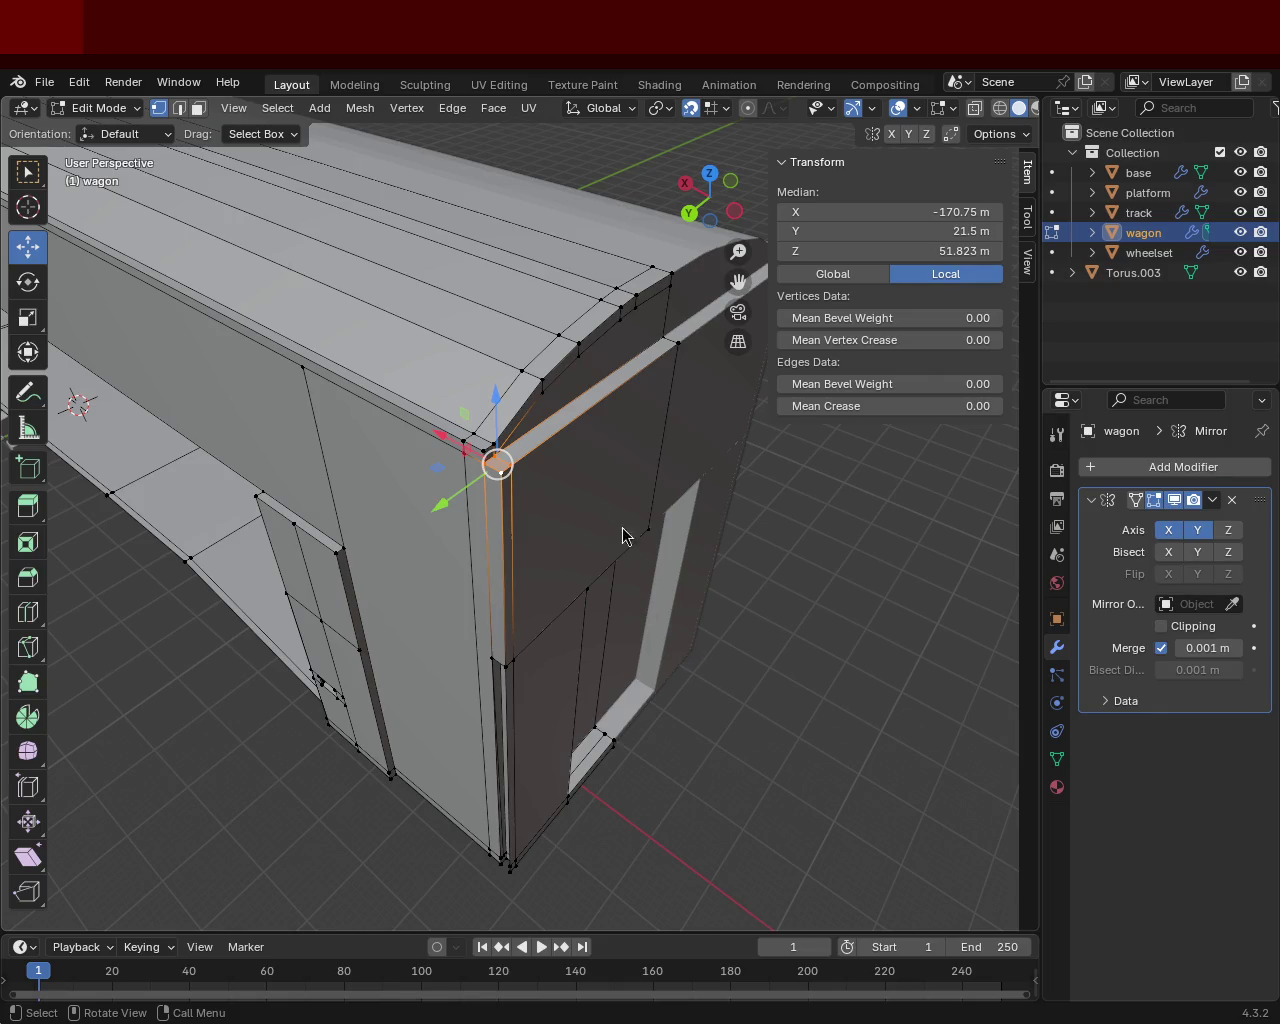
# Select the corner's top and bottom vertices, then undo an accidental deselection.
pyautogui.moveTo(500, 467); pyautogui.dragTo(517, 283, button='middle')
pyautogui.click(507, 195)
pyautogui.keyDown('alt'); pyautogui.click(496, 343); pyautogui.keyUp('alt')
pyautogui.keyDown('ctrl'); pyautogui.moveTo(496, 343); pyautogui.dragTo(463, 404, button='middle'); pyautogui.keyUp('ctrl')
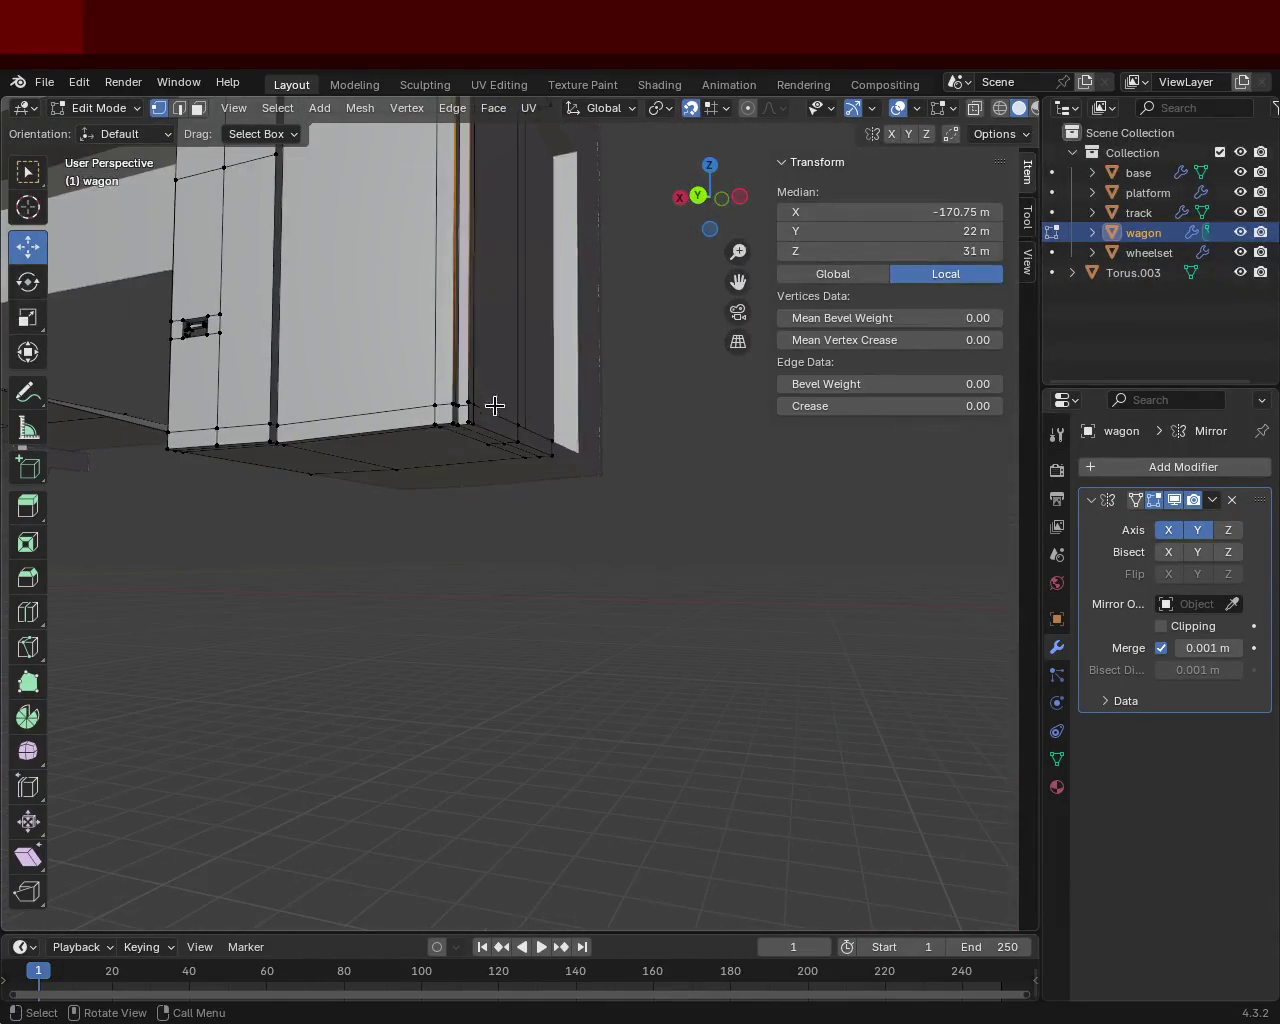
pyautogui.click(390, 369)
pyautogui.keyDown('shift'); pyautogui.click(433, 368); pyautogui.keyUp('shift')
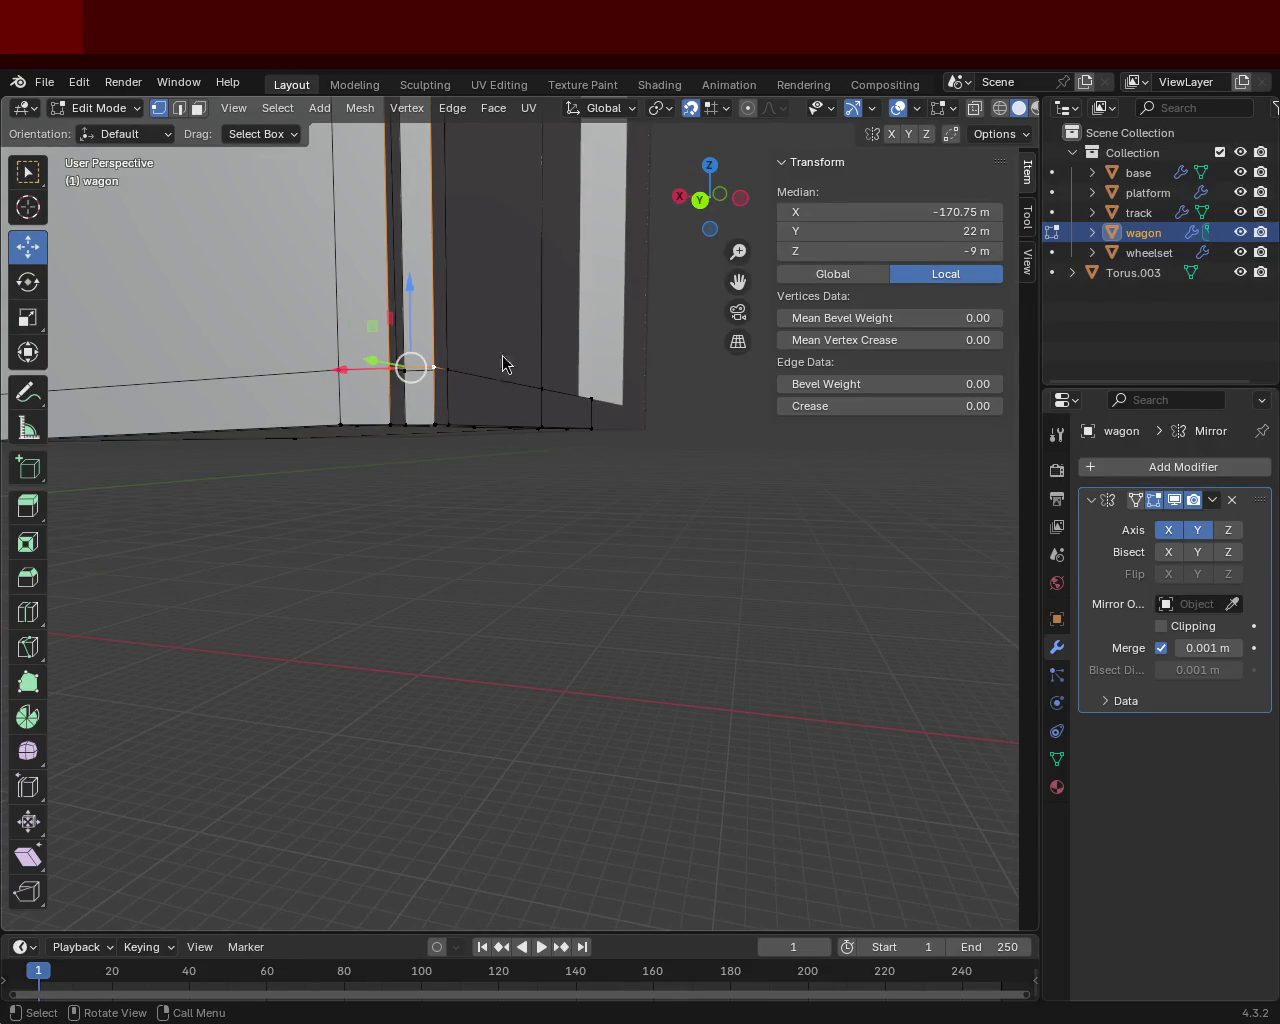
pyautogui.moveTo(614, 432); pyautogui.dragTo(648, 508, button='middle')
pyautogui.click(700, 775)
pyautogui.hotkey('ctrl', 'z')
pyautogui.hotkey('ctrl', 'z')
# Select the bottom and upper vertices of the narrow end-wall corner strip.
pyautogui.moveTo(635, 492)
pyautogui.mouseDown(button='middle')
pyautogui.moveTo(490, 441)
pyautogui.moveTo(388, 188)
pyautogui.moveTo(497, 254)
pyautogui.mouseUp(button='middle')
pyautogui.click(388, 162)
pyautogui.keyDown('shift'); pyautogui.click(388, 162); pyautogui.keyUp('shift')
pyautogui.keyDown('shift'); pyautogui.click(457, 657); pyautogui.keyUp('shift')
pyautogui.click(466, 663)
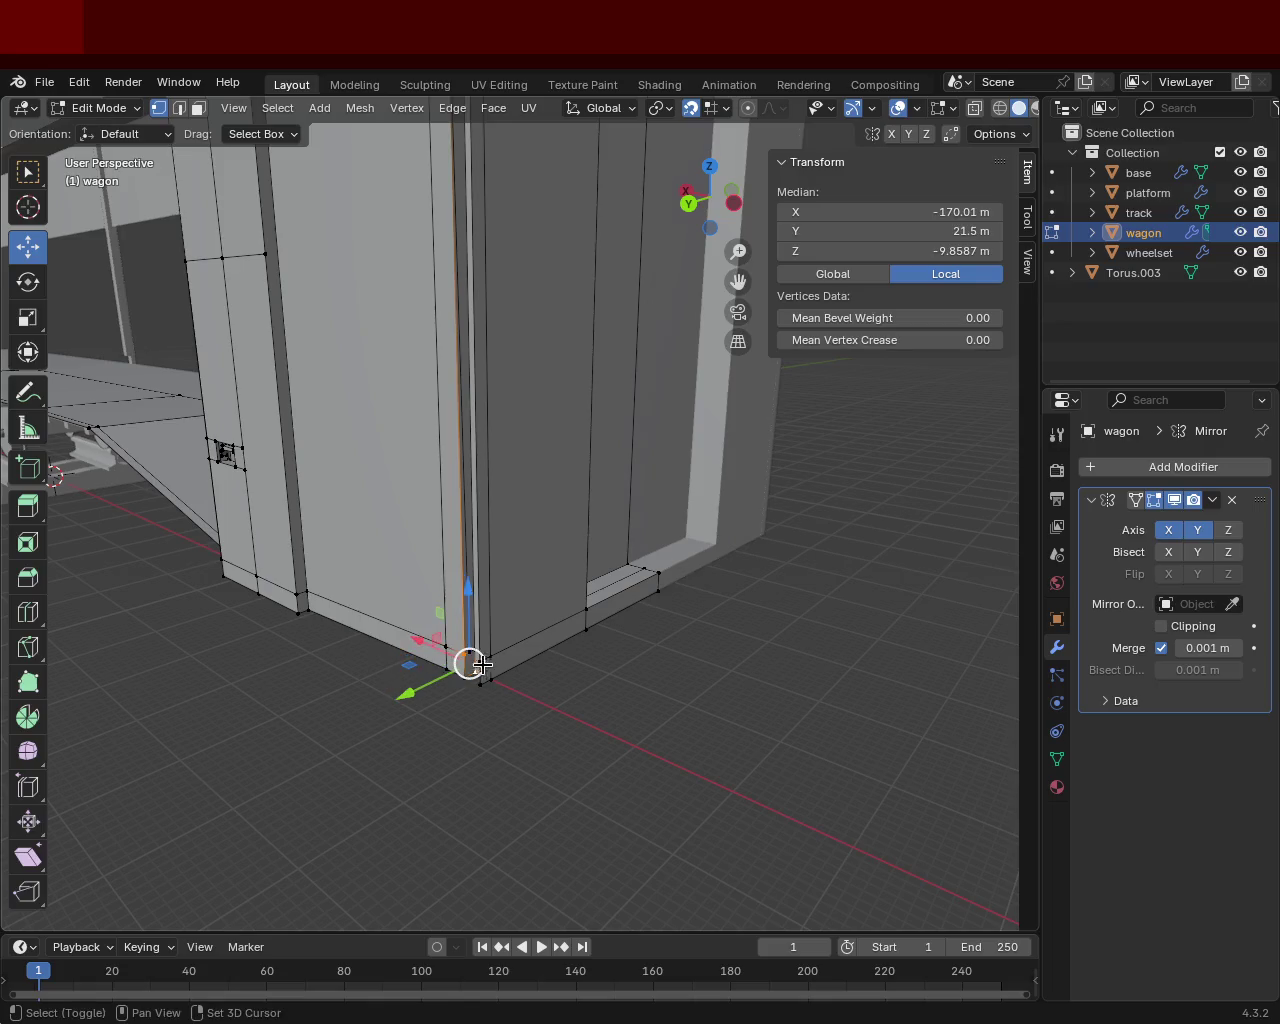
pyautogui.click(478, 663)
pyautogui.keyDown('shift'); pyautogui.click(478, 661); pyautogui.keyUp('shift')
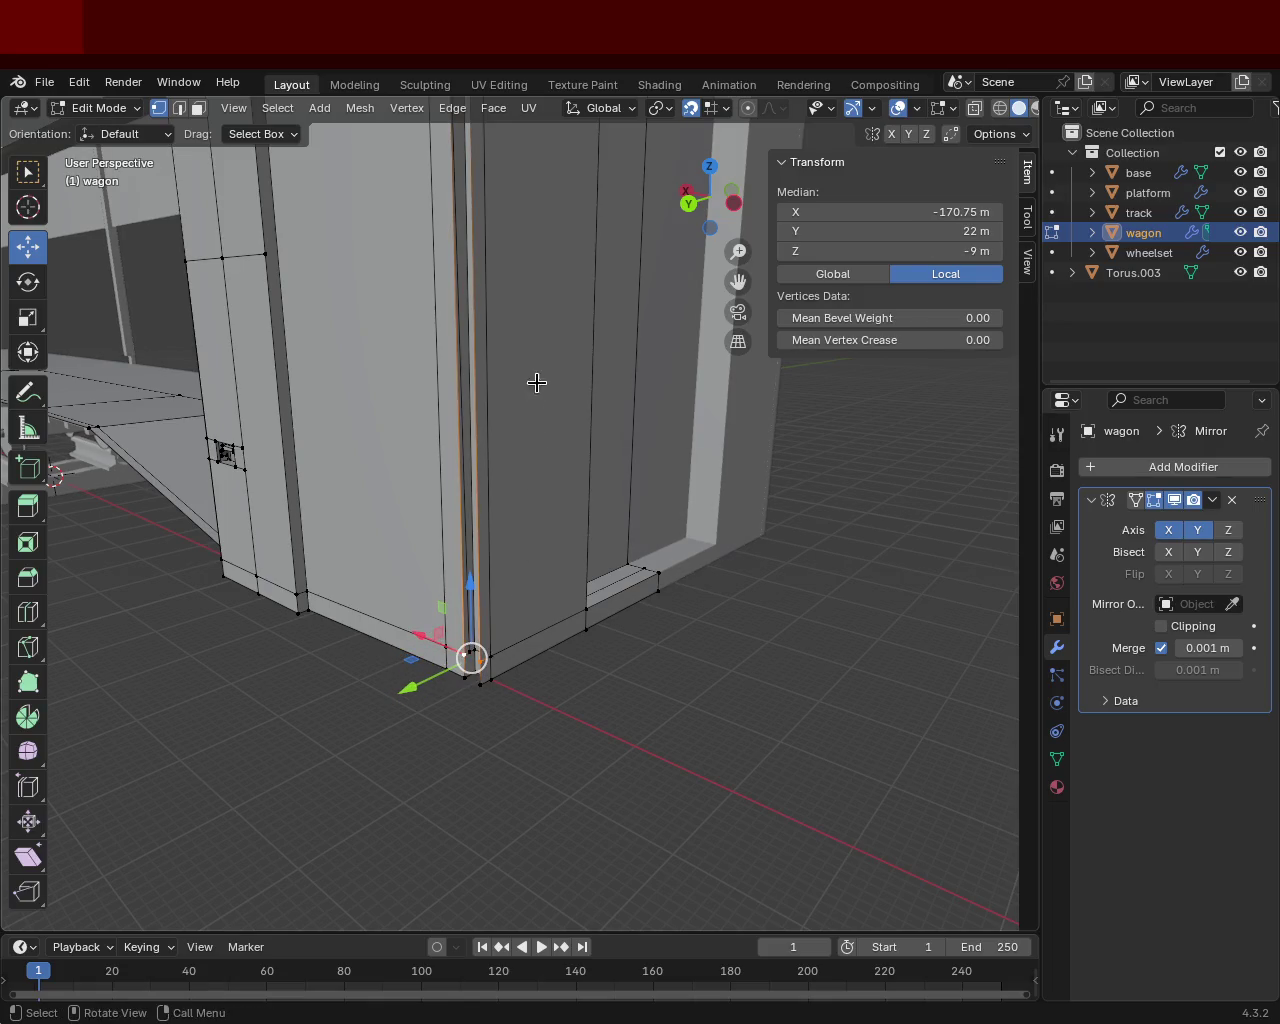
pyautogui.keyDown('shift'); pyautogui.moveTo(538, 392); pyautogui.dragTo(537, 580, button='middle'); pyautogui.keyUp('shift')
pyautogui.keyDown('shift'); pyautogui.click(471, 412); pyautogui.keyUp('shift')
pyautogui.keyDown('shift'); pyautogui.click(488, 411); pyautogui.keyUp('shift')
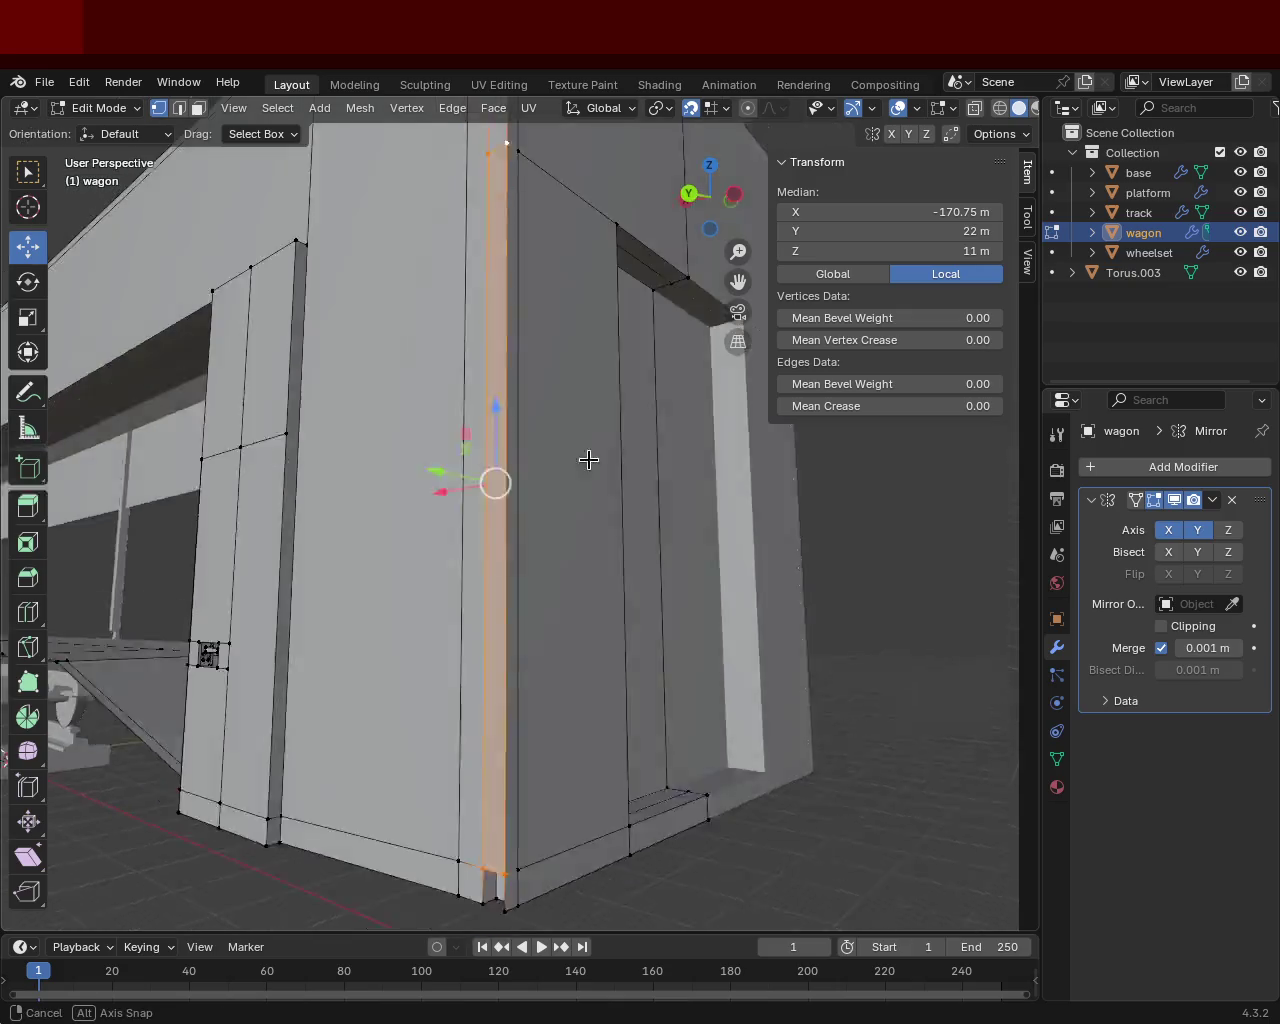
# Select the bottom corner edge beneath the wagon end.
pyautogui.moveTo(398, 364)
pyautogui.mouseDown(button='middle')
pyautogui.moveTo(542, 539)
pyautogui.moveTo(514, 351)
pyautogui.moveTo(391, 489)
pyautogui.moveTo(477, 349)
pyautogui.moveTo(470, 271)
pyautogui.moveTo(489, 363)
pyautogui.mouseUp(button='middle')
pyautogui.click(447, 252)
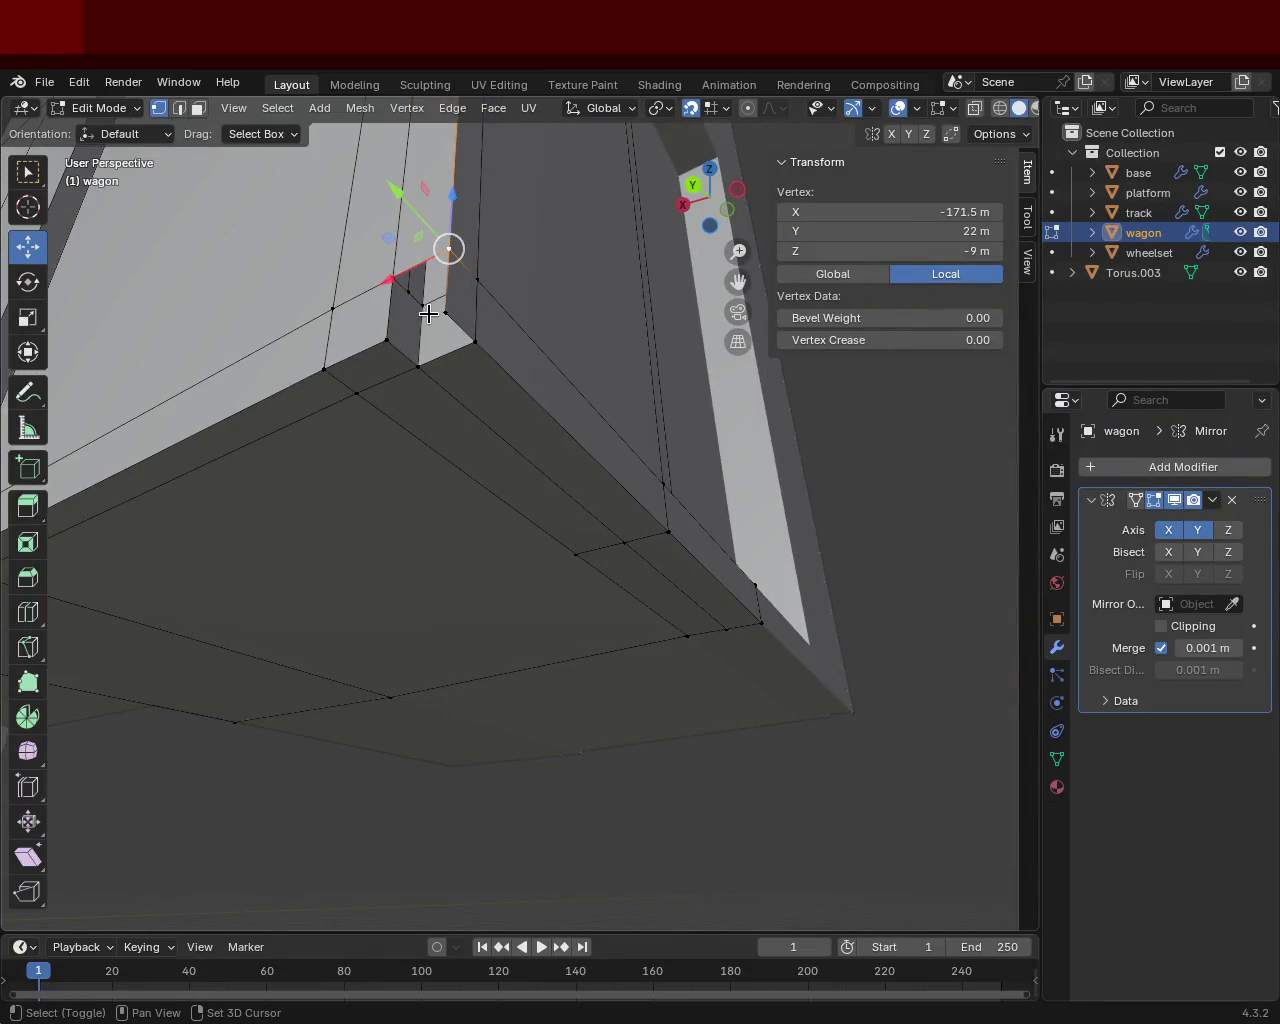
pyautogui.click(445, 314)
pyautogui.keyDown('shift'); pyautogui.click(449, 249); pyautogui.keyUp('shift')
pyautogui.keyDown('shift'); pyautogui.click(380, 338); pyautogui.keyUp('shift')
pyautogui.keyDown('shift'); pyautogui.click(394, 318); pyautogui.keyUp('shift')
pyautogui.click(468, 345)
pyautogui.keyDown('shift'); pyautogui.click(411, 360); pyautogui.keyUp('shift')
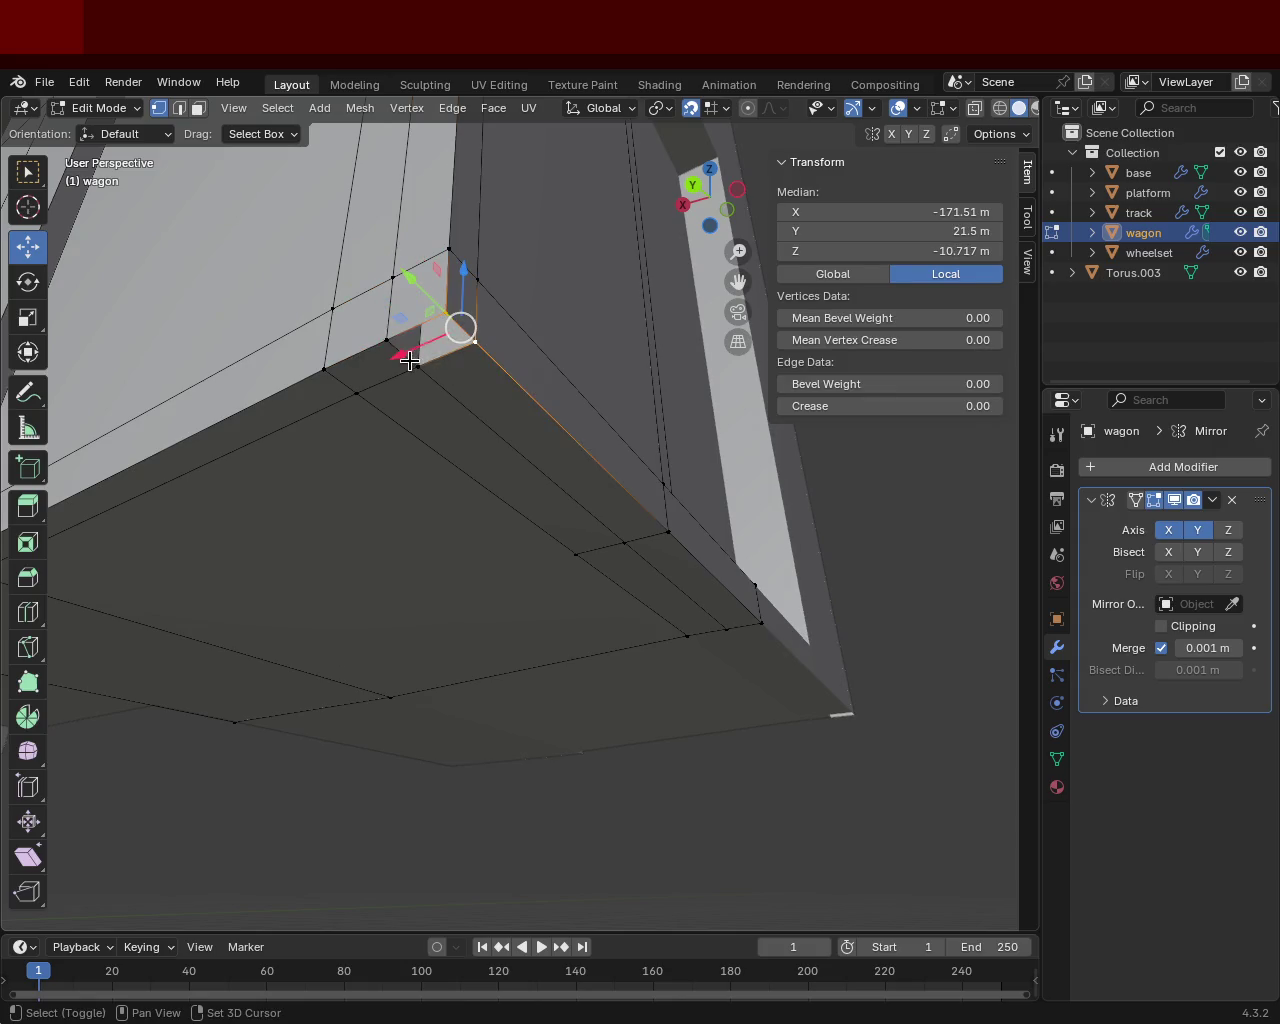
pyautogui.keyDown('shift'); pyautogui.click(425, 345); pyautogui.keyUp('shift')
# Look over the wagon walls and save train.blend.
pyautogui.moveTo(499, 332)
pyautogui.mouseDown(button='middle')
pyautogui.moveTo(509, 405)
pyautogui.moveTo(643, 466)
pyautogui.moveTo(731, 486)
pyautogui.moveTo(690, 520)
pyautogui.moveTo(447, 592)
pyautogui.moveTo(409, 526)
pyautogui.moveTo(634, 643)
pyautogui.mouseUp(button='middle')
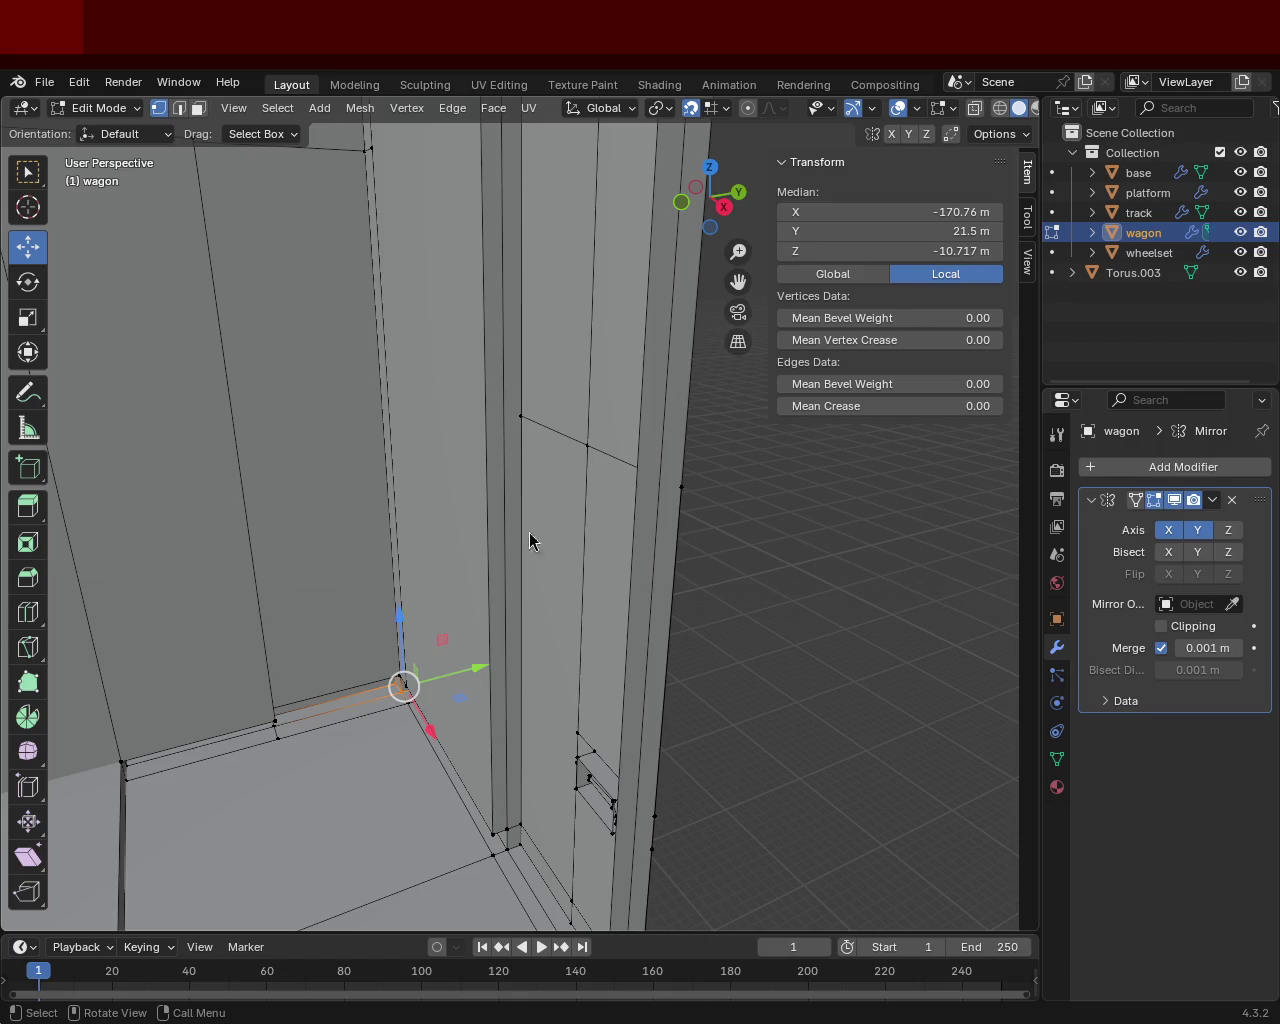
pyautogui.moveTo(644, 535)
pyautogui.mouseDown(button='middle')
pyautogui.moveTo(486, 562)
pyautogui.moveTo(543, 663)
pyautogui.moveTo(491, 537)
pyautogui.moveTo(584, 577)
pyautogui.moveTo(354, 531)
pyautogui.moveTo(543, 560)
pyautogui.moveTo(549, 623)
pyautogui.moveTo(500, 505)
pyautogui.moveTo(500, 586)
pyautogui.moveTo(489, 386)
pyautogui.moveTo(523, 540)
pyautogui.moveTo(444, 298)
pyautogui.moveTo(443, 455)
pyautogui.moveTo(431, 426)
pyautogui.moveTo(81, 585)
pyautogui.moveTo(63, 574)
pyautogui.moveTo(226, 534)
pyautogui.mouseUp(button='middle')
pyautogui.hotkey('ctrl', 's')
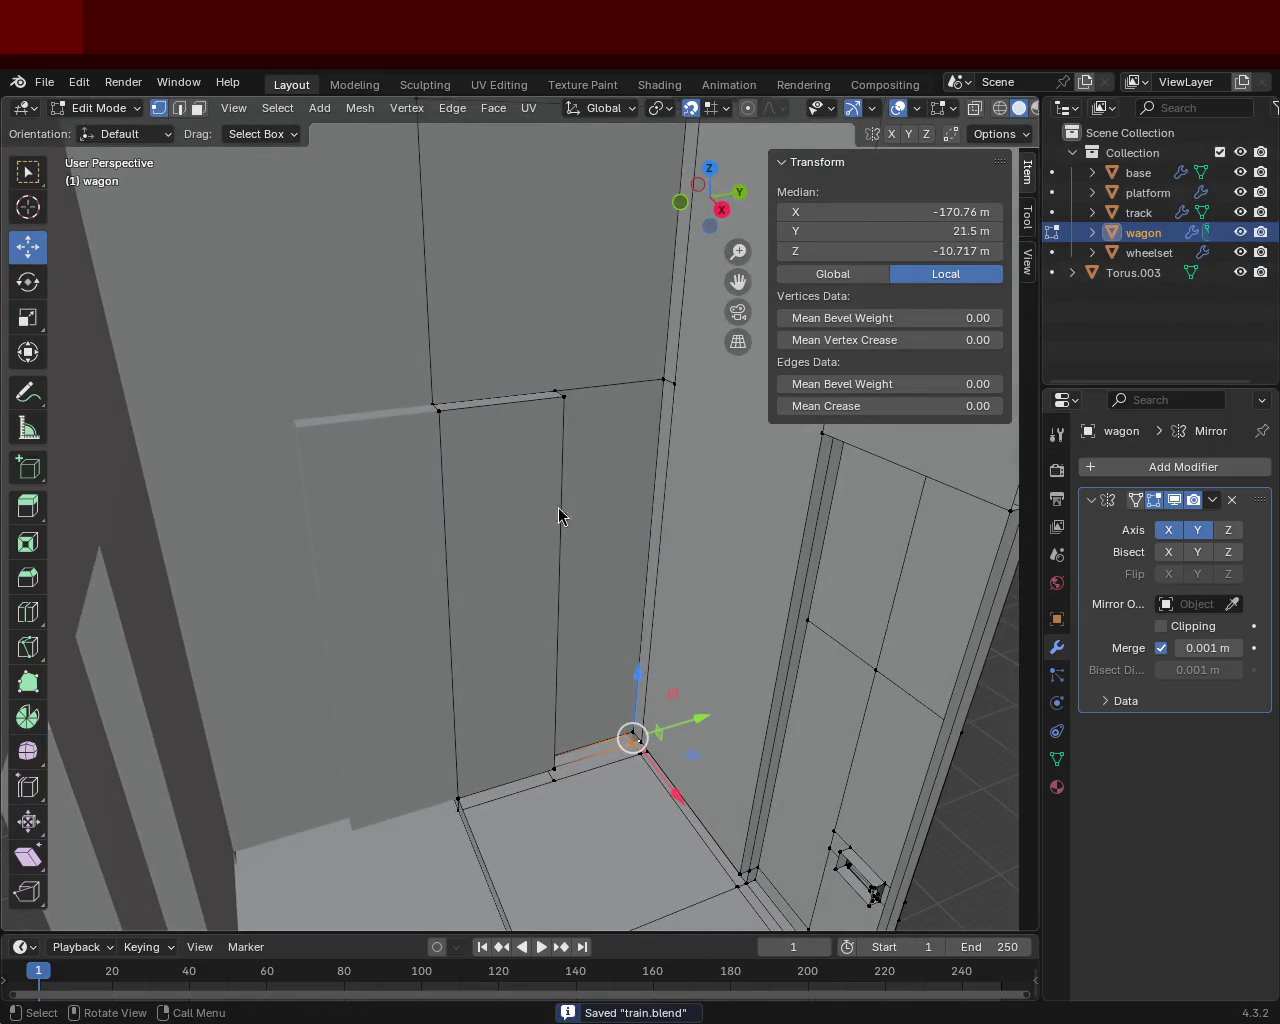
pyautogui.moveTo(417, 314)
pyautogui.mouseDown(button='middle')
pyautogui.moveTo(523, 434)
pyautogui.moveTo(595, 490)
pyautogui.moveTo(500, 491)
pyautogui.moveTo(543, 526)
pyautogui.moveTo(528, 429)
pyautogui.moveTo(586, 517)
pyautogui.moveTo(546, 534)
pyautogui.moveTo(351, 501)
pyautogui.moveTo(568, 371)
pyautogui.moveTo(457, 366)
pyautogui.moveTo(474, 383)
pyautogui.mouseUp(button='middle')
pyautogui.scroll(-5, 483, 463)
pyautogui.moveTo(548, 597)
pyautogui.mouseDown(button='middle')
pyautogui.moveTo(443, 514)
pyautogui.moveTo(523, 534)
pyautogui.mouseUp(button='middle')
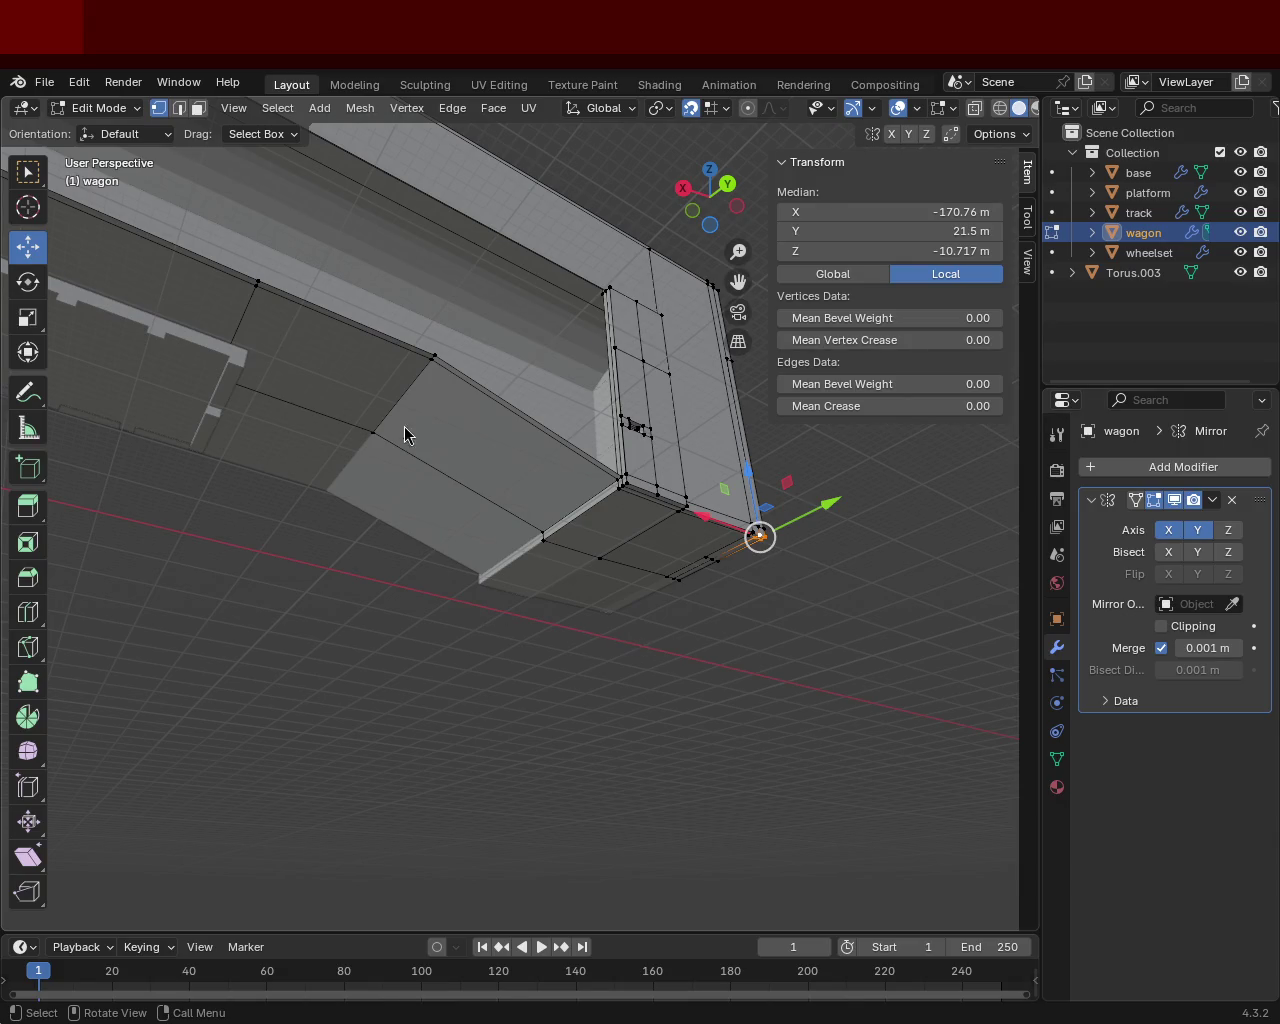
pyautogui.moveTo(479, 431)
pyautogui.mouseDown(button='middle')
pyautogui.moveTo(450, 470)
pyautogui.moveTo(360, 528)
pyautogui.moveTo(608, 526)
pyautogui.moveTo(463, 573)
pyautogui.moveTo(374, 531)
pyautogui.moveTo(491, 520)
pyautogui.moveTo(440, 590)
pyautogui.moveTo(415, 593)
pyautogui.moveTo(646, 555)
pyautogui.moveTo(431, 551)
pyautogui.moveTo(494, 551)
pyautogui.moveTo(628, 607)
pyautogui.moveTo(427, 528)
pyautogui.mouseUp(button='middle')
# Box-select the edges along the wall base and add the two floor ramp edges.
pyautogui.moveTo(599, 562)
pyautogui.mouseDown(button='middle')
pyautogui.moveTo(586, 600)
pyautogui.moveTo(486, 523)
pyautogui.moveTo(526, 563)
pyautogui.moveTo(613, 527)
pyautogui.moveTo(526, 490)
pyautogui.mouseUp(button='middle')
pyautogui.moveTo(526, 490); pyautogui.dragTo(676, 536)
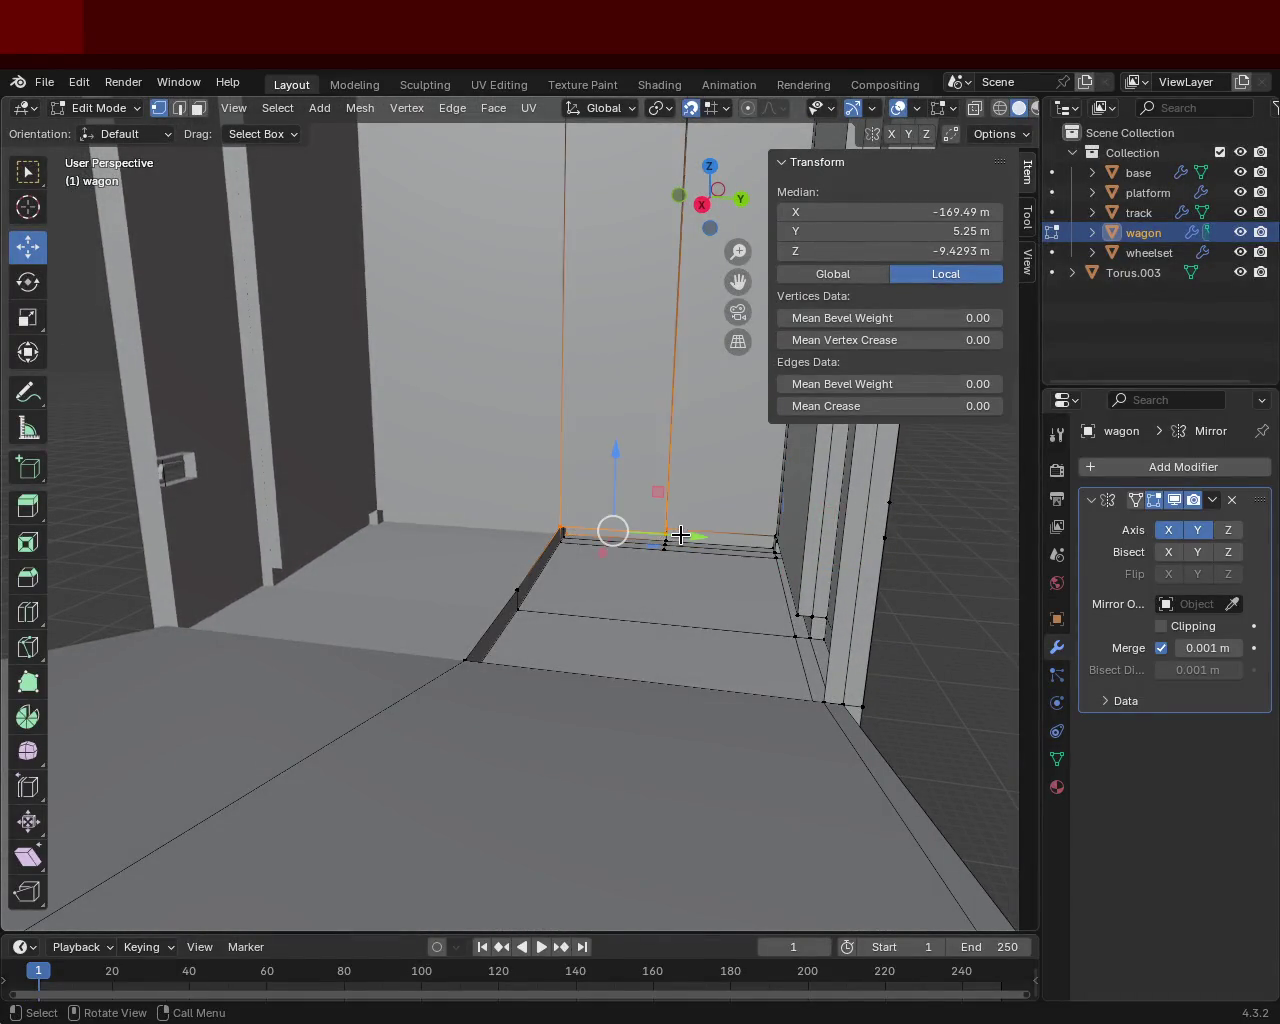
pyautogui.keyDown('shift'); pyautogui.click(490, 615); pyautogui.keyUp('shift')
pyautogui.keyDown('shift'); pyautogui.click(466, 660); pyautogui.keyUp('shift')
# Add the floor-wall and wall-corner edges, then extend the selection to the whole floor region.
pyautogui.moveTo(466, 660)
pyautogui.mouseDown(button='middle')
pyautogui.moveTo(516, 612)
pyautogui.moveTo(780, 508)
pyautogui.mouseUp(button='middle')
pyautogui.keyDown('shift'); pyautogui.click(818, 489); pyautogui.keyUp('shift')
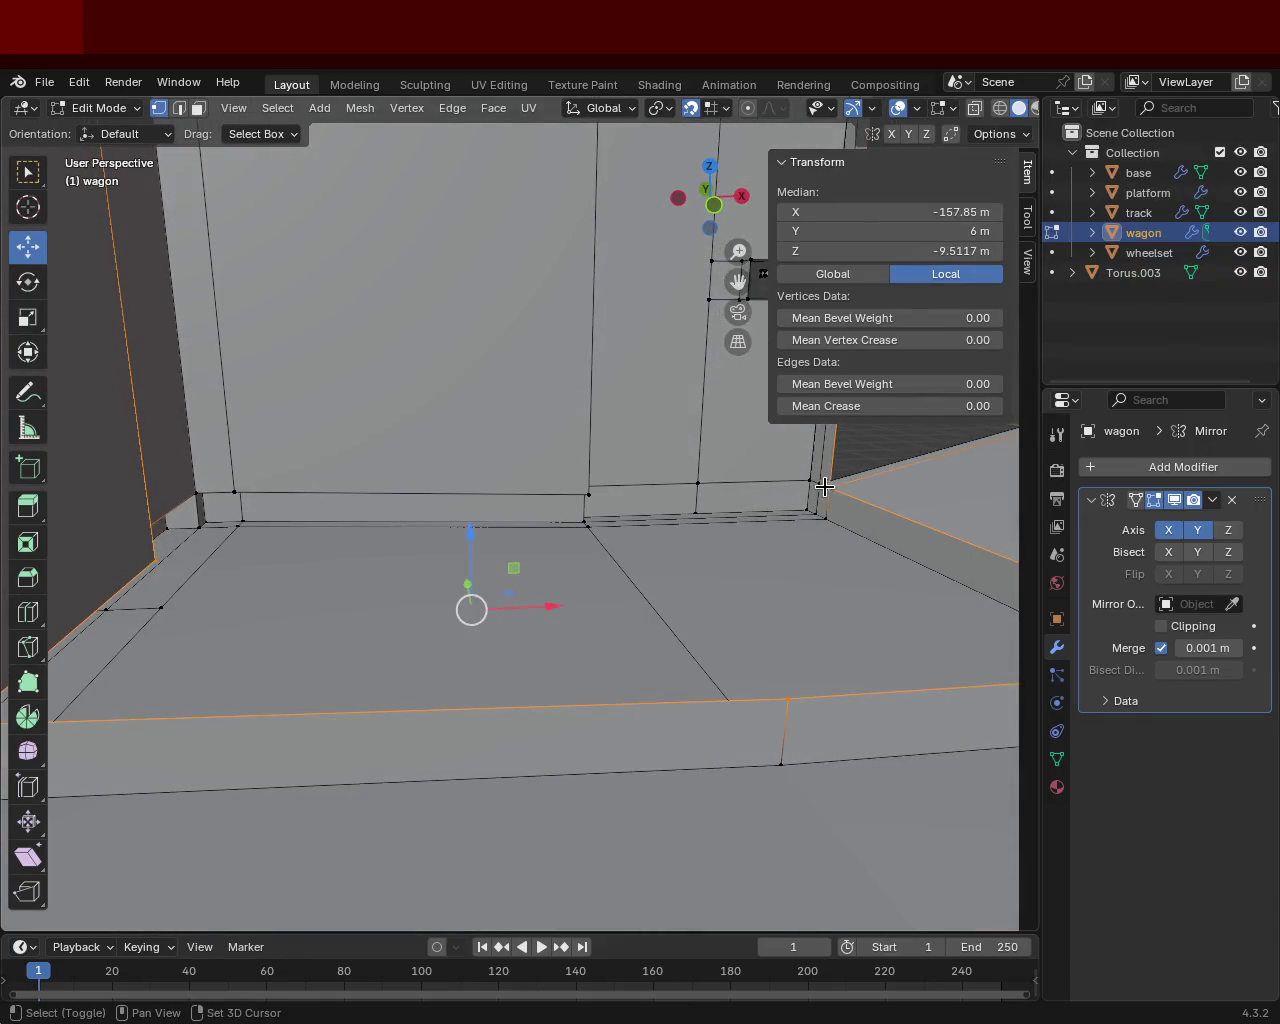
pyautogui.keyDown('shift'); pyautogui.click(811, 488); pyautogui.keyUp('shift')
pyautogui.keyDown('shift'); pyautogui.click(749, 496); pyautogui.keyUp('shift')
pyautogui.moveTo(560, 503)
pyautogui.mouseDown(button='middle')
pyautogui.moveTo(531, 503)
pyautogui.moveTo(548, 468)
pyautogui.moveTo(560, 503)
pyautogui.moveTo(414, 443)
pyautogui.moveTo(563, 460)
pyautogui.moveTo(469, 483)
pyautogui.moveTo(534, 491)
pyautogui.moveTo(645, 609)
pyautogui.mouseUp(button='middle')
pyautogui.keyDown('shift'); pyautogui.click(576, 495); pyautogui.keyUp('shift')
pyautogui.keyDown('shift'); pyautogui.click(550, 504); pyautogui.keyUp('shift')
pyautogui.keyDown('shift'); pyautogui.click(469, 483); pyautogui.keyUp('shift')
pyautogui.keyDown('ctrl'); pyautogui.keyDown('shift'); pyautogui.click(514, 457); pyautogui.keyUp('shift'); pyautogui.keyUp('ctrl')
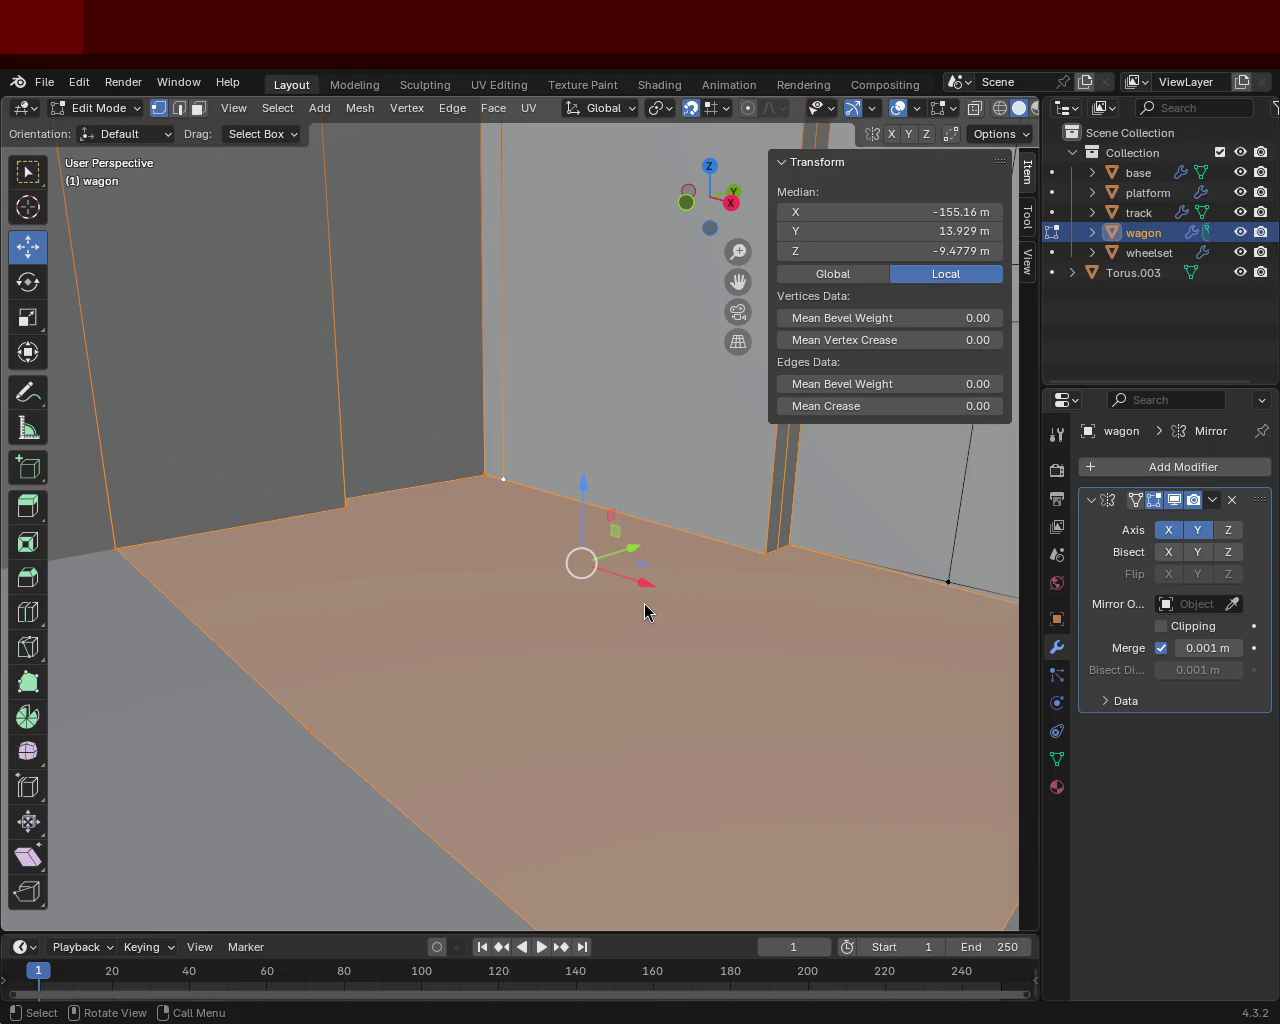
# Zoom out to the door post with its recessed handle and deselect everything.
pyautogui.moveTo(645, 612); pyautogui.dragTo(512, 658, button='middle')
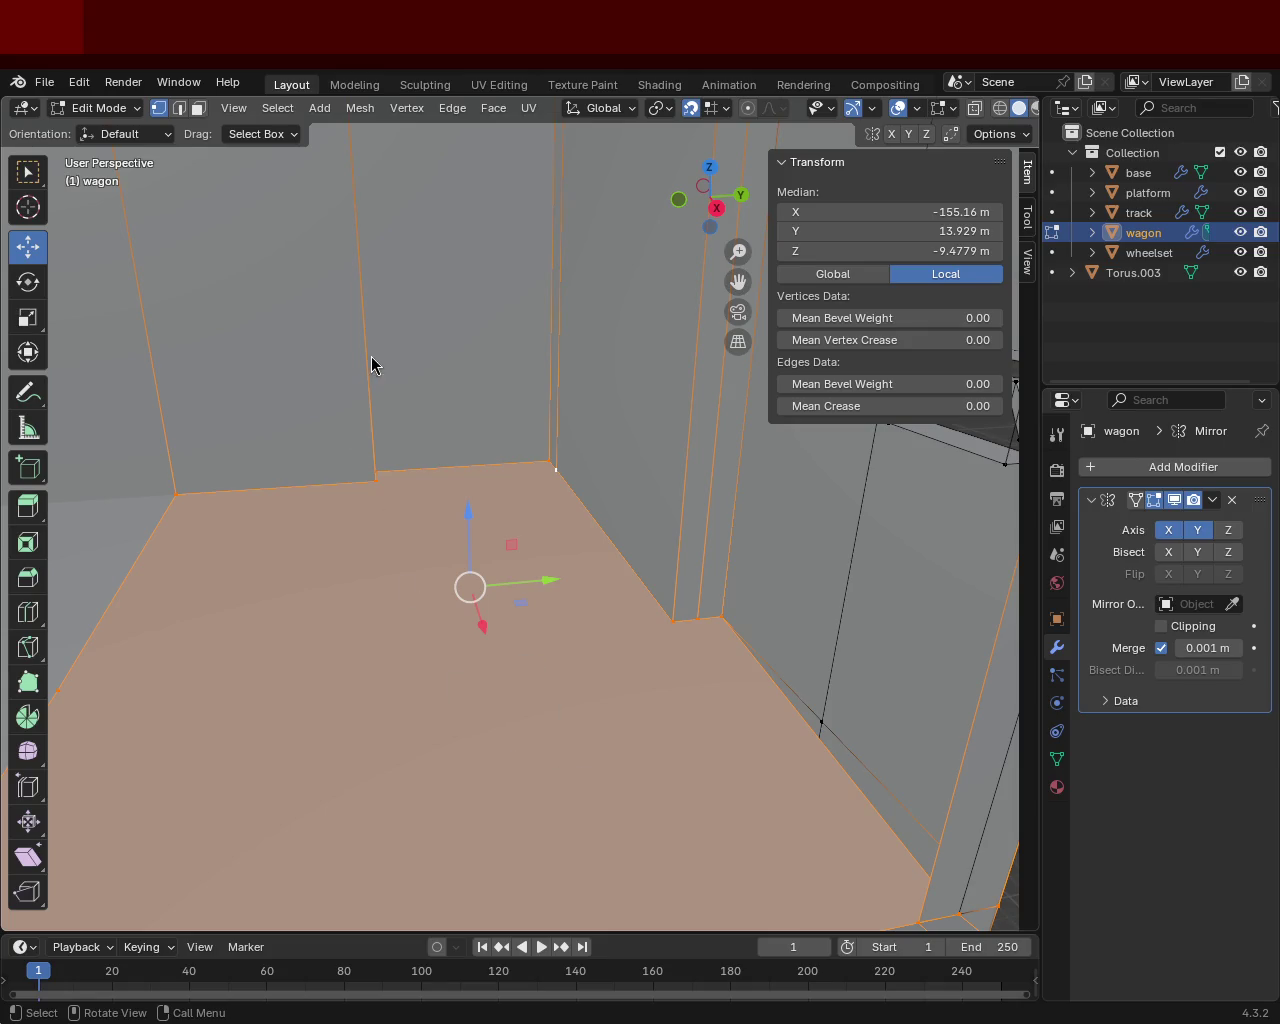
pyautogui.moveTo(461, 409)
pyautogui.keyDown('ctrl'); pyautogui.mouseDown(button='middle')
pyautogui.moveTo(478, 532)
pyautogui.moveTo(386, 517)
pyautogui.moveTo(334, 434)
pyautogui.moveTo(420, 449)
pyautogui.moveTo(500, 428)
pyautogui.moveTo(503, 511)
pyautogui.moveTo(494, 494)
pyautogui.moveTo(571, 514)
pyautogui.moveTo(301, 504)
pyautogui.moveTo(443, 446)
pyautogui.moveTo(486, 514)
pyautogui.moveTo(420, 594)
pyautogui.moveTo(502, 615)
pyautogui.moveTo(663, 726)
pyautogui.moveTo(640, 577)
pyautogui.moveTo(517, 665)
pyautogui.moveTo(291, 606)
pyautogui.moveTo(214, 609)
pyautogui.moveTo(200, 654)
pyautogui.moveTo(178, 589)
pyautogui.moveTo(189, 620)
pyautogui.moveTo(437, 600)
pyautogui.moveTo(775, 610)
pyautogui.moveTo(640, 634)
pyautogui.moveTo(560, 514)
pyautogui.moveTo(405, 373)
pyautogui.mouseUp(button='middle'); pyautogui.keyUp('ctrl')
pyautogui.click(663, 726)
# Dissolve the two floor edges beside the door post.
pyautogui.click(179, 108)
pyautogui.click(506, 657)
pyautogui.press('x')
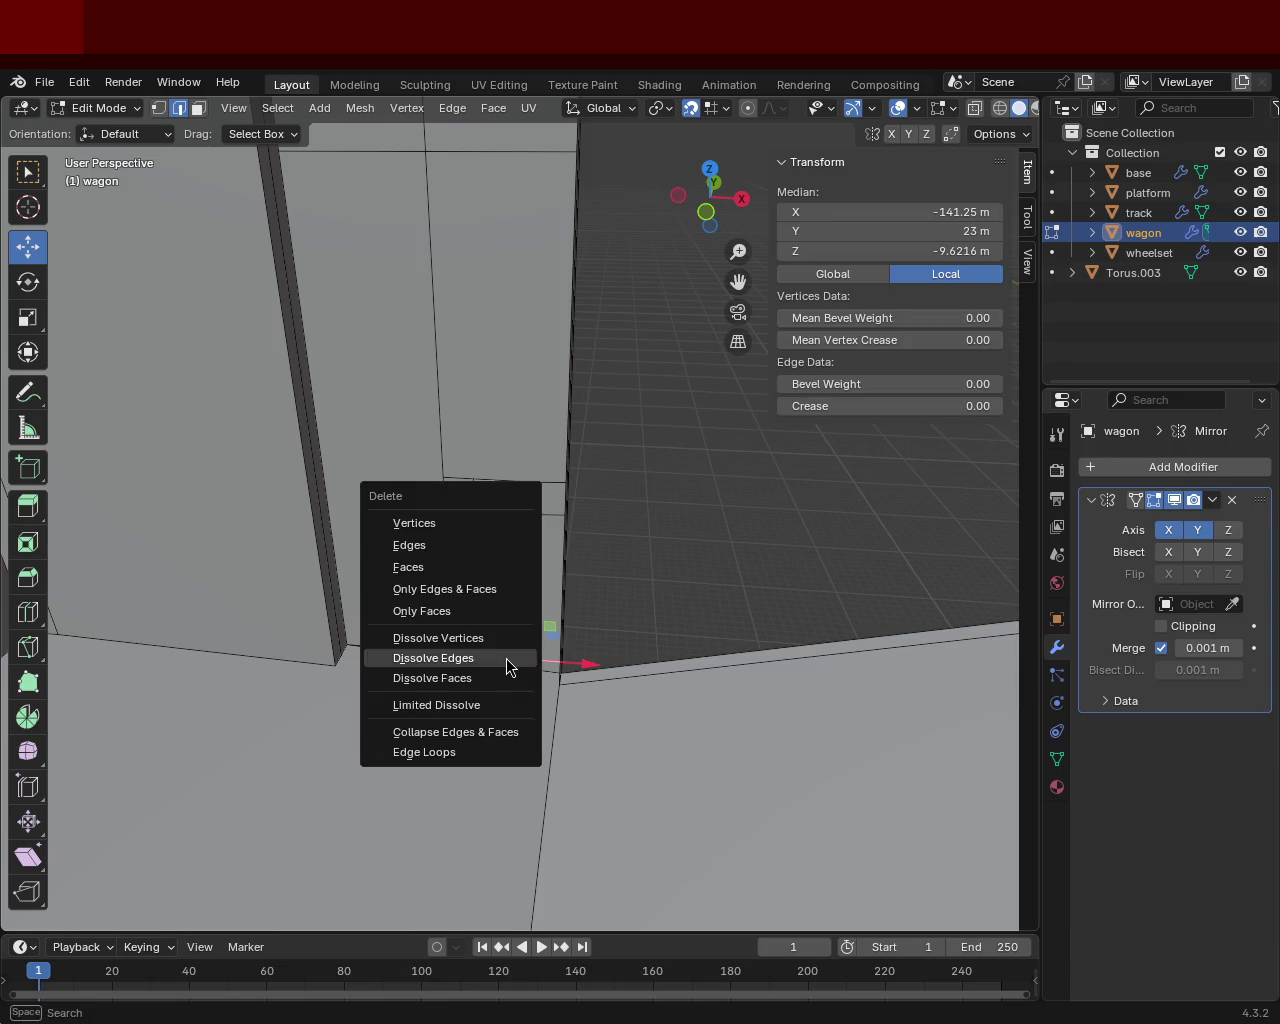
pyautogui.click(506, 658)
pyautogui.click(428, 652)
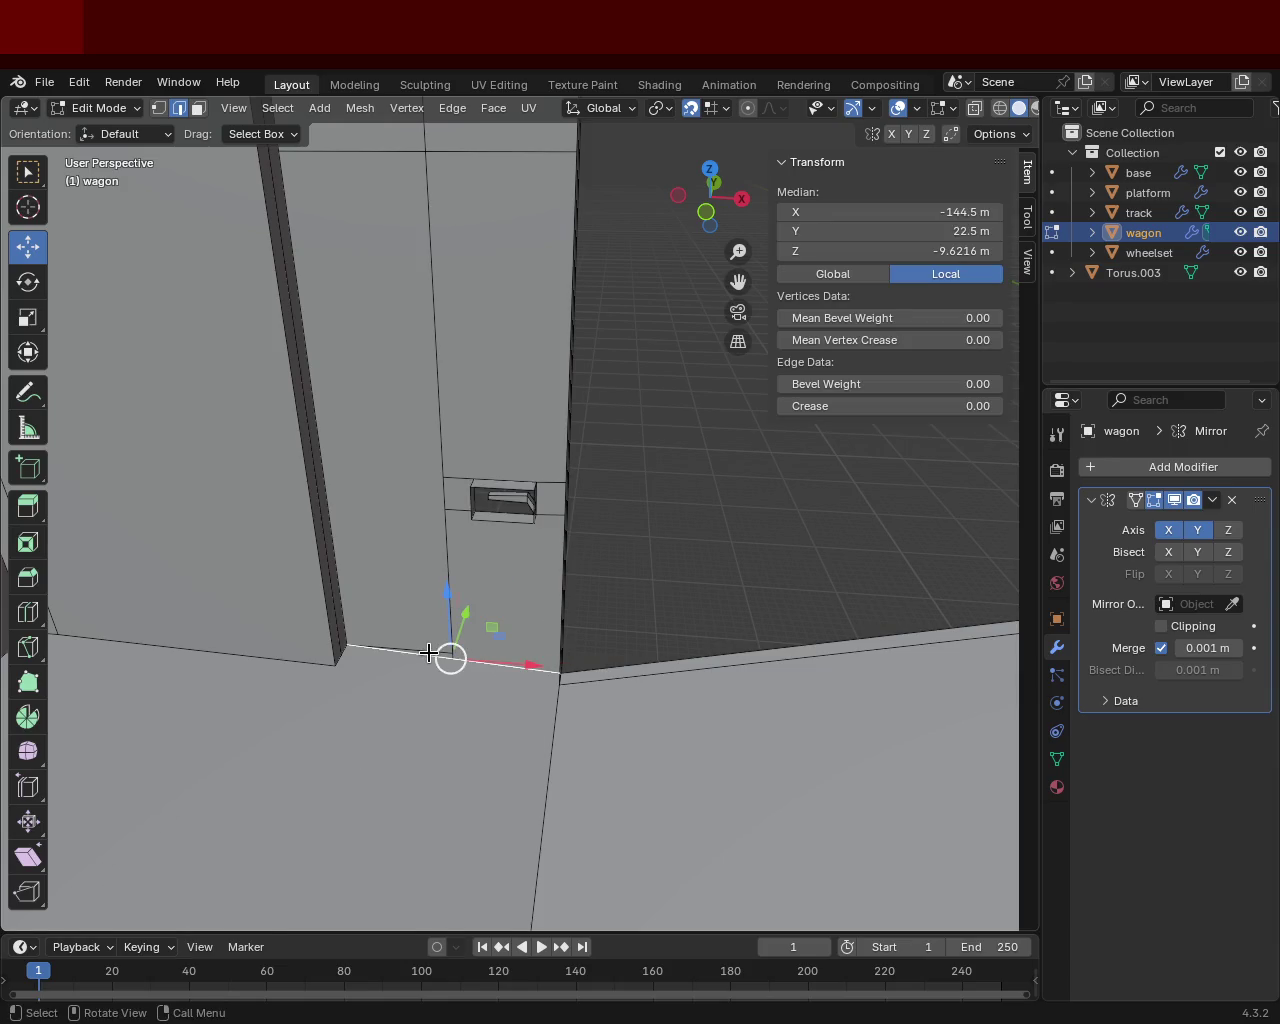
pyautogui.click(433, 651)
pyautogui.press('x')
pyautogui.click(433, 651)
# Dissolve and delete the stray edges at the door post's base.
pyautogui.moveTo(492, 686)
pyautogui.mouseDown(button='middle')
pyautogui.moveTo(322, 650)
pyautogui.moveTo(171, 651)
pyautogui.moveTo(451, 640)
pyautogui.moveTo(771, 674)
pyautogui.moveTo(449, 664)
pyautogui.moveTo(435, 648)
pyautogui.mouseUp(button='middle')
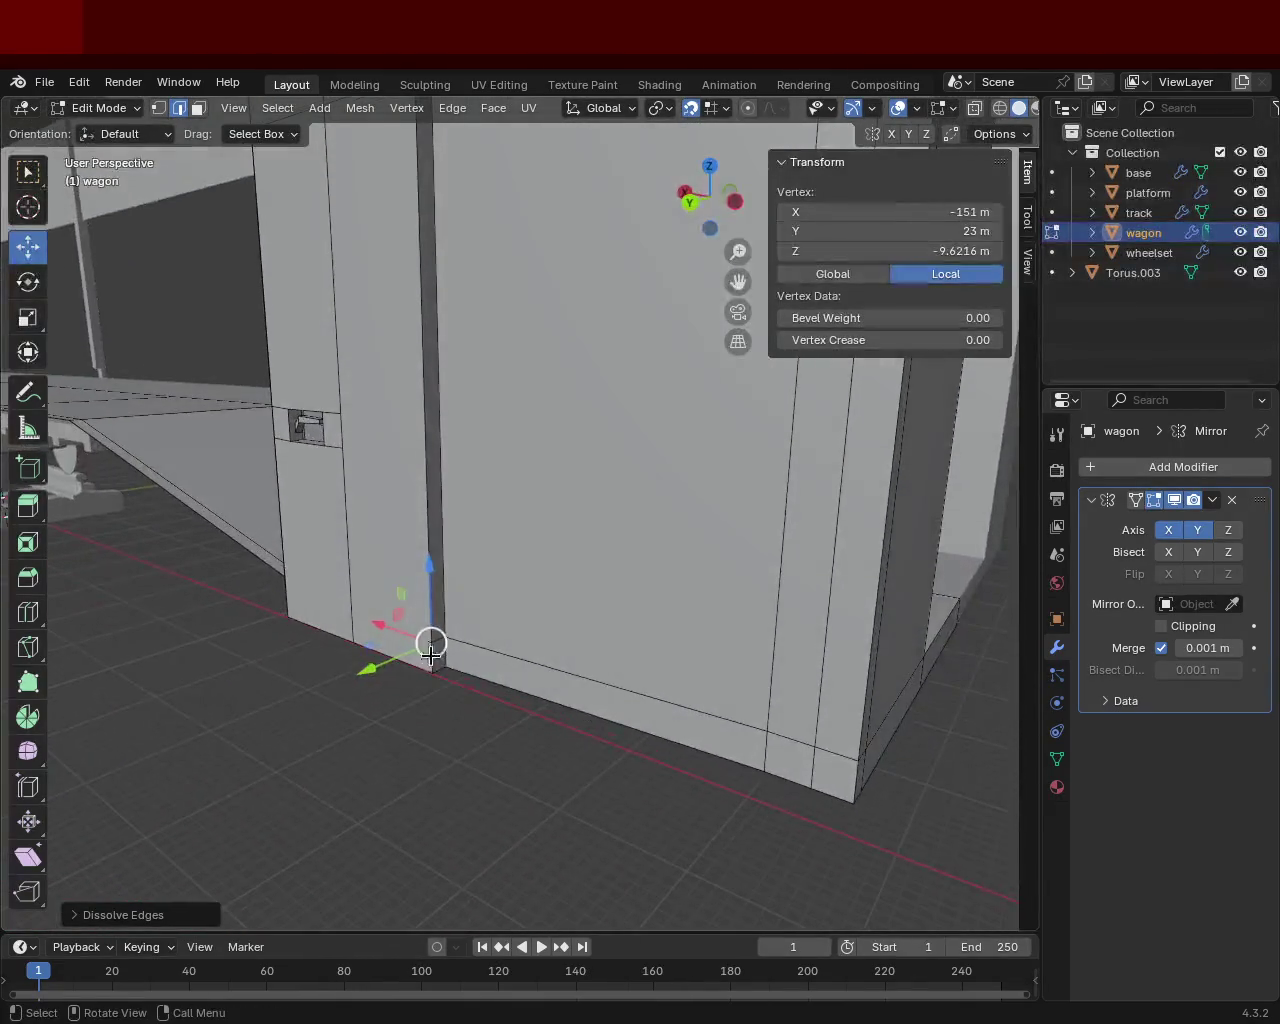
pyautogui.click(437, 648)
pyautogui.press('x')
pyautogui.click(443, 654)
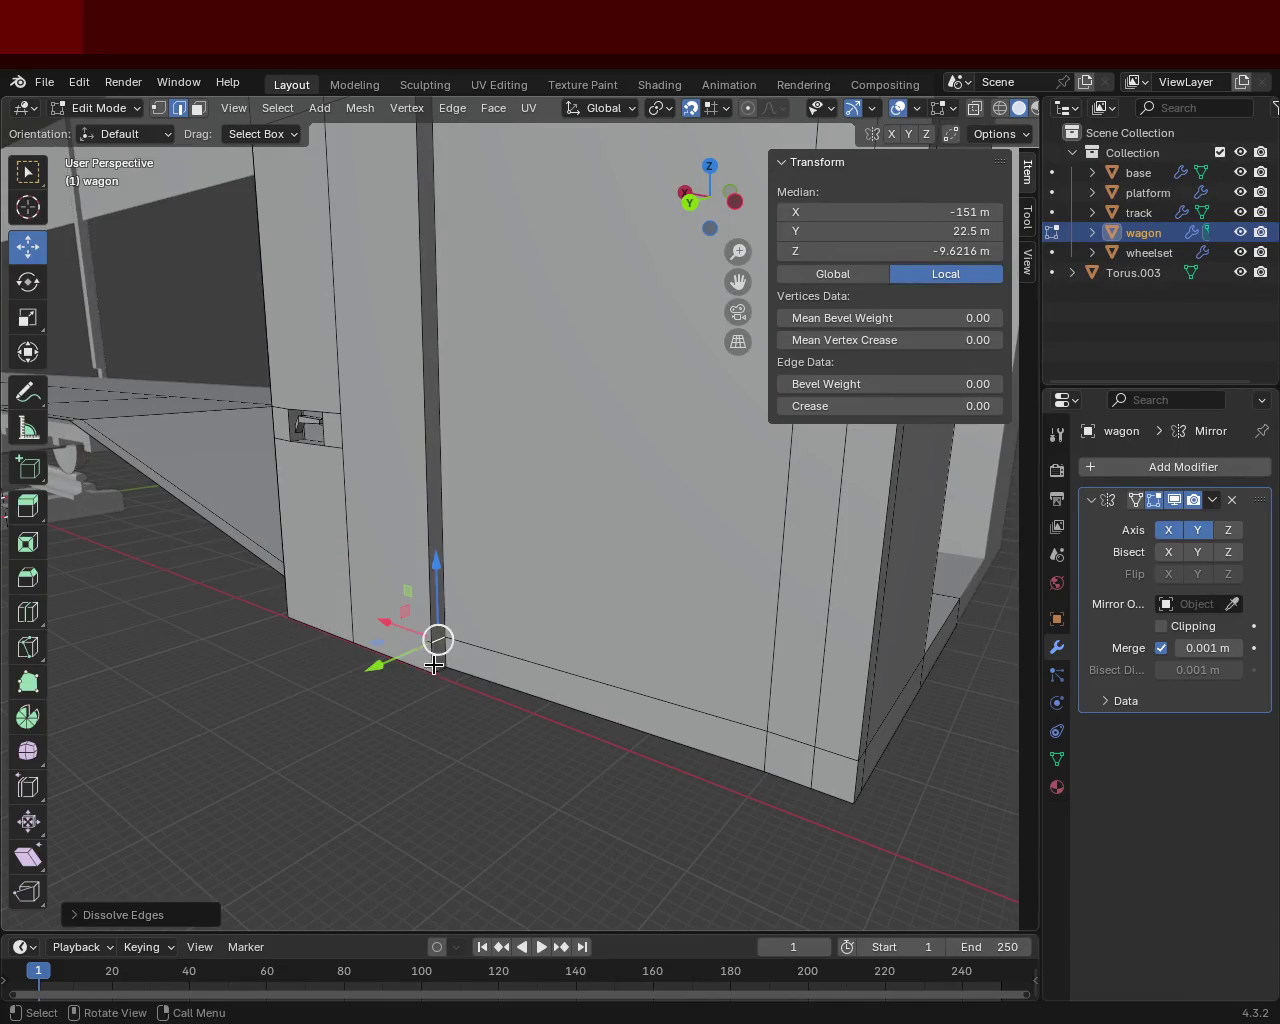
pyautogui.click(357, 608)
pyautogui.click(437, 650)
pyautogui.press('x')
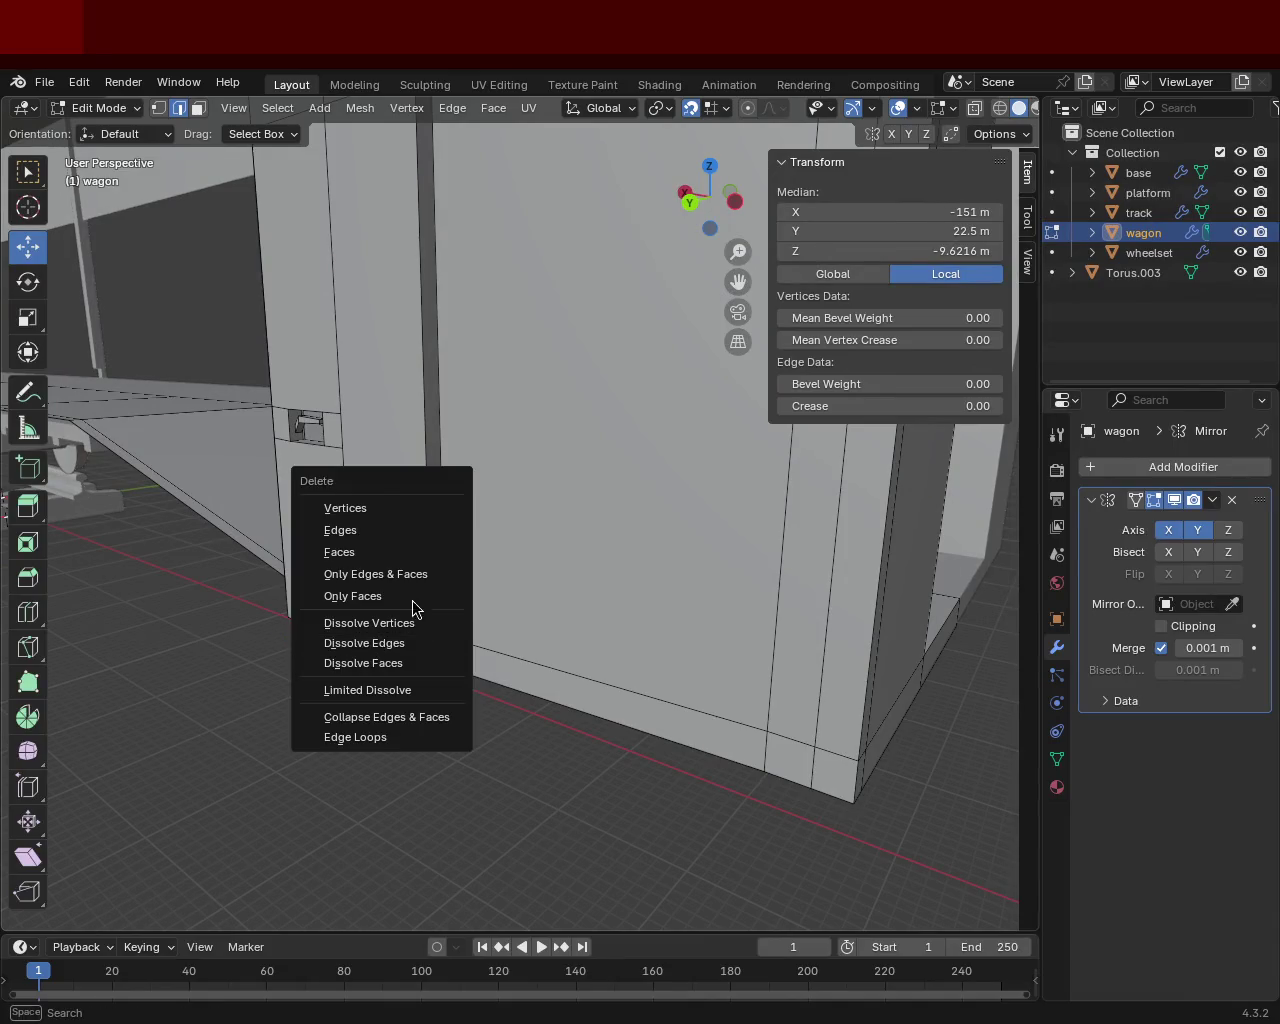
pyautogui.click(400, 528)
pyautogui.click(419, 655)
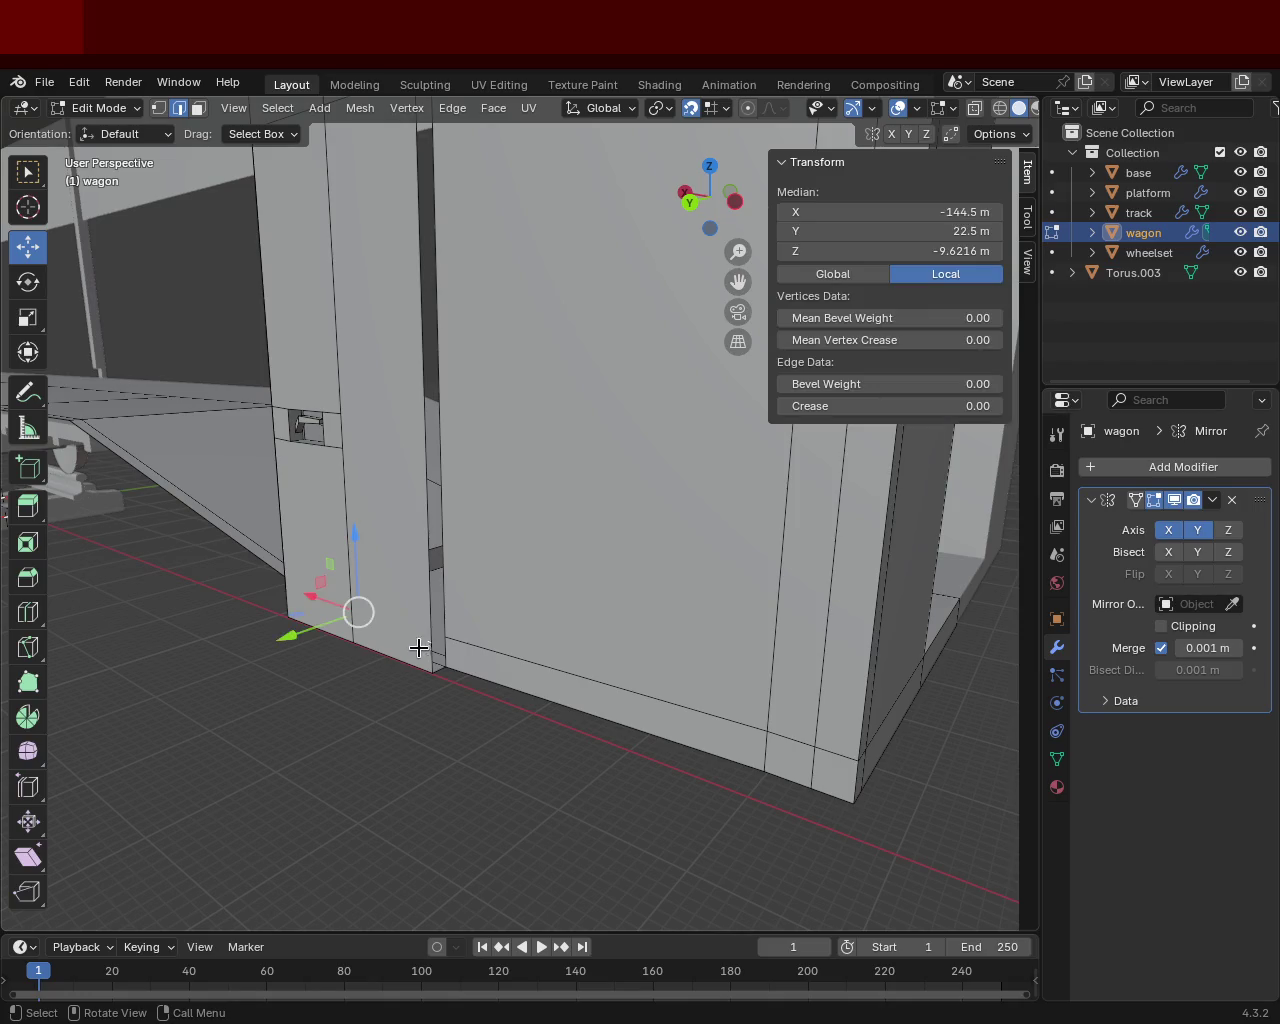
pyautogui.press('x')
pyautogui.click(419, 658)
# Move the post's bottom vertex toward the wall, to X -151 m, Y 22 m, Z -9.6216 m.
pyautogui.moveTo(390, 663)
pyautogui.mouseDown(button='middle')
pyautogui.moveTo(557, 666)
pyautogui.moveTo(674, 686)
pyautogui.moveTo(717, 646)
pyautogui.moveTo(488, 604)
pyautogui.moveTo(543, 578)
pyautogui.moveTo(483, 592)
pyautogui.moveTo(434, 669)
pyautogui.moveTo(398, 622)
pyautogui.moveTo(394, 572)
pyautogui.mouseUp(button='middle')
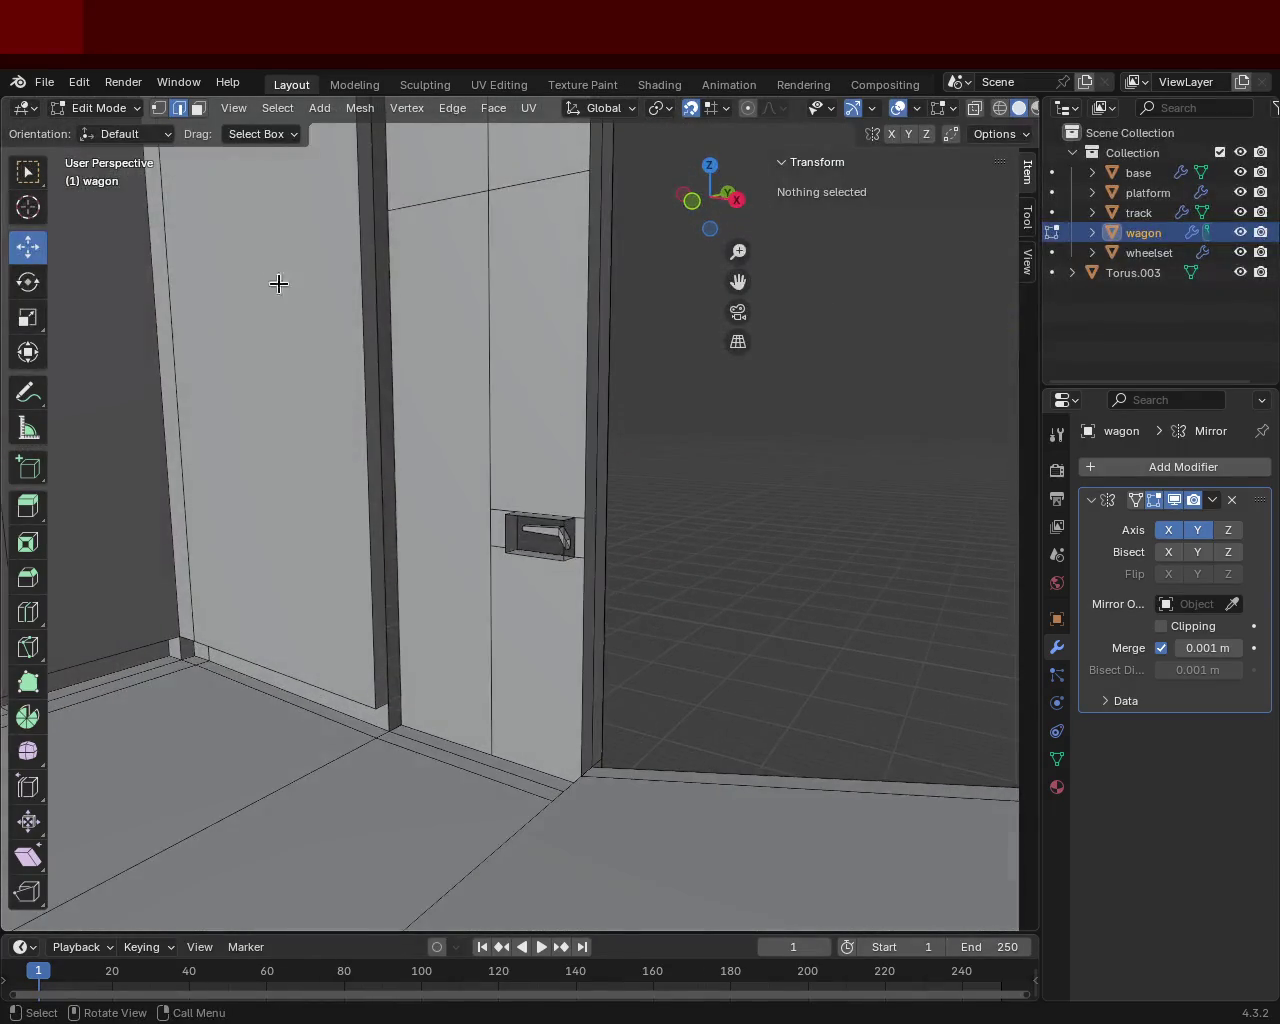
pyautogui.click(159, 108)
pyautogui.moveTo(593, 414)
pyautogui.mouseDown(button='middle')
pyautogui.moveTo(466, 437)
pyautogui.moveTo(531, 480)
pyautogui.moveTo(691, 514)
pyautogui.moveTo(601, 658)
pyautogui.mouseUp(button='middle')
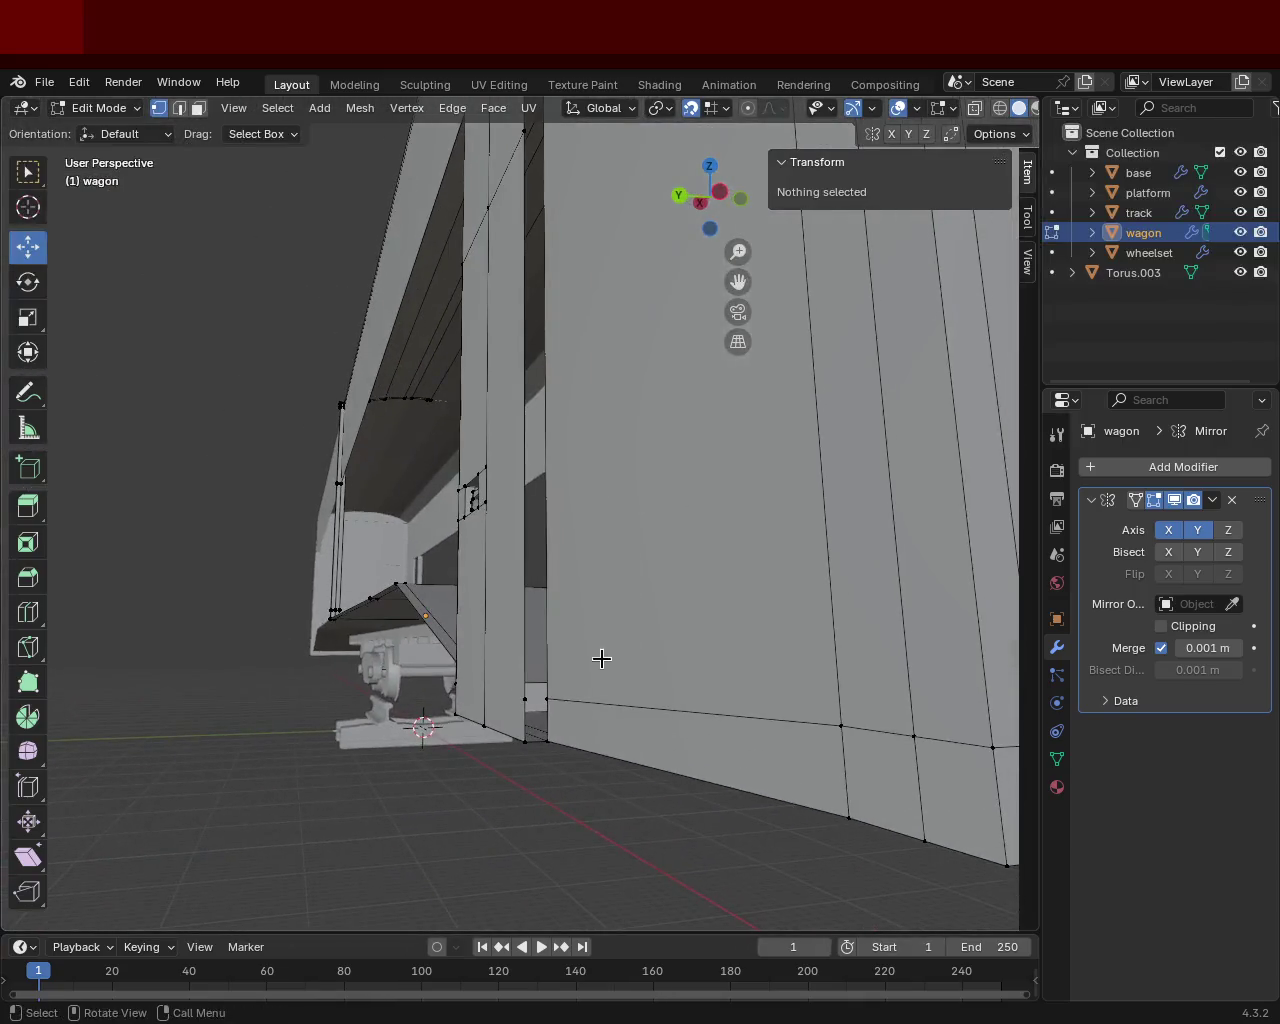
pyautogui.click(547, 698)
pyautogui.keyDown('shift'); pyautogui.click(528, 738); pyautogui.keyUp('shift')
pyautogui.keyDown('shift'); pyautogui.click(528, 738); pyautogui.keyUp('shift')
pyautogui.moveTo(525, 700); pyautogui.dragTo(503, 700)
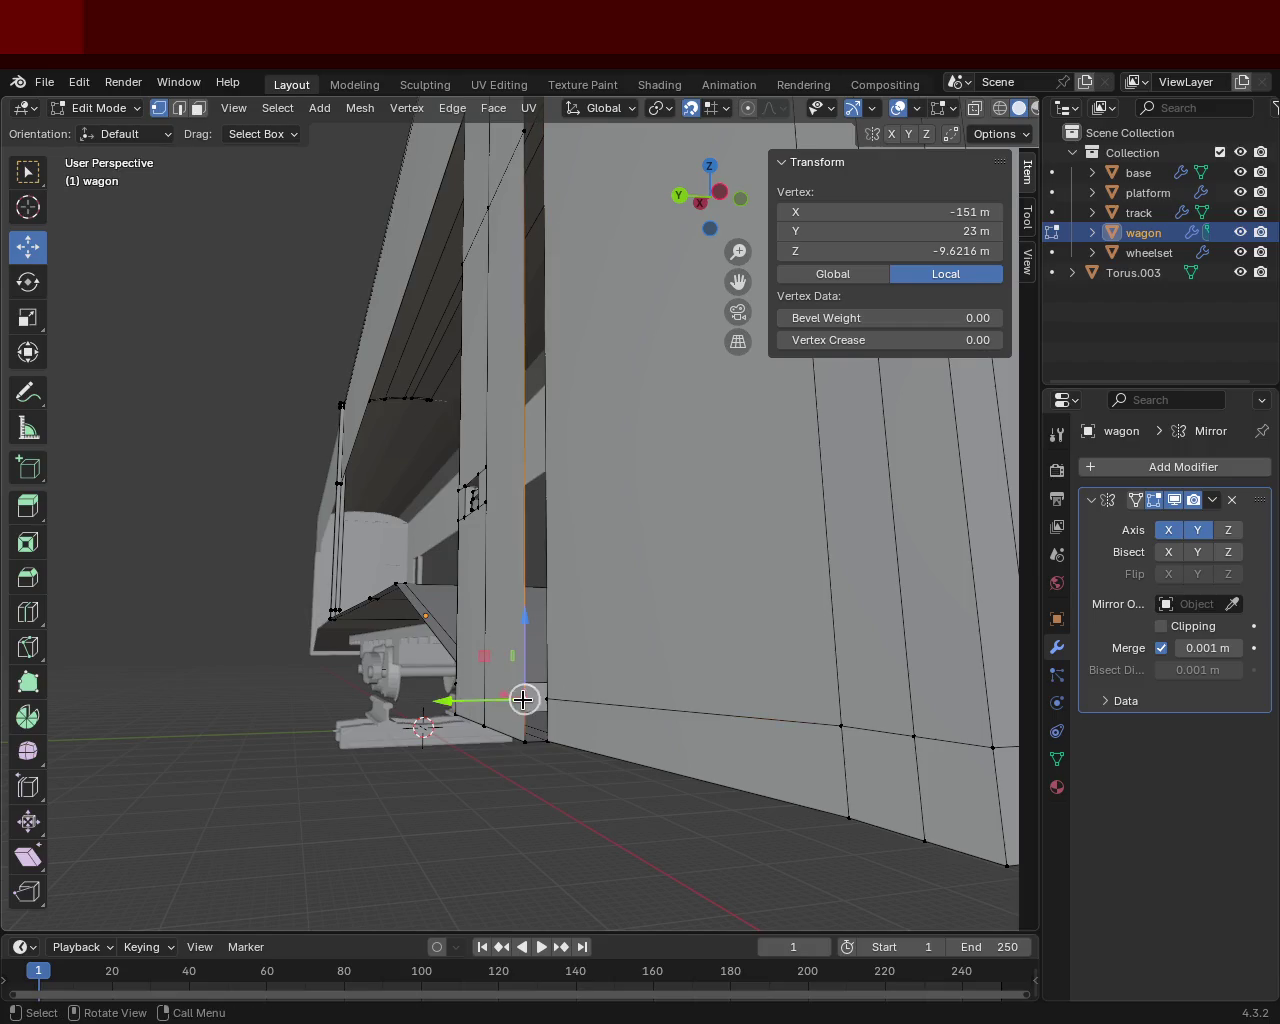
pyautogui.keyDown('shift'); pyautogui.click(547, 698); pyautogui.keyUp('shift')
pyautogui.keyDown('shift'); pyautogui.click(538, 725); pyautogui.keyUp('shift')
pyautogui.keyDown('alt'); pyautogui.click(538, 725); pyautogui.keyUp('alt')
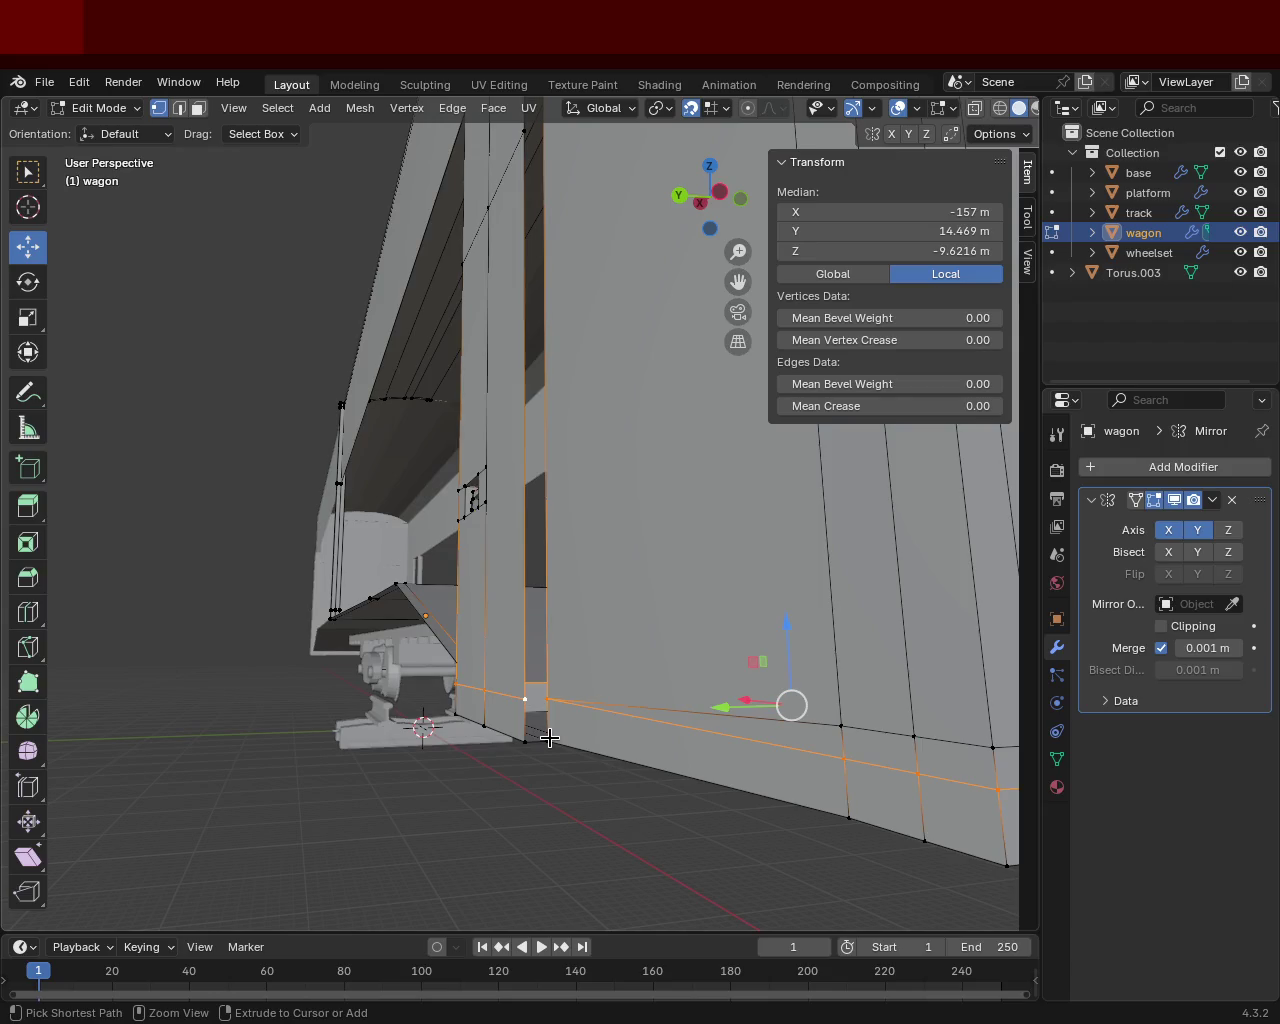
pyautogui.hotkey('ctrl', 'z')
pyautogui.keyDown('shift'); pyautogui.click(547, 698); pyautogui.keyUp('shift')
pyautogui.click(610, 677)
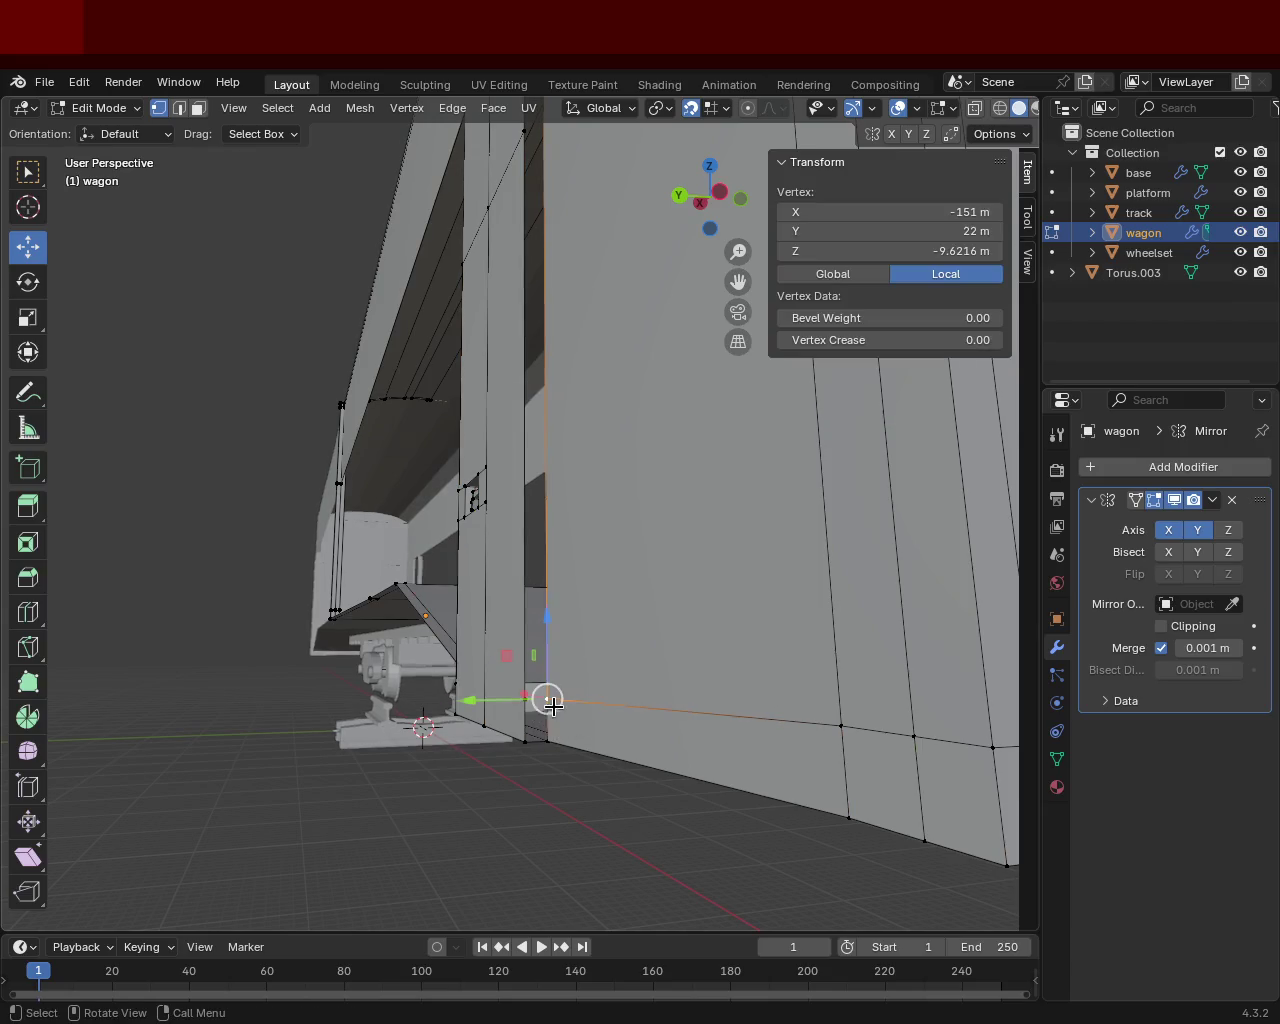
pyautogui.click(547, 698)
pyautogui.keyDown('shift'); pyautogui.click(525, 740); pyautogui.keyUp('shift')
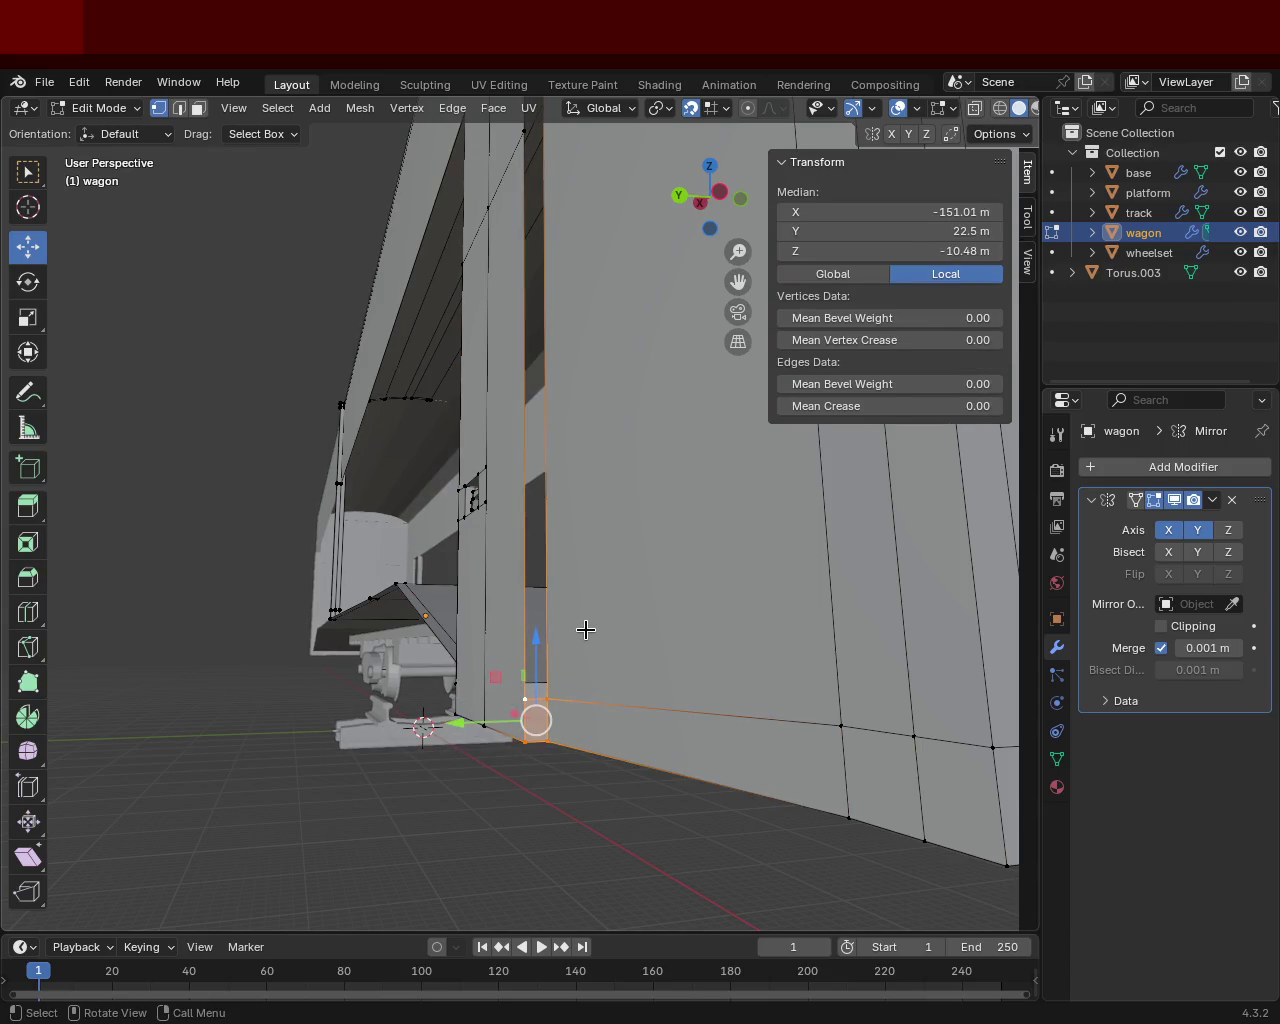
pyautogui.scroll(2, 563, 643)
pyautogui.scroll(2, 580, 626)
pyautogui.scroll(1, 570, 583)
pyautogui.scroll(1, 569, 582)
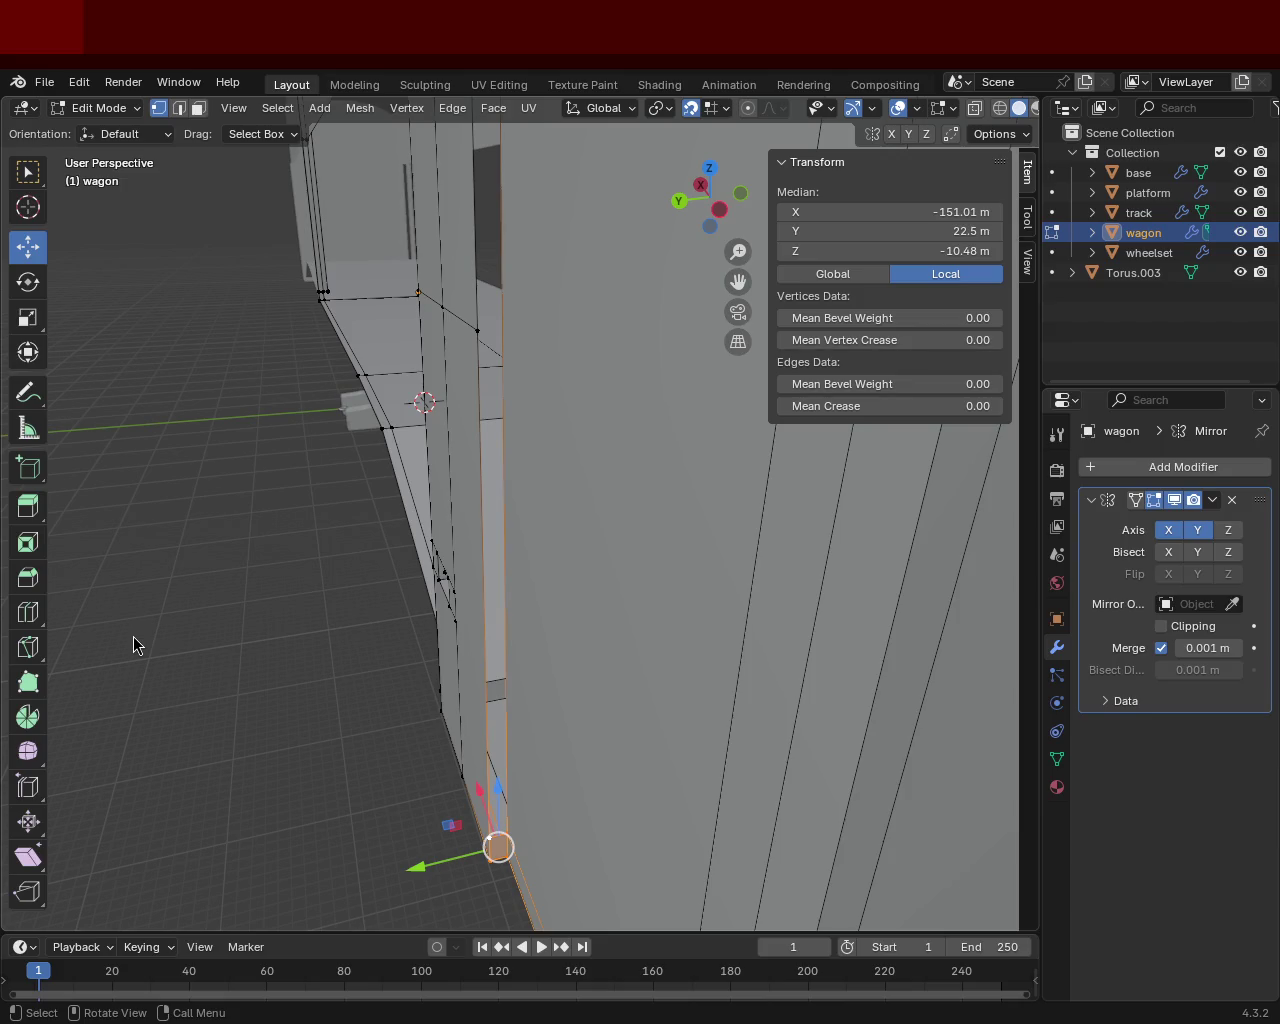
pyautogui.moveTo(244, 304); pyautogui.dragTo(426, 779, button='middle')
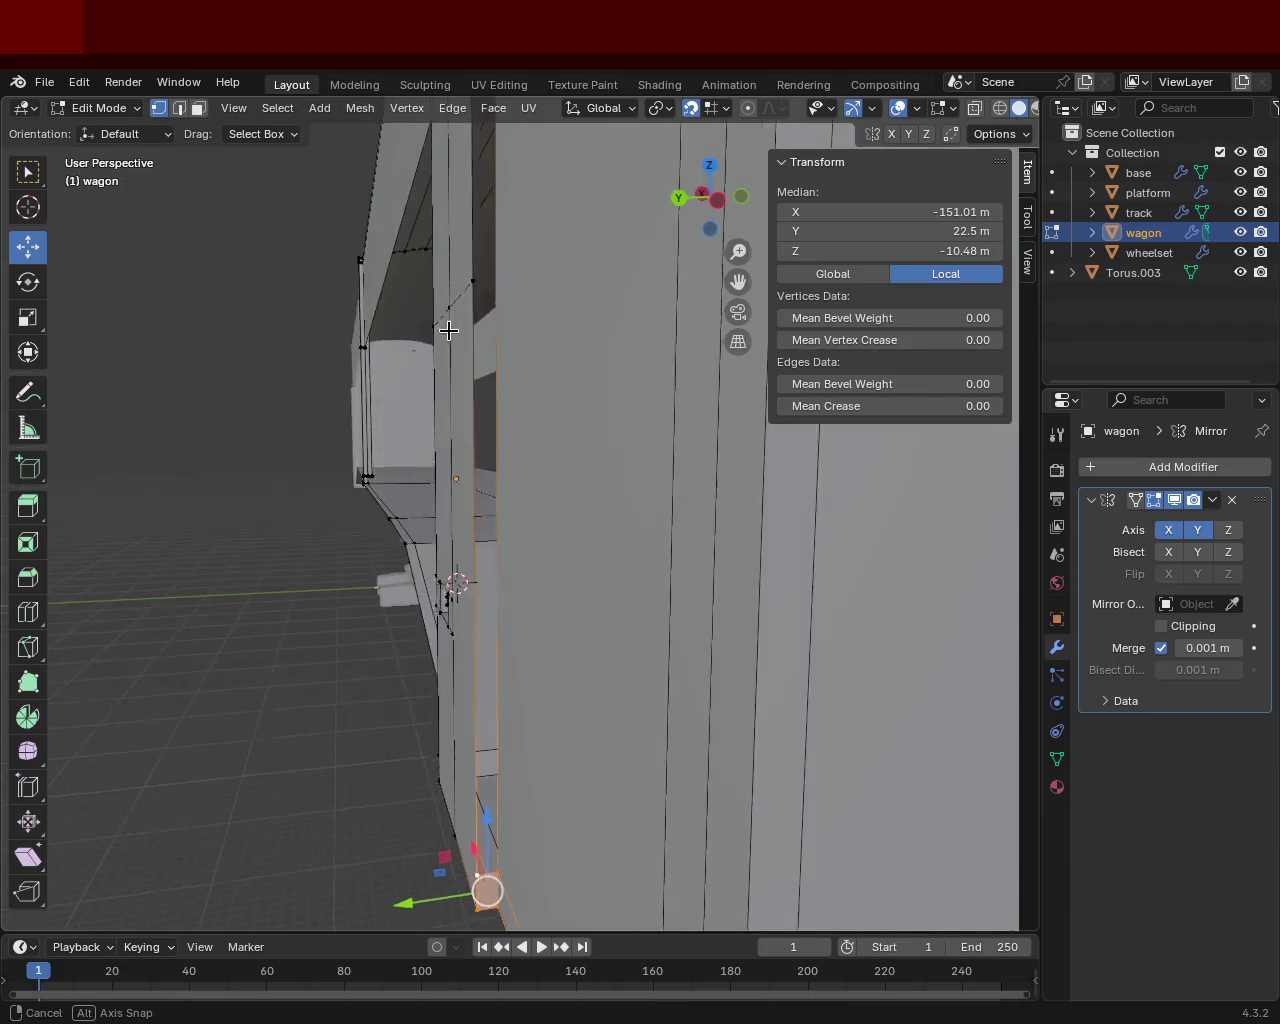
pyautogui.click(426, 779)
pyautogui.keyDown('shift'); pyautogui.click(443, 763); pyautogui.keyUp('shift')
pyautogui.keyDown('shift'); pyautogui.moveTo(443, 763); pyautogui.dragTo(443, 815, button='middle'); pyautogui.keyUp('shift')
pyautogui.moveTo(451, 287)
pyautogui.mouseDown(button='middle')
pyautogui.moveTo(471, 360)
pyautogui.moveTo(466, 277)
pyautogui.moveTo(510, 329)
pyautogui.moveTo(505, 300)
pyautogui.mouseUp(button='middle')
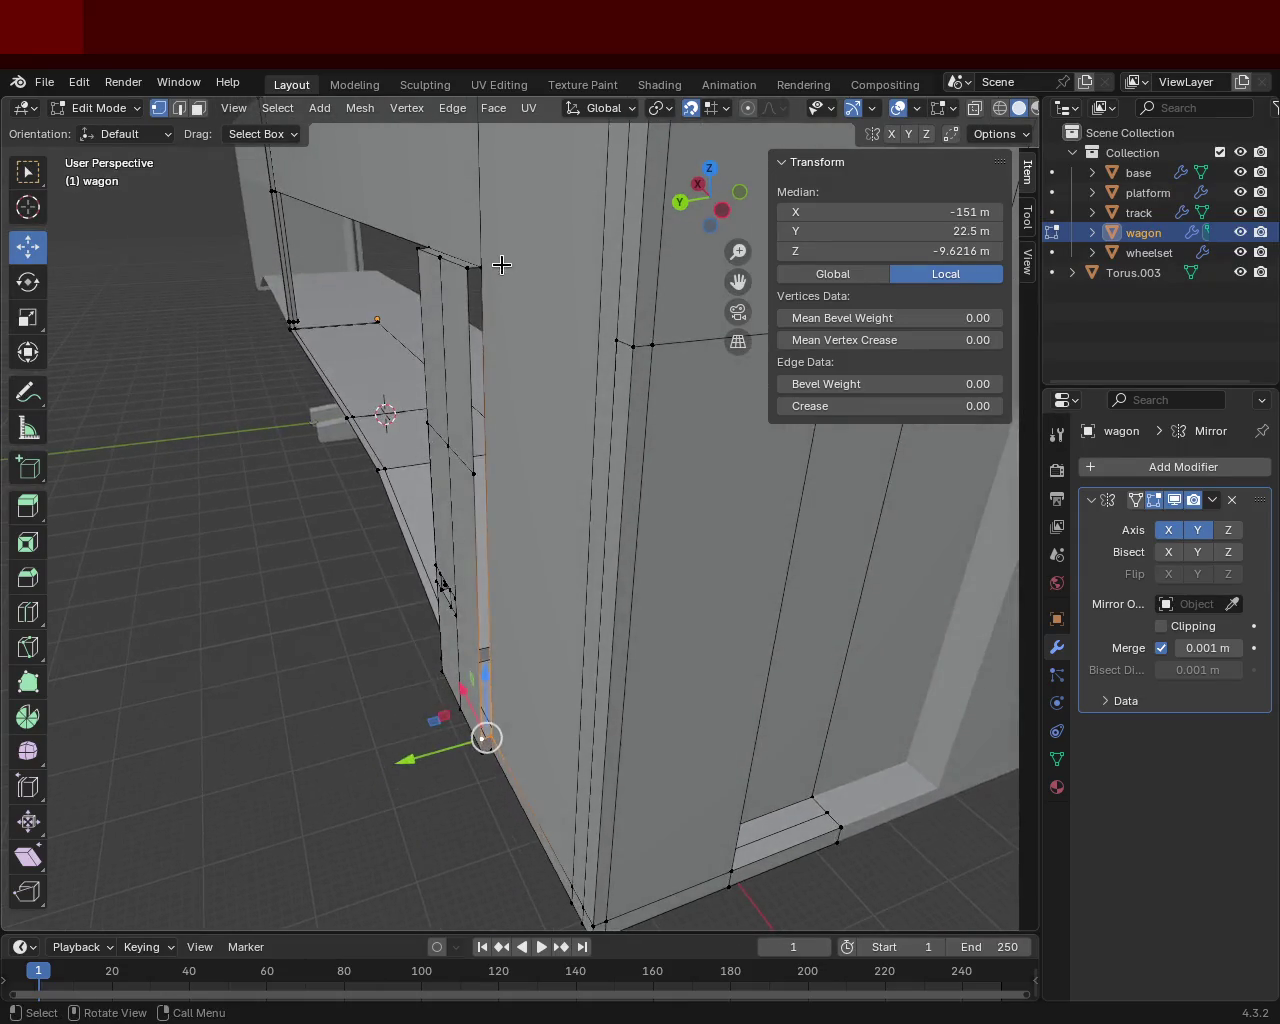
pyautogui.click(481, 267)
# Vertex-slide the post-edge vertex along its edge to Z 17 m.
pyautogui.click(495, 550)
pyautogui.moveTo(495, 550); pyautogui.dragTo(511, 450, button='middle')
pyautogui.hotkey('shift', 'v')
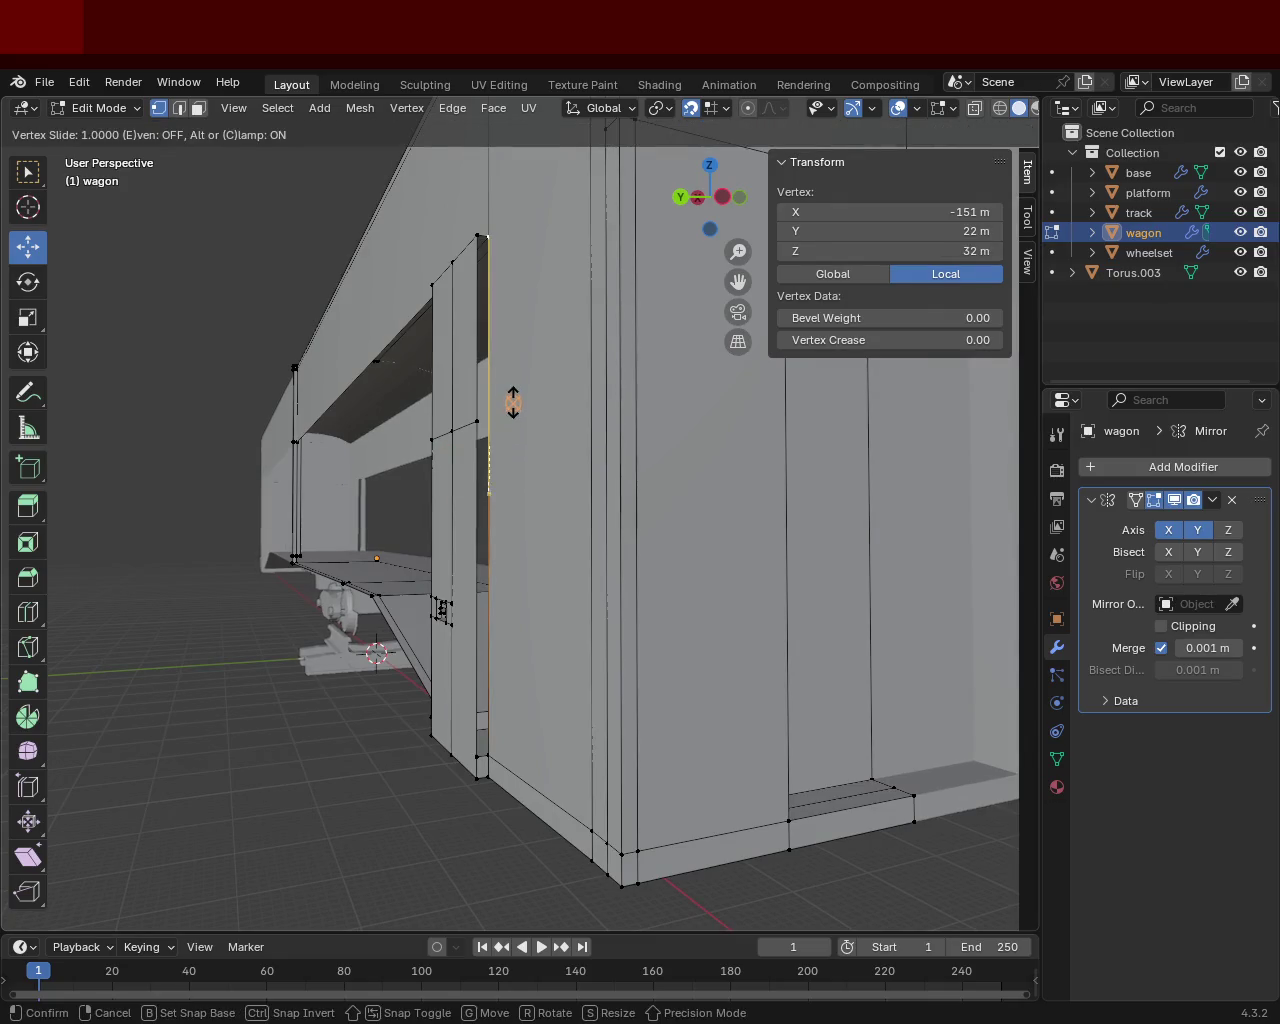
pyautogui.click(526, 345)
pyautogui.hotkey('ctrl', 'z')
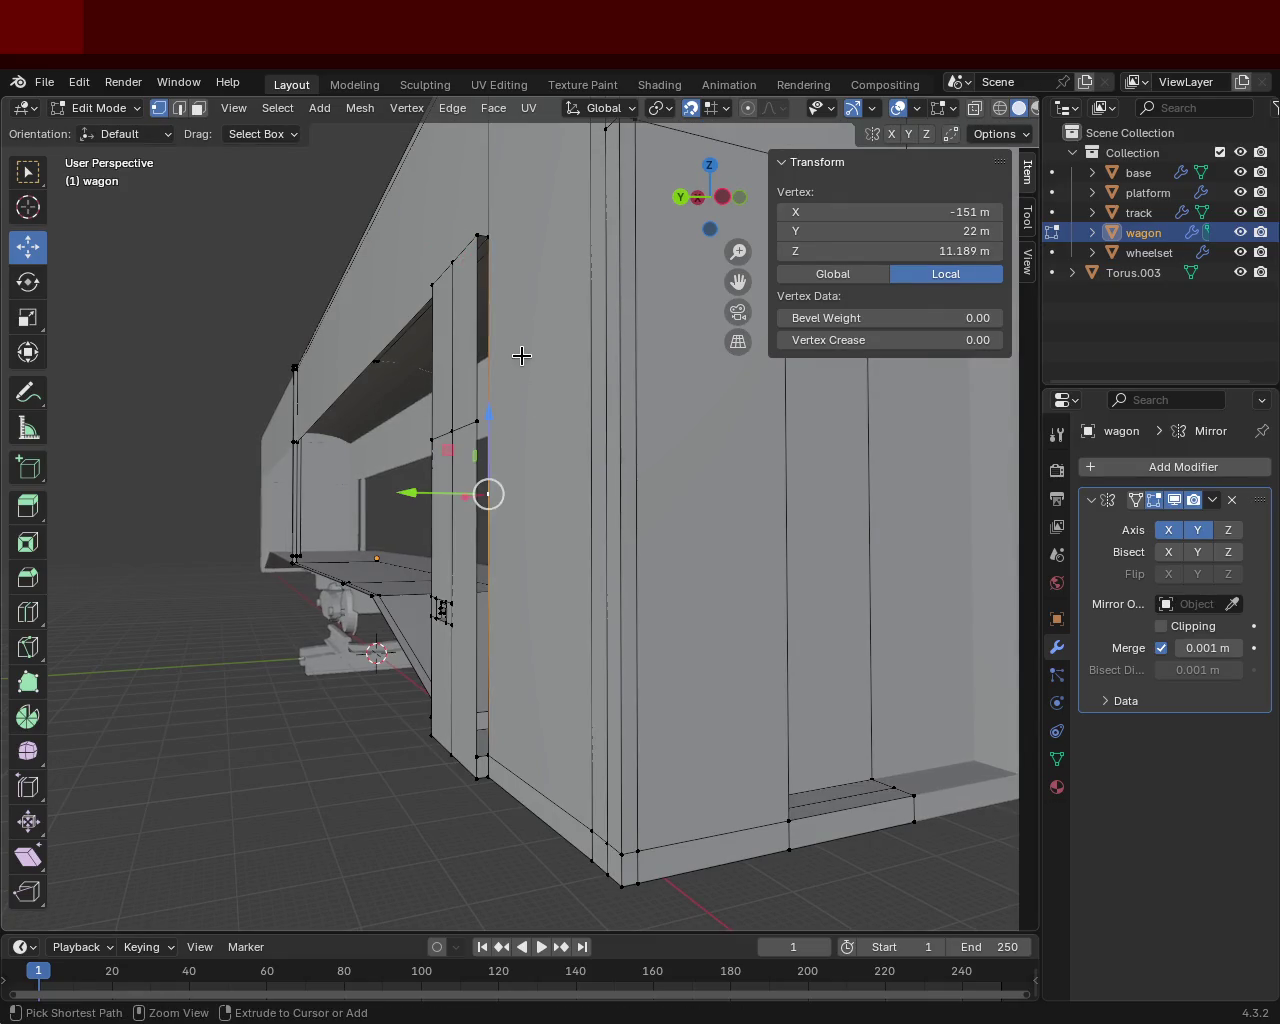
pyautogui.hotkey('shift', 'v')
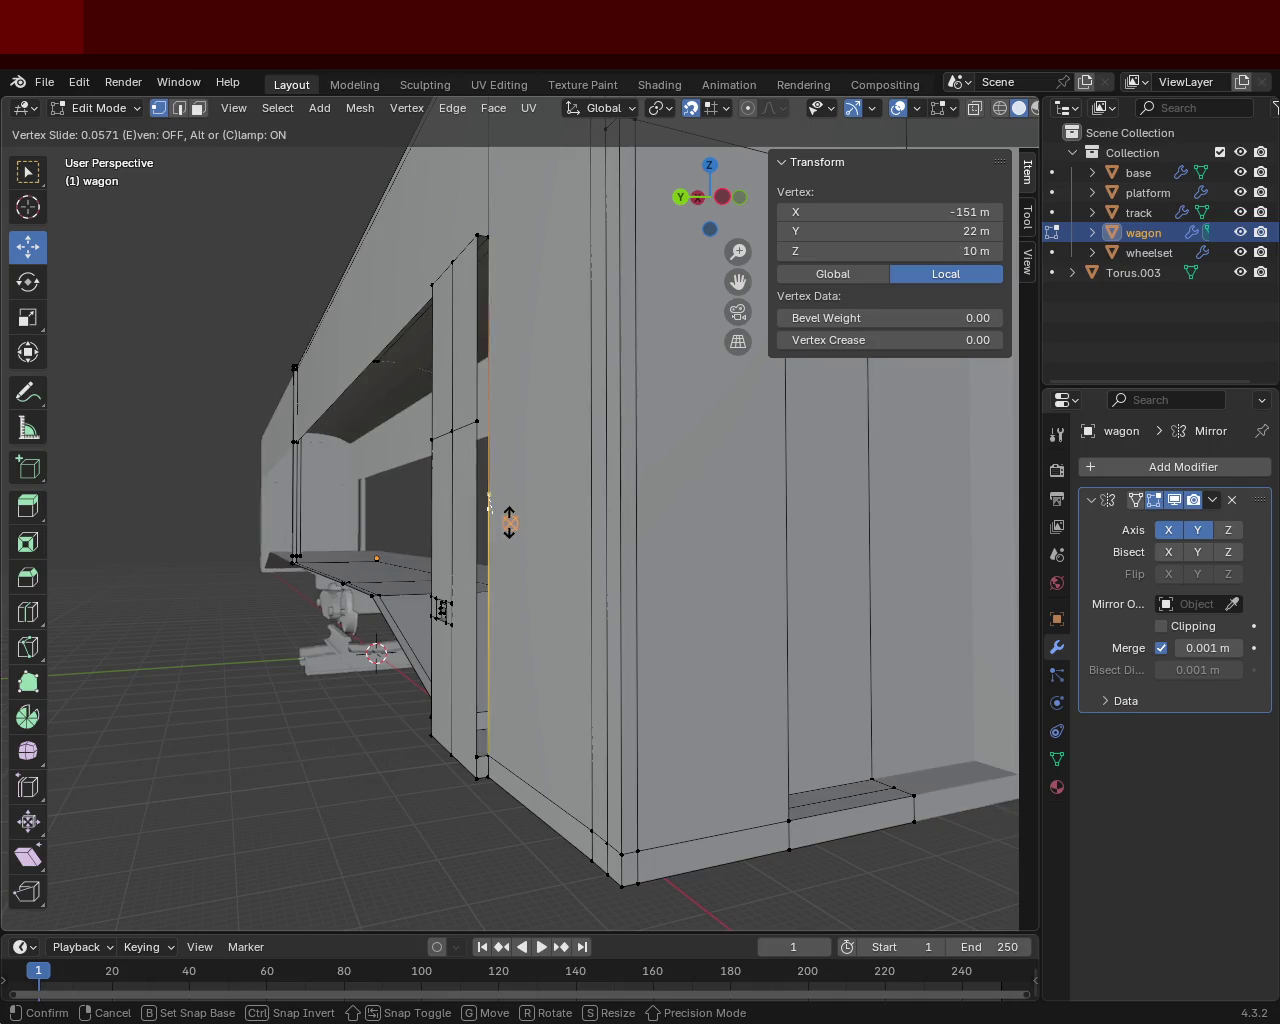
pyautogui.click(511, 499)
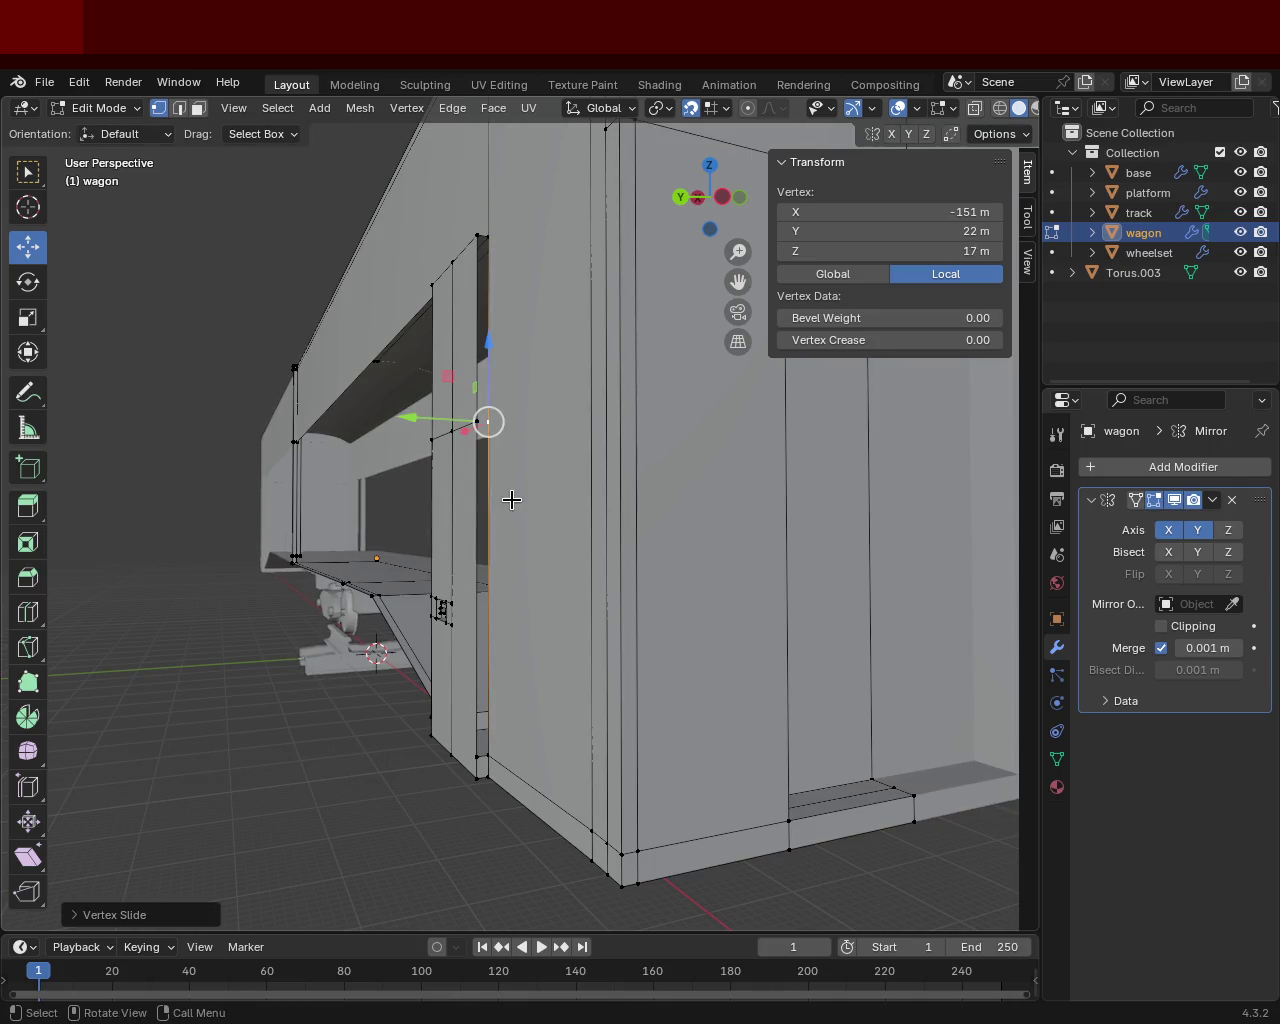
# Select the thin vertical strip of vertices along the door post.
pyautogui.keyDown('shift'); pyautogui.click(478, 421); pyautogui.keyUp('shift')
pyautogui.keyDown('shift'); pyautogui.click(487, 761); pyautogui.keyUp('shift')
pyautogui.keyDown('shift'); pyautogui.click(466, 757); pyautogui.keyUp('shift')
pyautogui.moveTo(470, 545); pyautogui.dragTo(507, 545, button='middle')
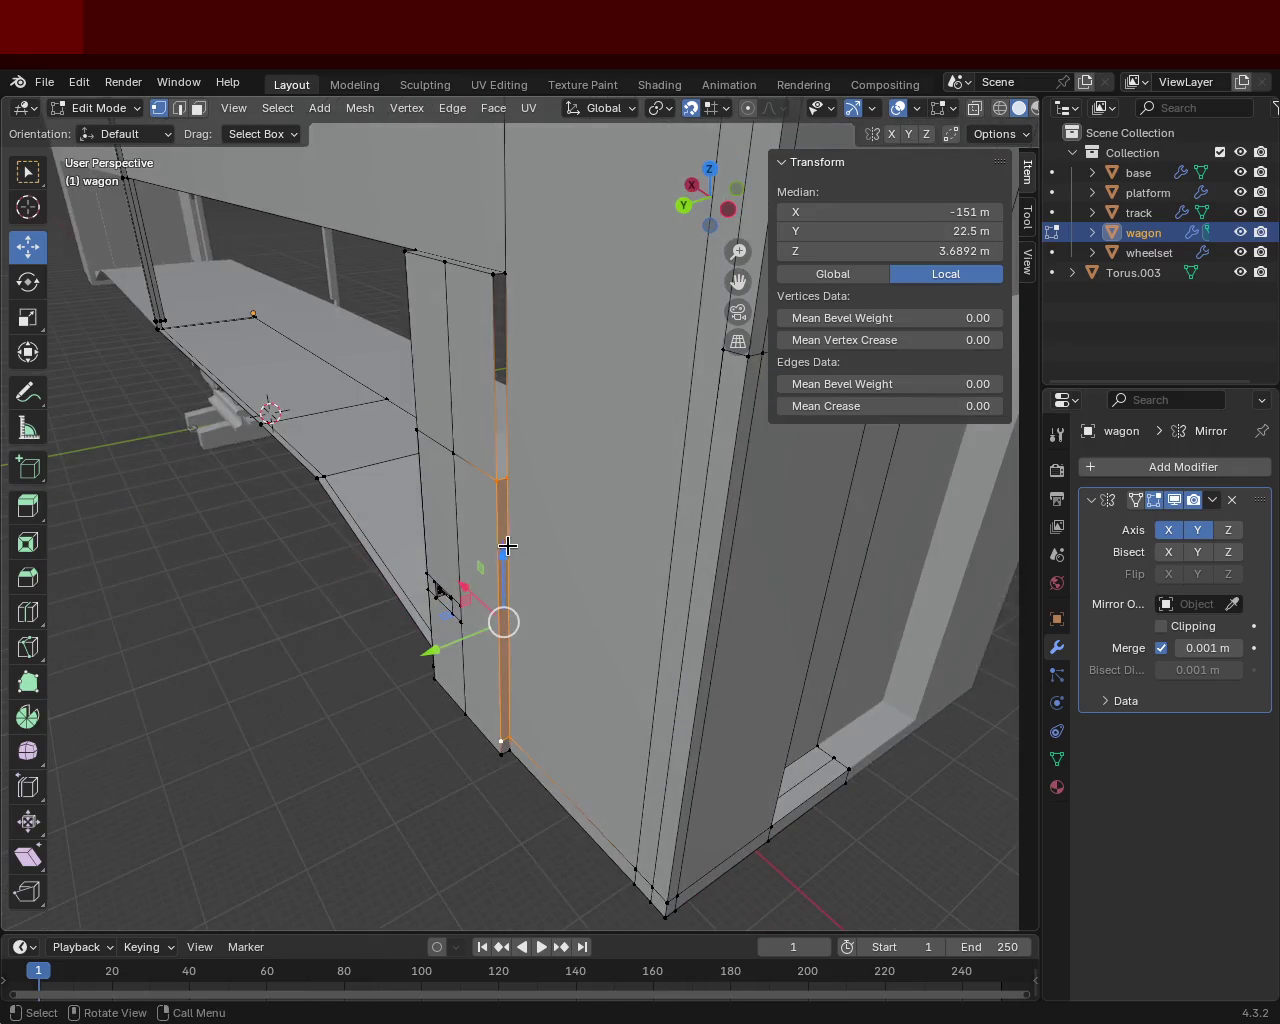
pyautogui.click(506, 476)
pyautogui.keyDown('shift'); pyautogui.click(500, 478); pyautogui.keyUp('shift')
pyautogui.keyDown('shift'); pyautogui.moveTo(500, 478); pyautogui.dragTo(541, 512, button='middle'); pyautogui.keyUp('shift')
pyautogui.keyDown('shift'); pyautogui.click(520, 372); pyautogui.keyUp('shift')
pyautogui.keyDown('shift'); pyautogui.click(502, 371); pyautogui.keyUp('shift')
pyautogui.moveTo(488, 461)
pyautogui.mouseDown(button='middle')
pyautogui.moveTo(501, 587)
pyautogui.moveTo(526, 533)
pyautogui.mouseUp(button='middle')
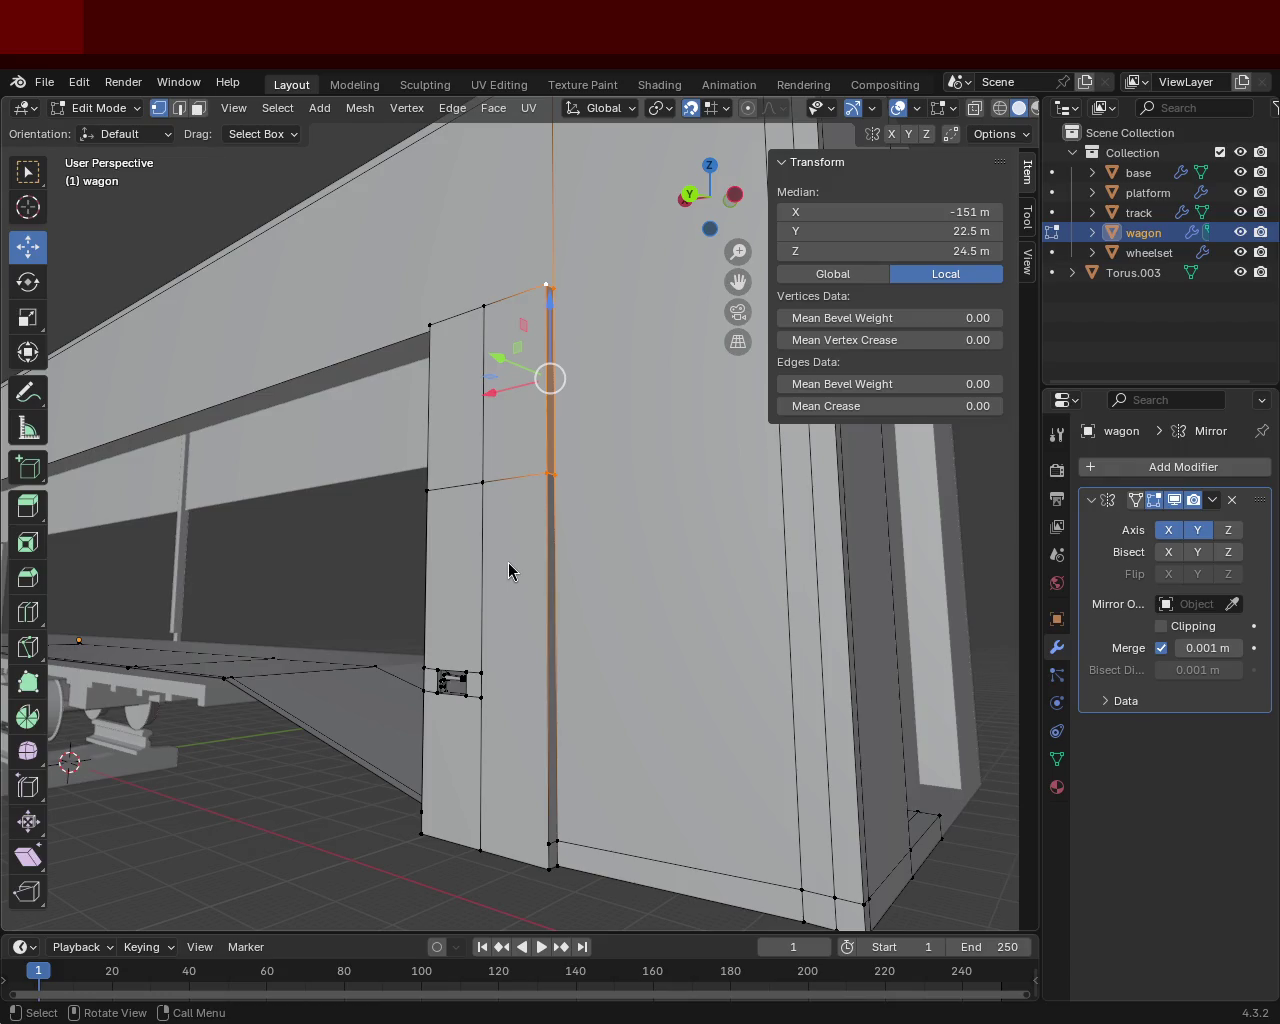
pyautogui.moveTo(450, 415)
pyautogui.mouseDown(button='middle')
pyautogui.moveTo(656, 540)
pyautogui.moveTo(451, 420)
pyautogui.moveTo(514, 503)
pyautogui.moveTo(531, 489)
pyautogui.moveTo(650, 611)
pyautogui.moveTo(572, 601)
pyautogui.mouseUp(button='middle')
pyautogui.moveTo(655, 718); pyautogui.dragTo(506, 517, button='middle')
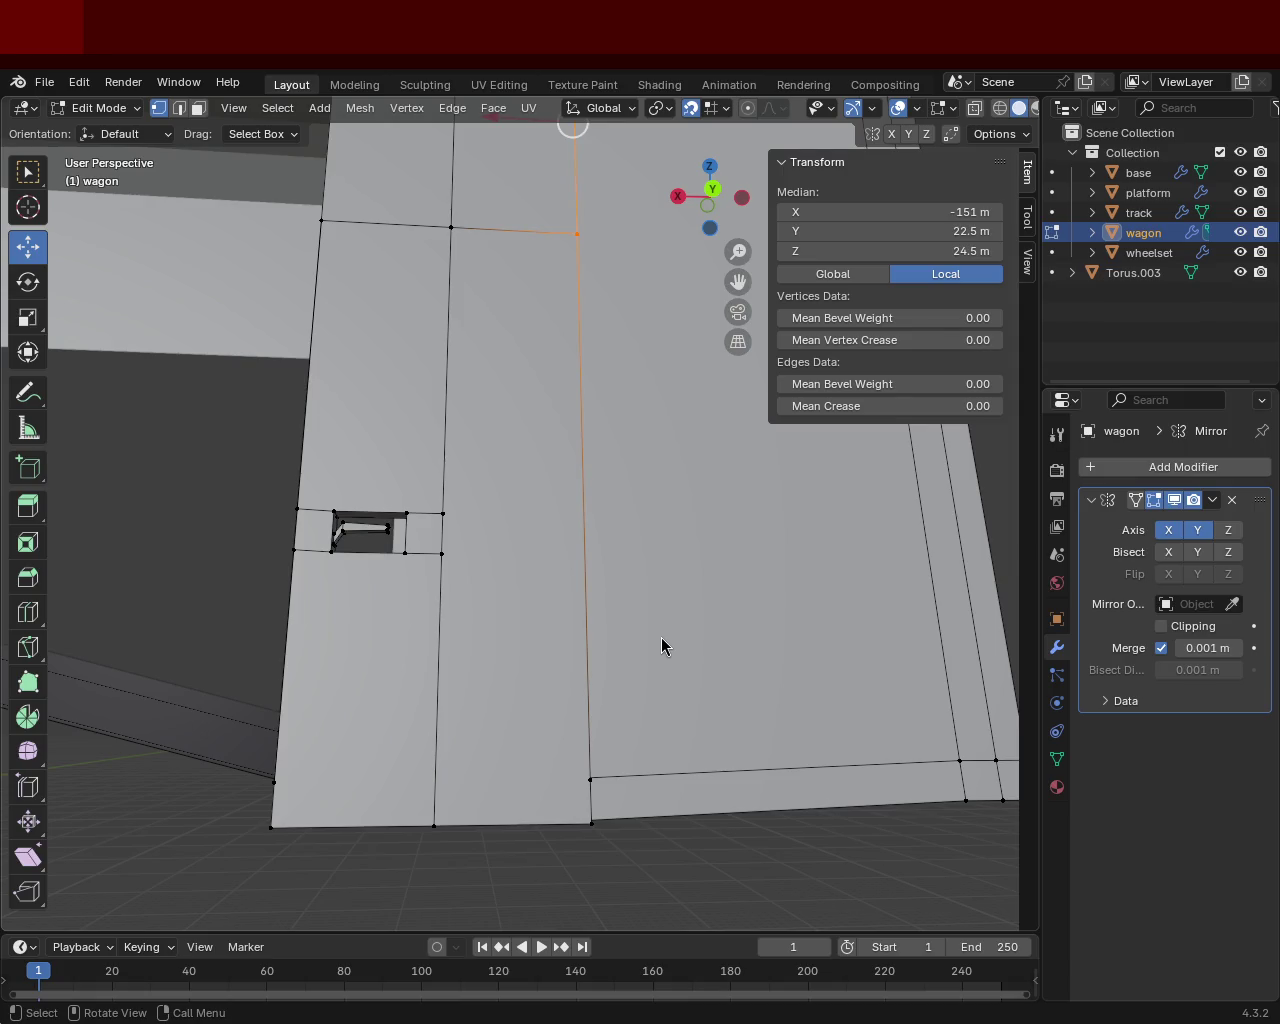
pyautogui.moveTo(449, 534)
pyautogui.mouseDown(button='middle')
pyautogui.moveTo(529, 426)
pyautogui.moveTo(511, 612)
pyautogui.mouseUp(button='middle')
pyautogui.click(443, 646)
pyautogui.moveTo(443, 646); pyautogui.dragTo(471, 663, button='middle')
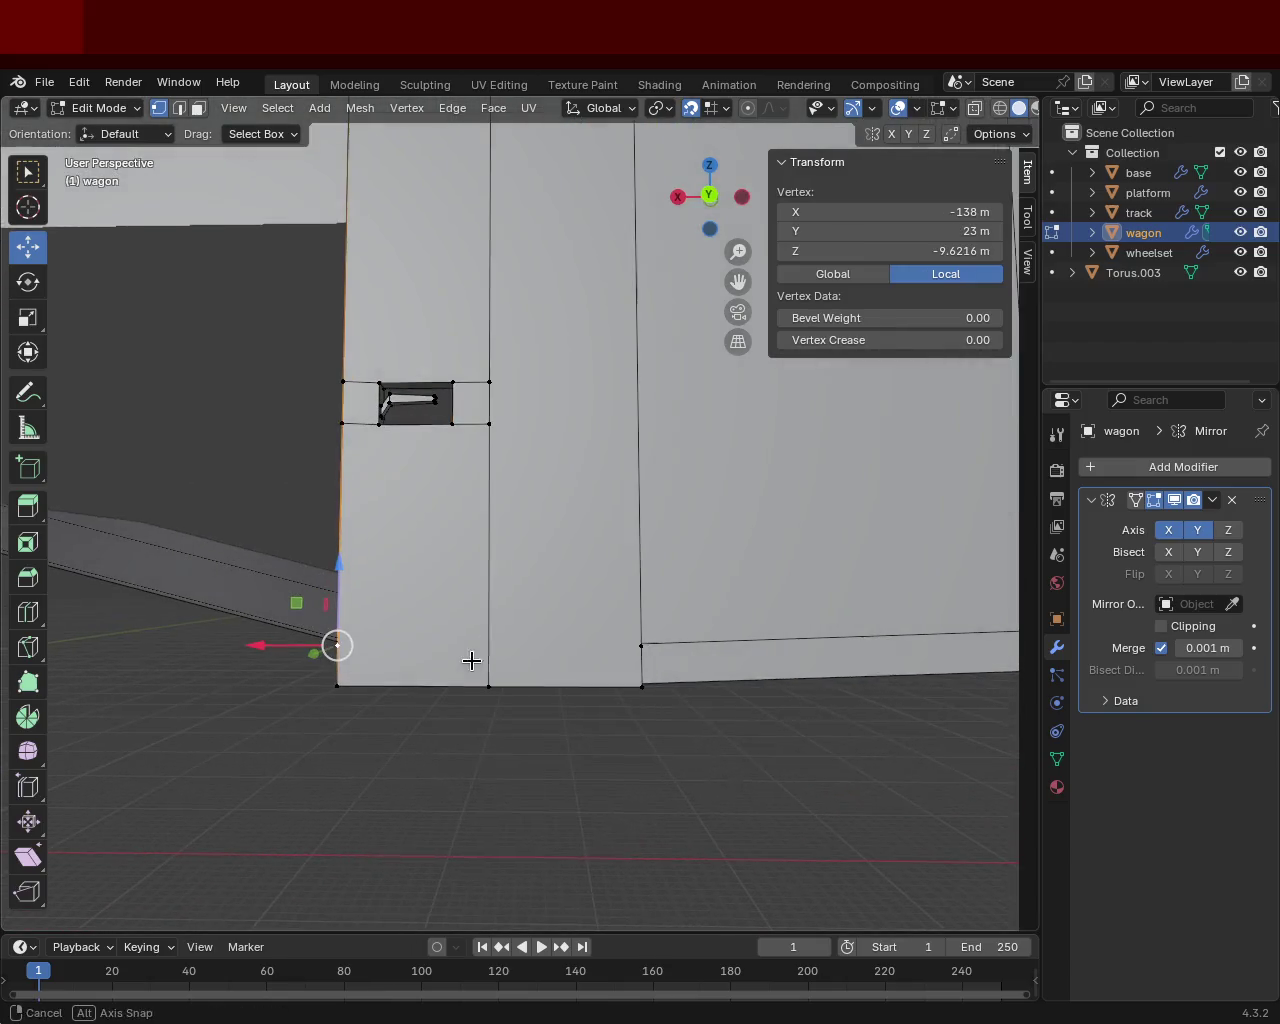
pyautogui.keyDown('shift'); pyautogui.click(624, 655); pyautogui.keyUp('shift')
pyautogui.click(624, 655)
pyautogui.moveTo(323, 557)
pyautogui.mouseDown(button='middle')
pyautogui.moveTo(608, 620)
pyautogui.moveTo(692, 625)
pyautogui.moveTo(634, 549)
pyautogui.moveTo(360, 646)
pyautogui.moveTo(369, 634)
pyautogui.moveTo(323, 573)
pyautogui.moveTo(435, 508)
pyautogui.moveTo(480, 537)
pyautogui.moveTo(551, 452)
pyautogui.mouseUp(button='middle')
pyautogui.click(545, 475)
pyautogui.keyDown('shift'); pyautogui.click(473, 561); pyautogui.keyUp('shift')
pyautogui.keyDown('shift'); pyautogui.click(286, 748); pyautogui.keyUp('shift')
pyautogui.moveTo(286, 748)
pyautogui.mouseDown(button='middle')
pyautogui.moveTo(355, 580)
pyautogui.moveTo(705, 585)
pyautogui.moveTo(571, 552)
pyautogui.moveTo(612, 465)
pyautogui.moveTo(471, 549)
pyautogui.moveTo(246, 537)
pyautogui.moveTo(431, 609)
pyautogui.moveTo(386, 537)
pyautogui.moveTo(477, 592)
pyautogui.mouseUp(button='middle')
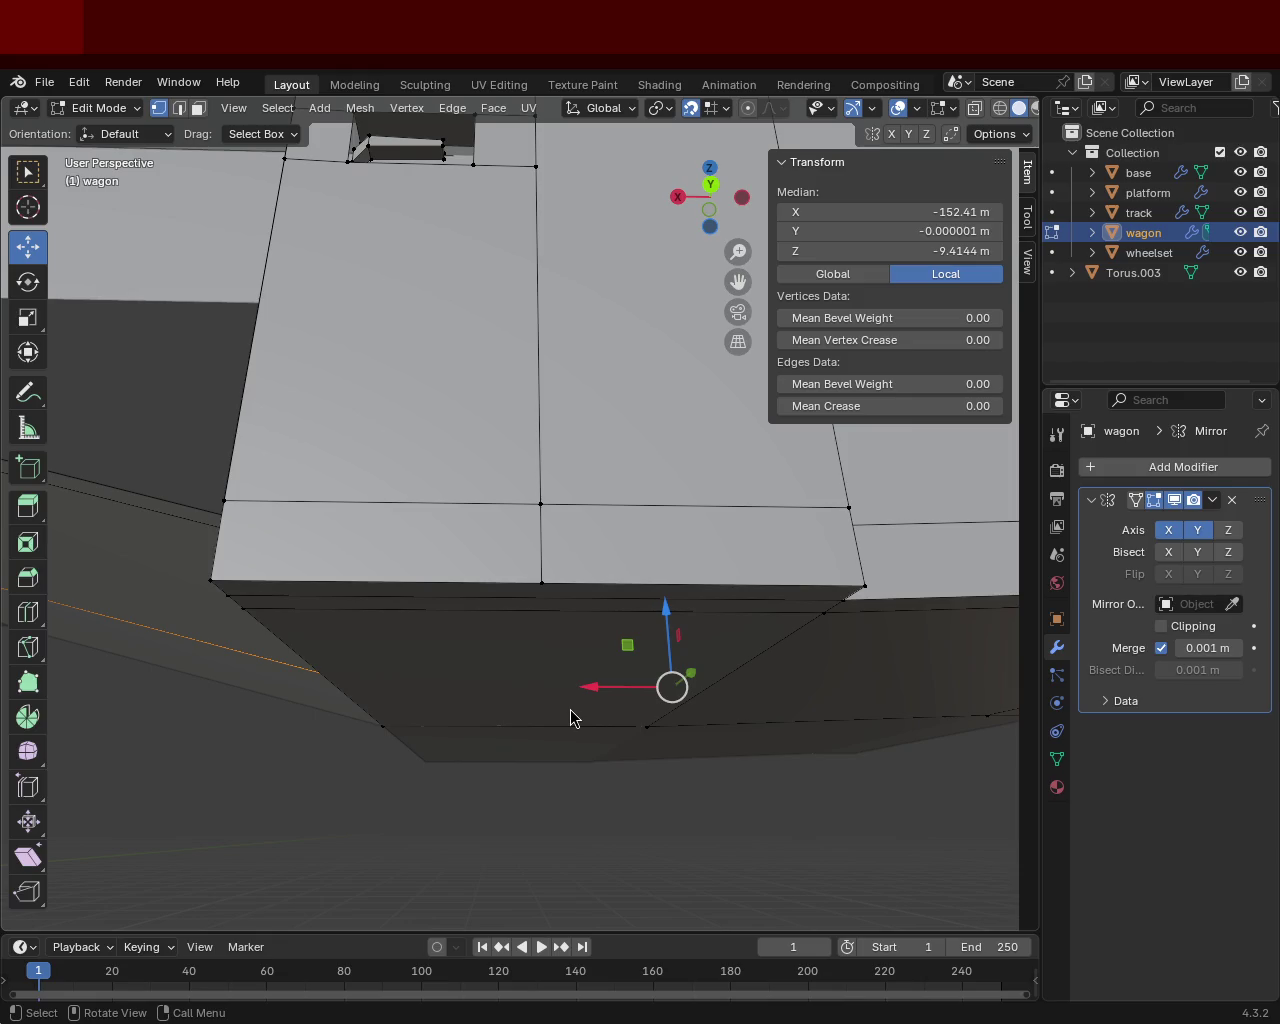
pyautogui.moveTo(417, 446)
pyautogui.mouseDown(button='middle')
pyautogui.moveTo(524, 491)
pyautogui.moveTo(463, 420)
pyautogui.moveTo(500, 472)
pyautogui.moveTo(566, 486)
pyautogui.moveTo(717, 477)
pyautogui.moveTo(457, 437)
pyautogui.moveTo(557, 468)
pyautogui.moveTo(672, 598)
pyautogui.mouseUp(button='middle')
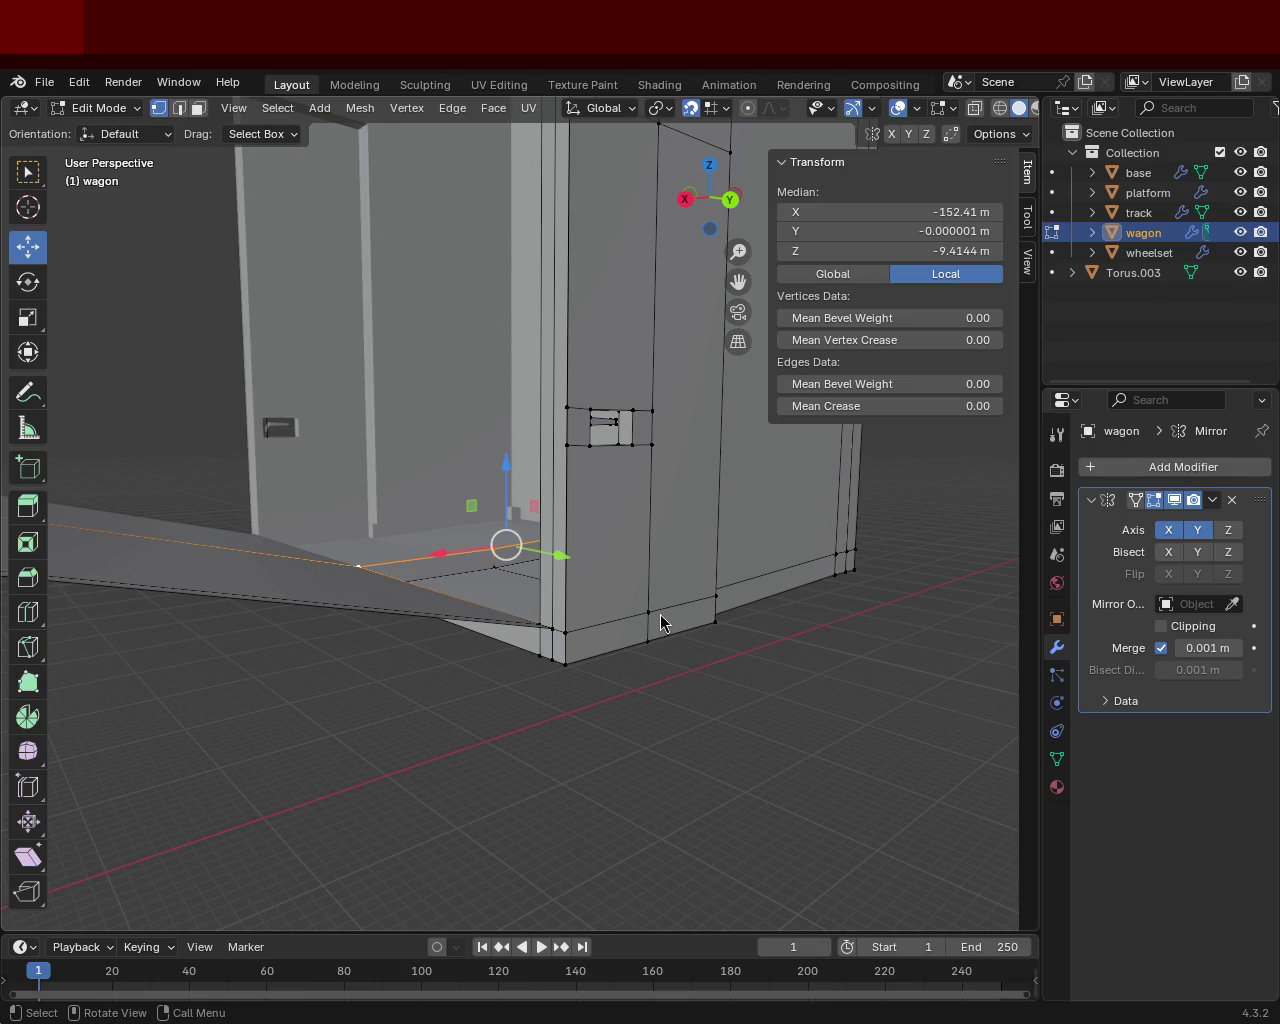
# Select the door-post base corner vertices plus those along the wall's bottom edge.
pyautogui.moveTo(580, 468)
pyautogui.mouseDown(button='middle')
pyautogui.moveTo(760, 547)
pyautogui.moveTo(729, 583)
pyautogui.moveTo(574, 549)
pyautogui.moveTo(614, 437)
pyautogui.moveTo(508, 460)
pyautogui.moveTo(466, 451)
pyautogui.mouseUp(button='middle')
pyautogui.scroll(2, 574, 549)
pyautogui.scroll(1, 583, 591)
pyautogui.click(383, 432)
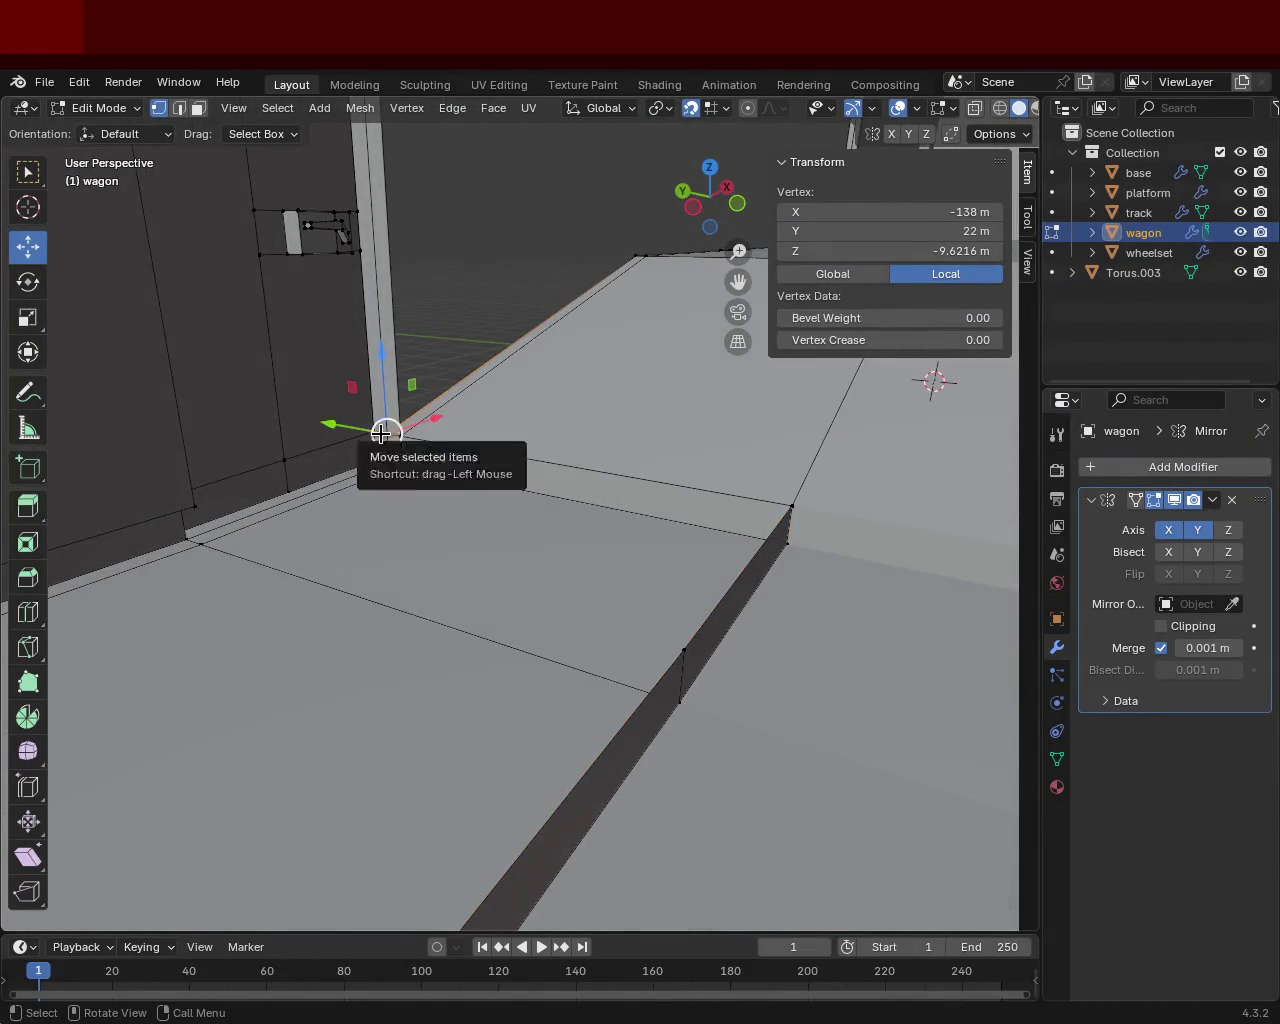
pyautogui.keyDown('shift'); pyautogui.click(386, 434); pyautogui.keyUp('shift')
pyautogui.keyDown('shift'); pyautogui.click(392, 434); pyautogui.keyUp('shift')
pyautogui.moveTo(392, 434)
pyautogui.mouseDown(button='middle')
pyautogui.moveTo(377, 463)
pyautogui.moveTo(360, 423)
pyautogui.moveTo(376, 375)
pyautogui.moveTo(370, 390)
pyautogui.mouseUp(button='middle')
pyautogui.moveTo(523, 400); pyautogui.dragTo(481, 438)
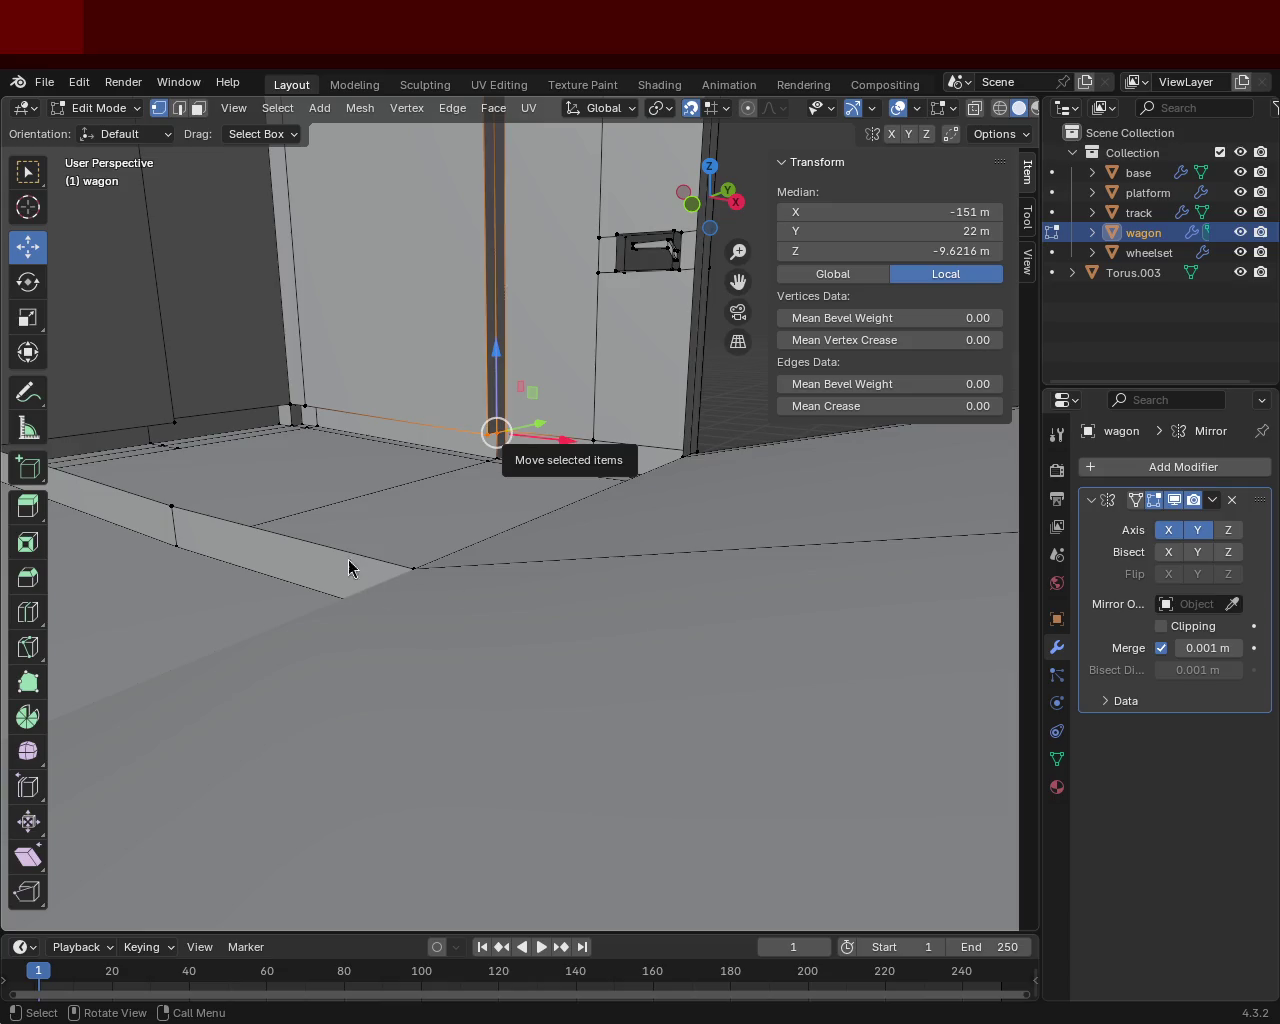
pyautogui.moveTo(386, 413); pyautogui.dragTo(421, 337, button='middle')
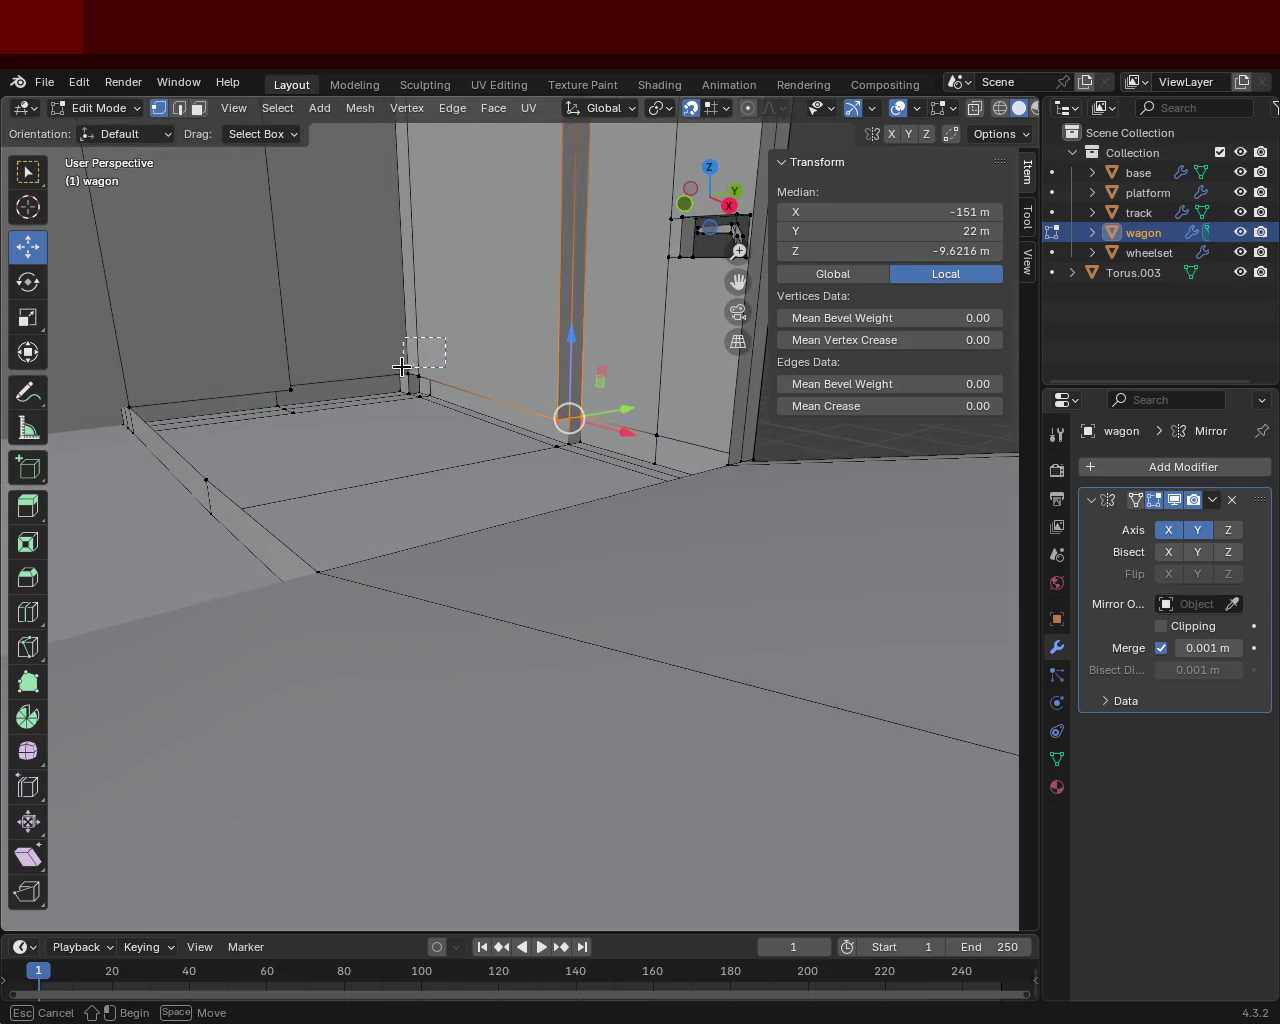
pyautogui.keyDown('shift'); pyautogui.click(410, 378); pyautogui.keyUp('shift')
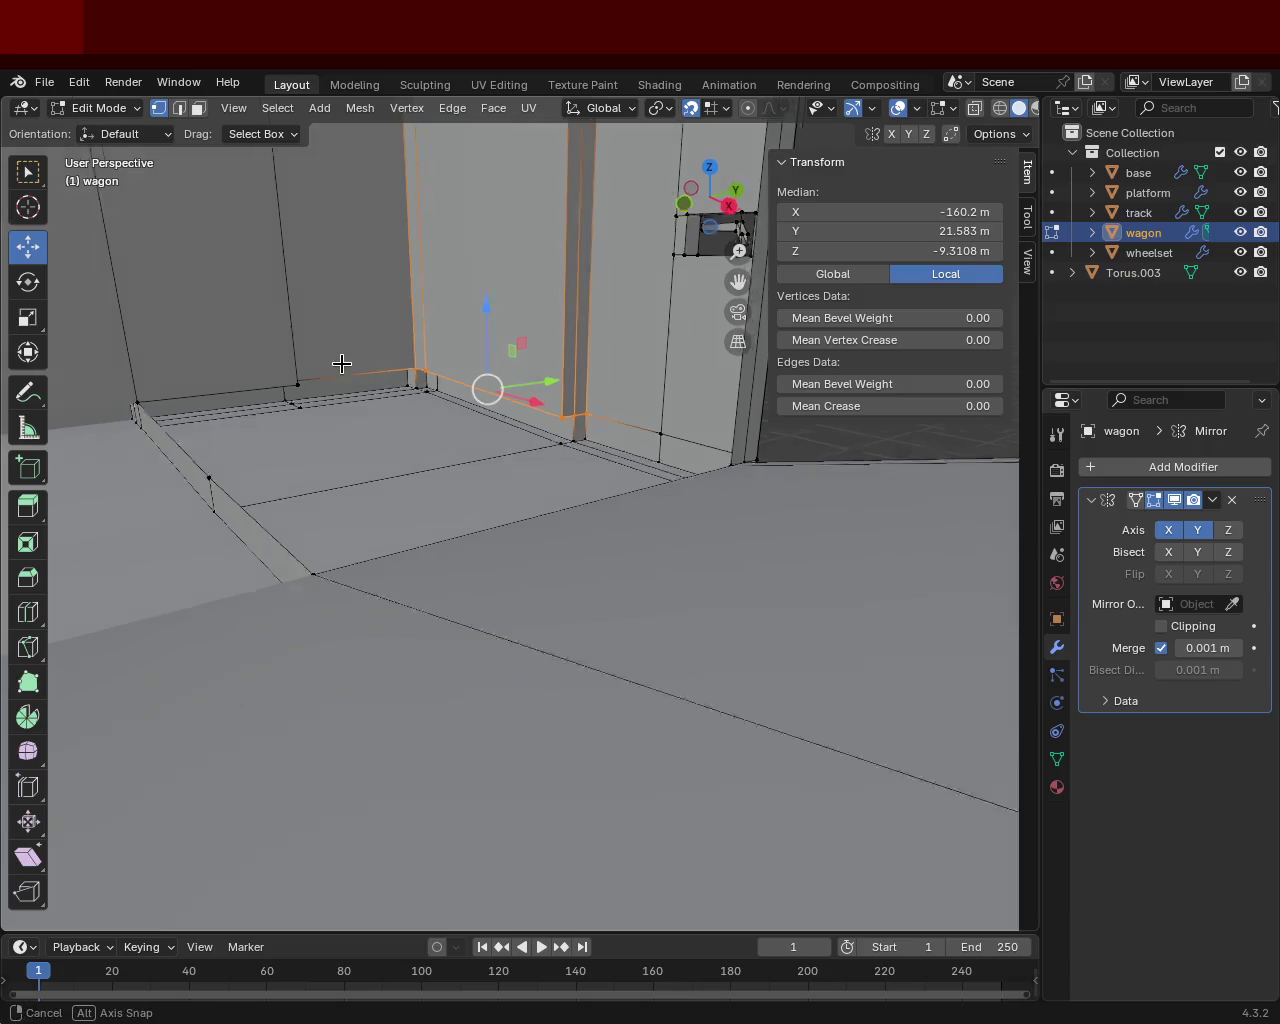
pyautogui.moveTo(349, 359); pyautogui.dragTo(286, 357, button='middle')
pyautogui.moveTo(570, 337); pyautogui.dragTo(501, 380)
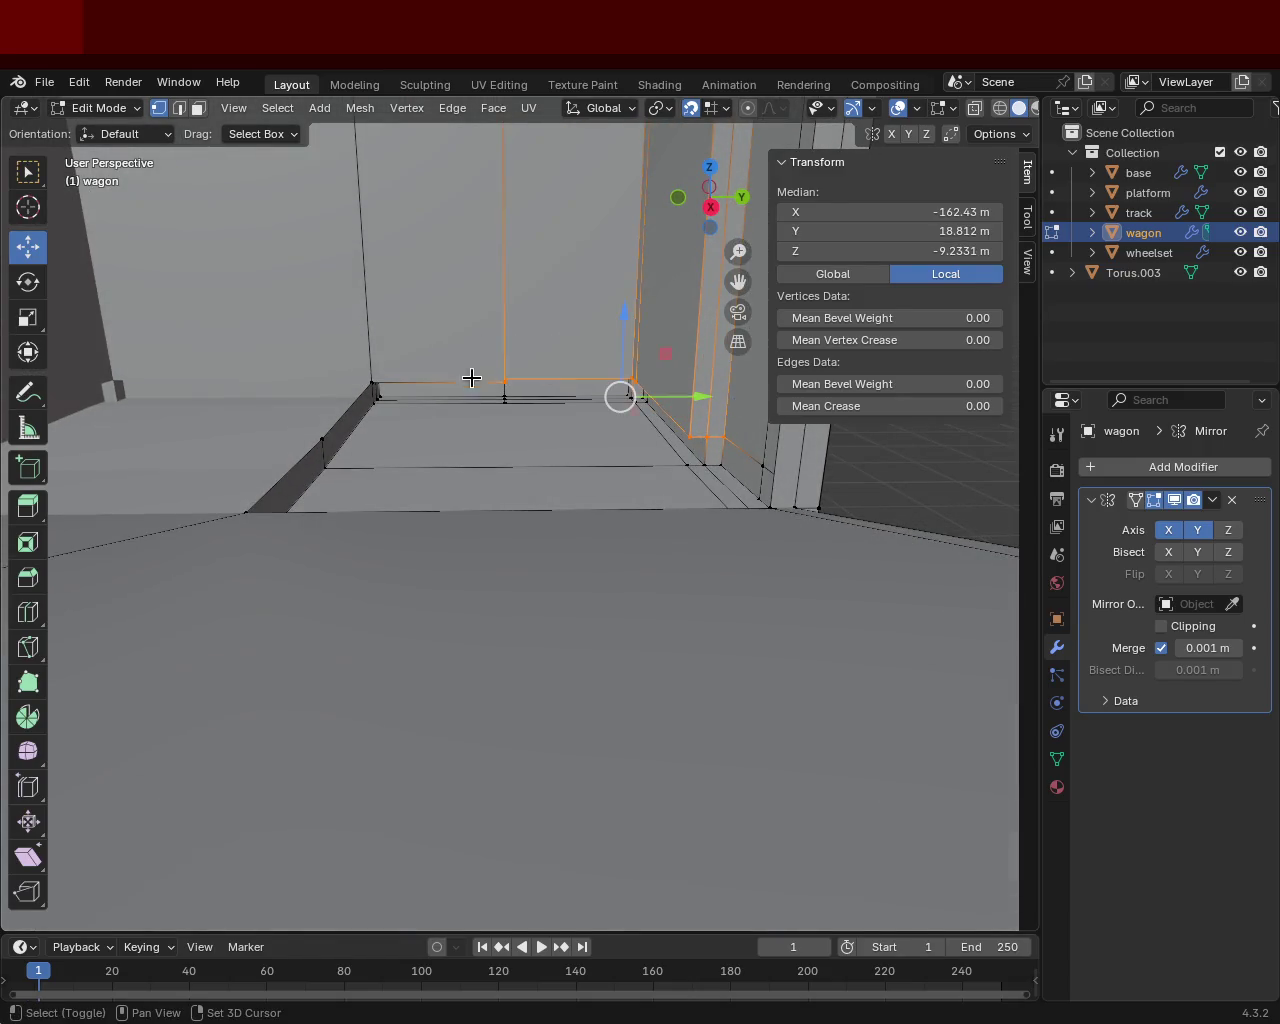
pyautogui.keyDown('shift'); pyautogui.moveTo(422, 364); pyautogui.dragTo(350, 386); pyautogui.keyUp('shift')
pyautogui.moveTo(307, 437)
pyautogui.mouseDown(button='middle')
pyautogui.moveTo(246, 538)
pyautogui.moveTo(631, 452)
pyautogui.moveTo(597, 534)
pyautogui.mouseUp(button='middle')
pyautogui.keyDown('shift'); pyautogui.click(571, 529); pyautogui.keyUp('shift')
pyautogui.keyDown('shift'); pyautogui.click(552, 527); pyautogui.keyUp('shift')
pyautogui.keyDown('shift'); pyautogui.click(550, 527); pyautogui.keyUp('shift')
pyautogui.moveTo(486, 523)
pyautogui.mouseDown(button='middle')
pyautogui.moveTo(303, 557)
pyautogui.moveTo(266, 534)
pyautogui.moveTo(316, 517)
pyautogui.mouseUp(button='middle')
pyautogui.keyDown('shift'); pyautogui.click(323, 534); pyautogui.keyUp('shift')
pyautogui.keyDown('shift'); pyautogui.click(316, 517); pyautogui.keyUp('shift')
pyautogui.moveTo(423, 503)
pyautogui.mouseDown(button='middle')
pyautogui.moveTo(471, 449)
pyautogui.moveTo(493, 515)
pyautogui.moveTo(583, 540)
pyautogui.mouseUp(button='middle')
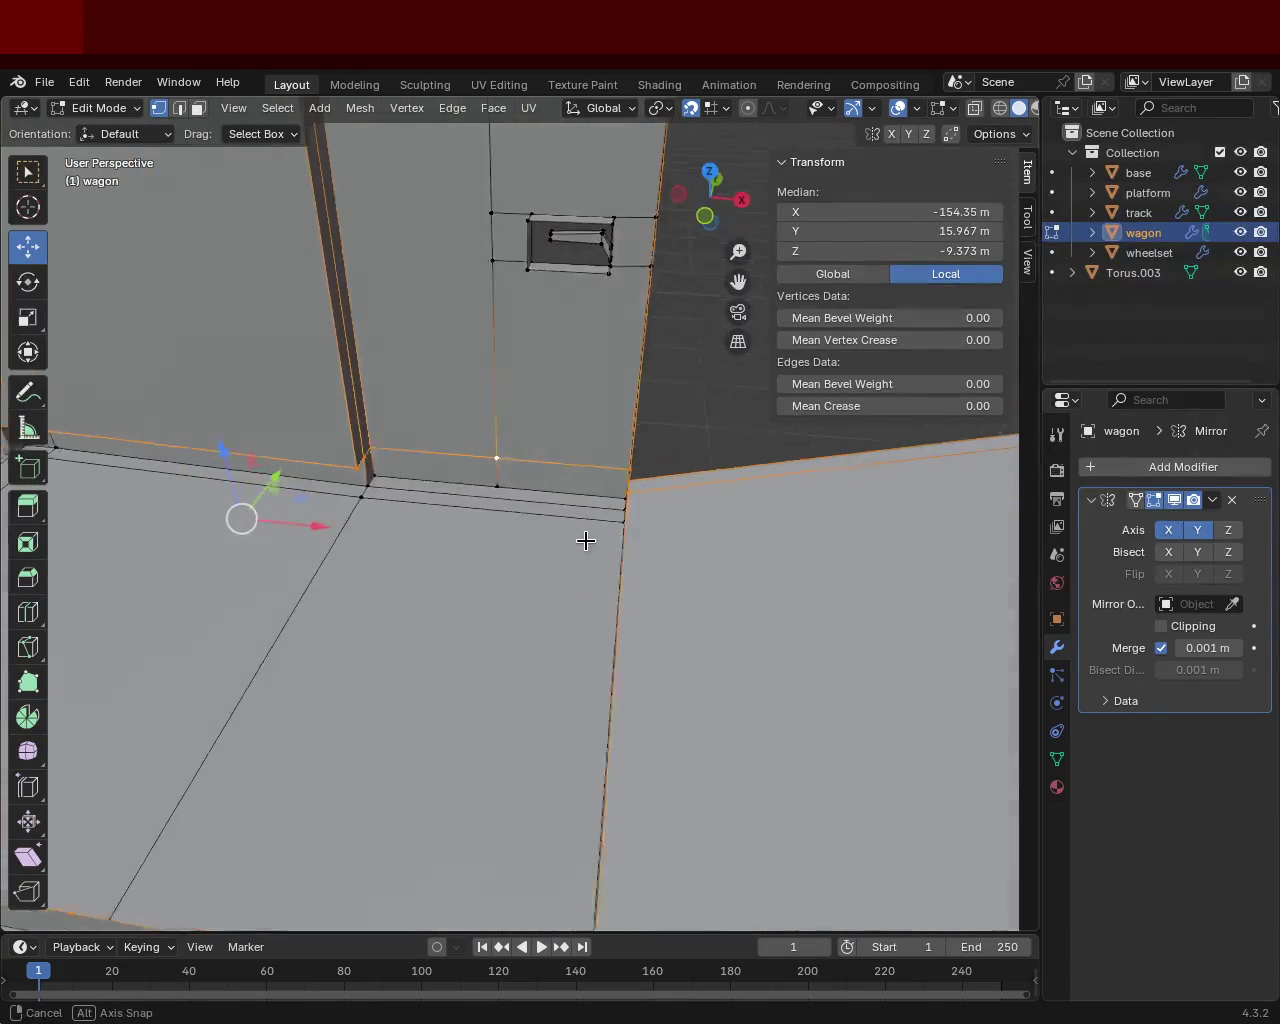
pyautogui.click(362, 462)
pyautogui.keyDown('shift'); pyautogui.click(600, 470); pyautogui.keyUp('shift')
pyautogui.moveTo(600, 470); pyautogui.dragTo(534, 457, button='middle')
pyautogui.keyDown('shift'); pyautogui.click(544, 454); pyautogui.keyUp('shift')
pyautogui.keyDown('shift'); pyautogui.click(517, 446); pyautogui.keyUp('shift')
pyautogui.moveTo(629, 451)
pyautogui.mouseDown(button='middle')
pyautogui.moveTo(443, 388)
pyautogui.moveTo(629, 672)
pyautogui.mouseUp(button='middle')
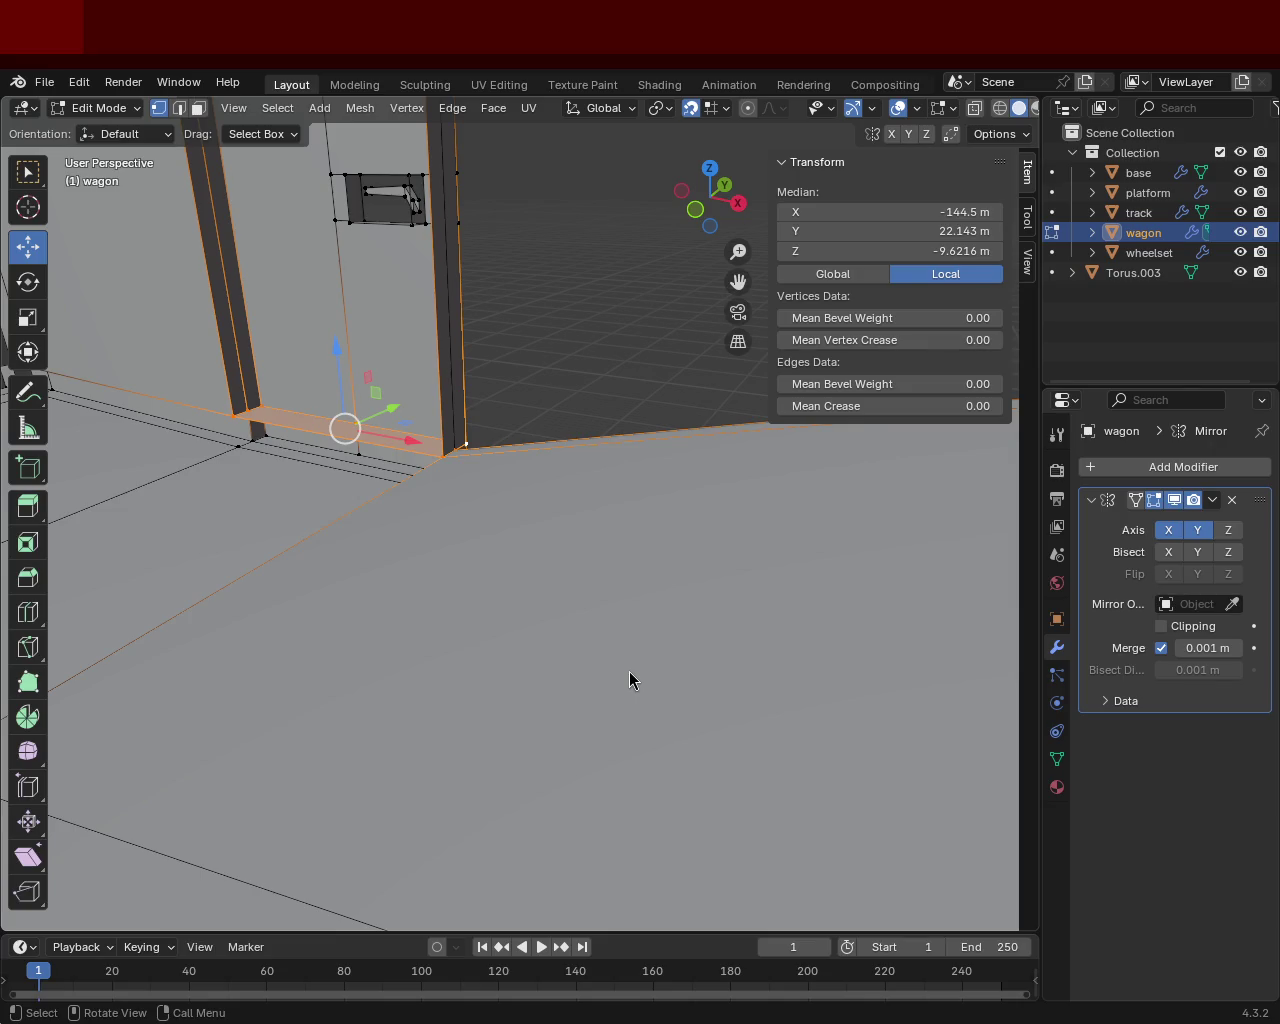
pyautogui.moveTo(614, 462)
pyautogui.mouseDown(button='middle')
pyautogui.moveTo(683, 430)
pyautogui.moveTo(469, 409)
pyautogui.moveTo(429, 380)
pyautogui.moveTo(294, 430)
pyautogui.mouseUp(button='middle')
pyautogui.click(294, 430)
pyautogui.keyDown('shift'); pyautogui.click(192, 509); pyautogui.keyUp('shift')
pyautogui.moveTo(549, 494)
pyautogui.mouseDown(button='middle')
pyautogui.moveTo(474, 474)
pyautogui.moveTo(549, 469)
pyautogui.mouseUp(button='middle')
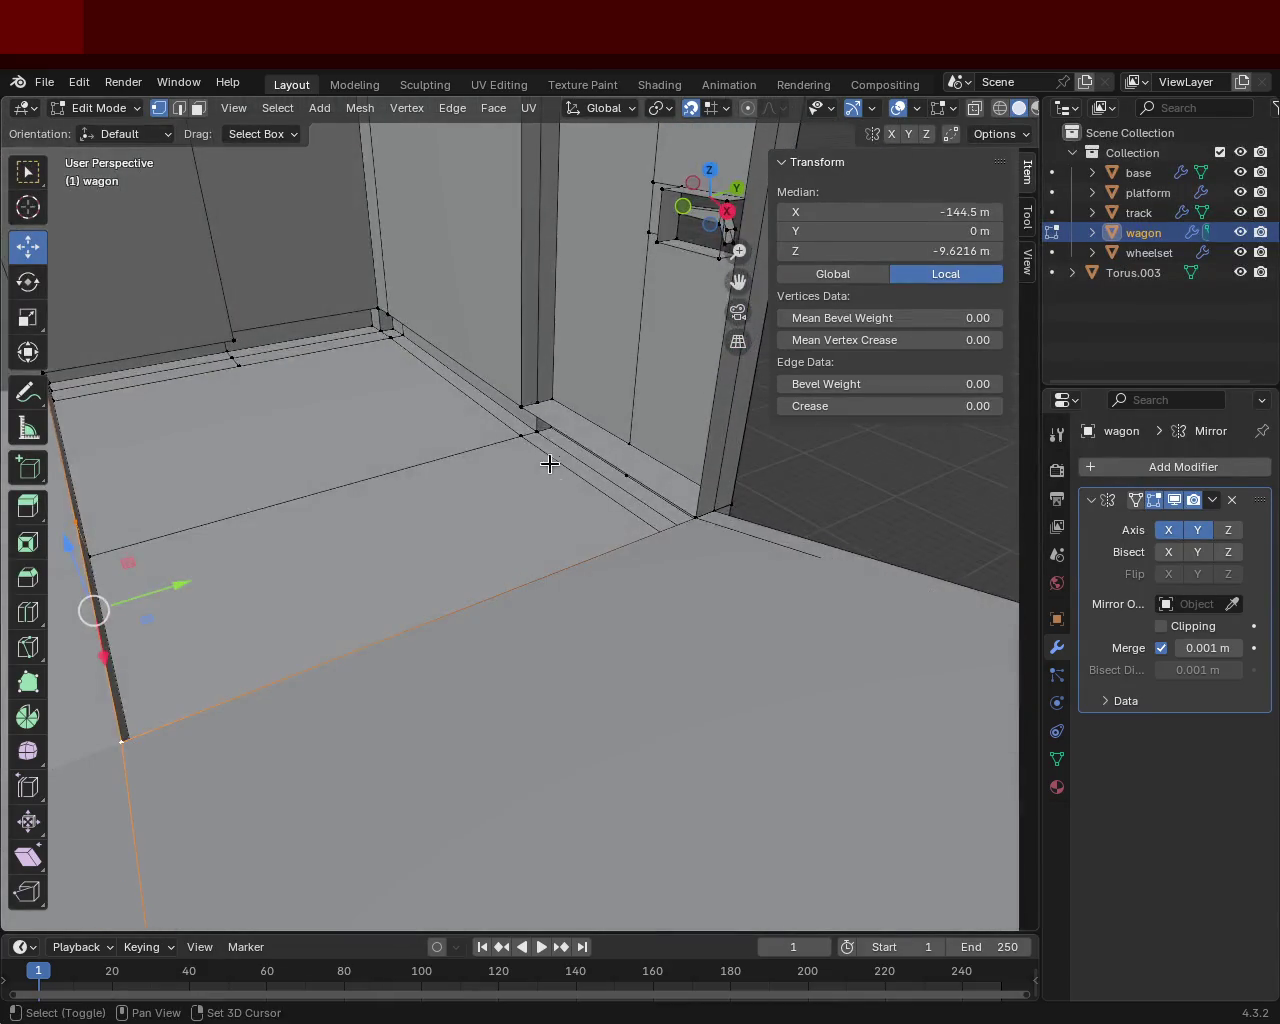
pyautogui.keyDown('shift'); pyautogui.click(522, 404); pyautogui.keyUp('shift')
pyautogui.keyDown('shift'); pyautogui.click(698, 517); pyautogui.keyUp('shift')
pyautogui.moveTo(692, 554)
pyautogui.mouseDown(button='middle')
pyautogui.moveTo(671, 591)
pyautogui.moveTo(583, 520)
pyautogui.mouseUp(button='middle')
pyautogui.click(573, 514)
pyautogui.keyDown('shift'); pyautogui.click(431, 341); pyautogui.keyUp('shift')
pyautogui.moveTo(438, 345)
pyautogui.mouseDown(button='middle')
pyautogui.moveTo(723, 429)
pyautogui.moveTo(632, 438)
pyautogui.moveTo(597, 486)
pyautogui.moveTo(509, 443)
pyautogui.moveTo(543, 466)
pyautogui.mouseUp(button='middle')
pyautogui.click(579, 388)
pyautogui.keyDown('shift'); pyautogui.click(568, 412); pyautogui.keyUp('shift')
pyautogui.keyDown('shift'); pyautogui.click(742, 404); pyautogui.keyUp('shift')
pyautogui.moveTo(742, 404)
pyautogui.mouseDown(button='middle')
pyautogui.moveTo(825, 437)
pyautogui.moveTo(637, 349)
pyautogui.mouseUp(button='middle')
pyautogui.keyDown('shift'); pyautogui.click(626, 331); pyautogui.keyUp('shift')
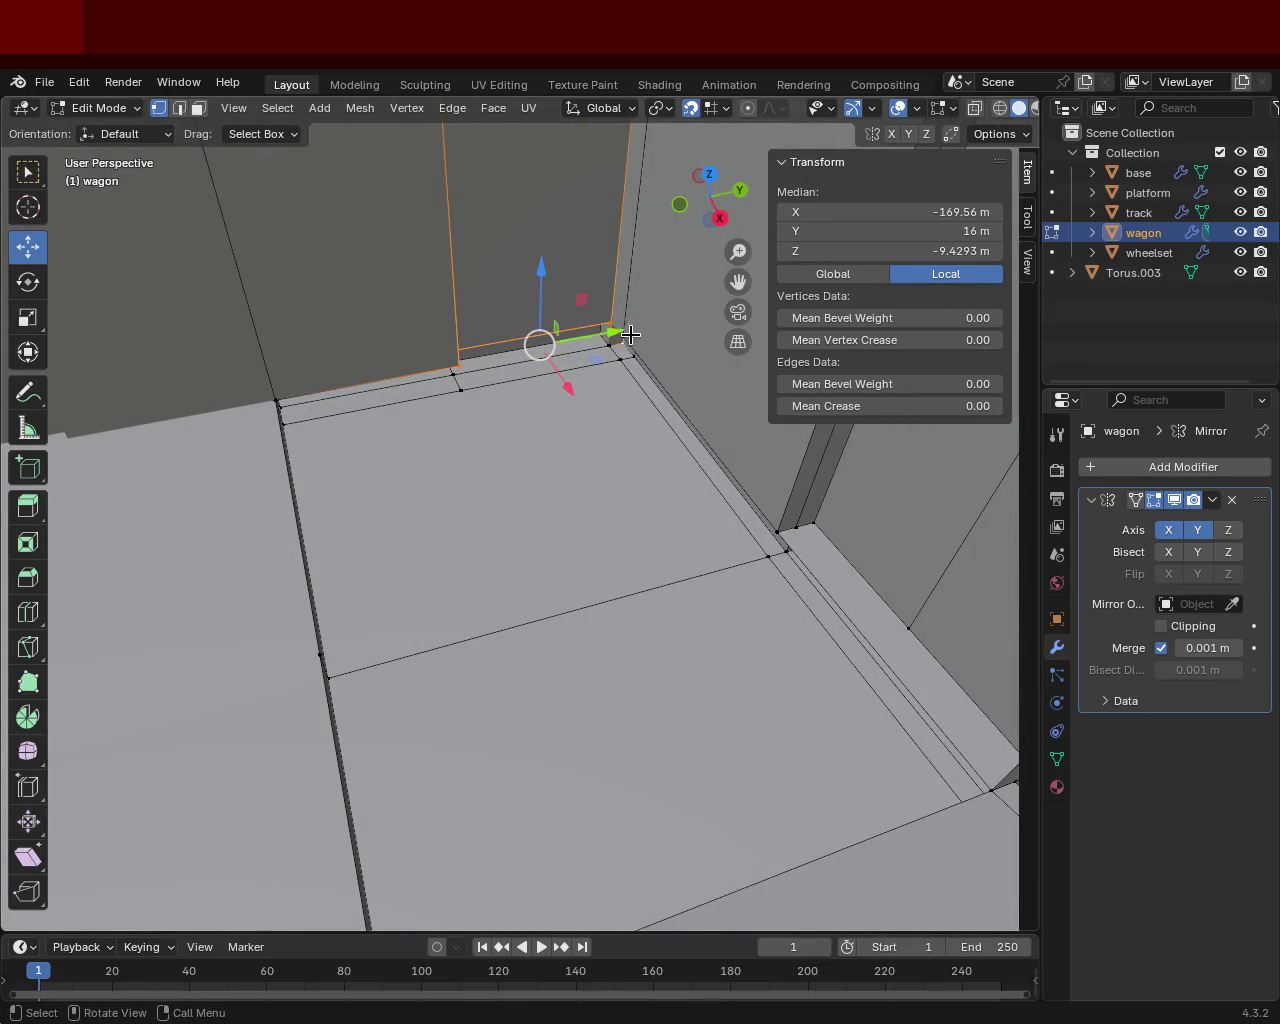
pyautogui.click(629, 336)
pyautogui.keyDown('alt'); pyautogui.click(629, 336); pyautogui.keyUp('alt')
pyautogui.moveTo(629, 336)
pyautogui.mouseDown(button='middle')
pyautogui.moveTo(509, 352)
pyautogui.moveTo(614, 346)
pyautogui.mouseUp(button='middle')
pyautogui.keyDown('shift'); pyautogui.click(600, 371); pyautogui.keyUp('shift')
pyautogui.keyDown('shift'); pyautogui.click(629, 367); pyautogui.keyUp('shift')
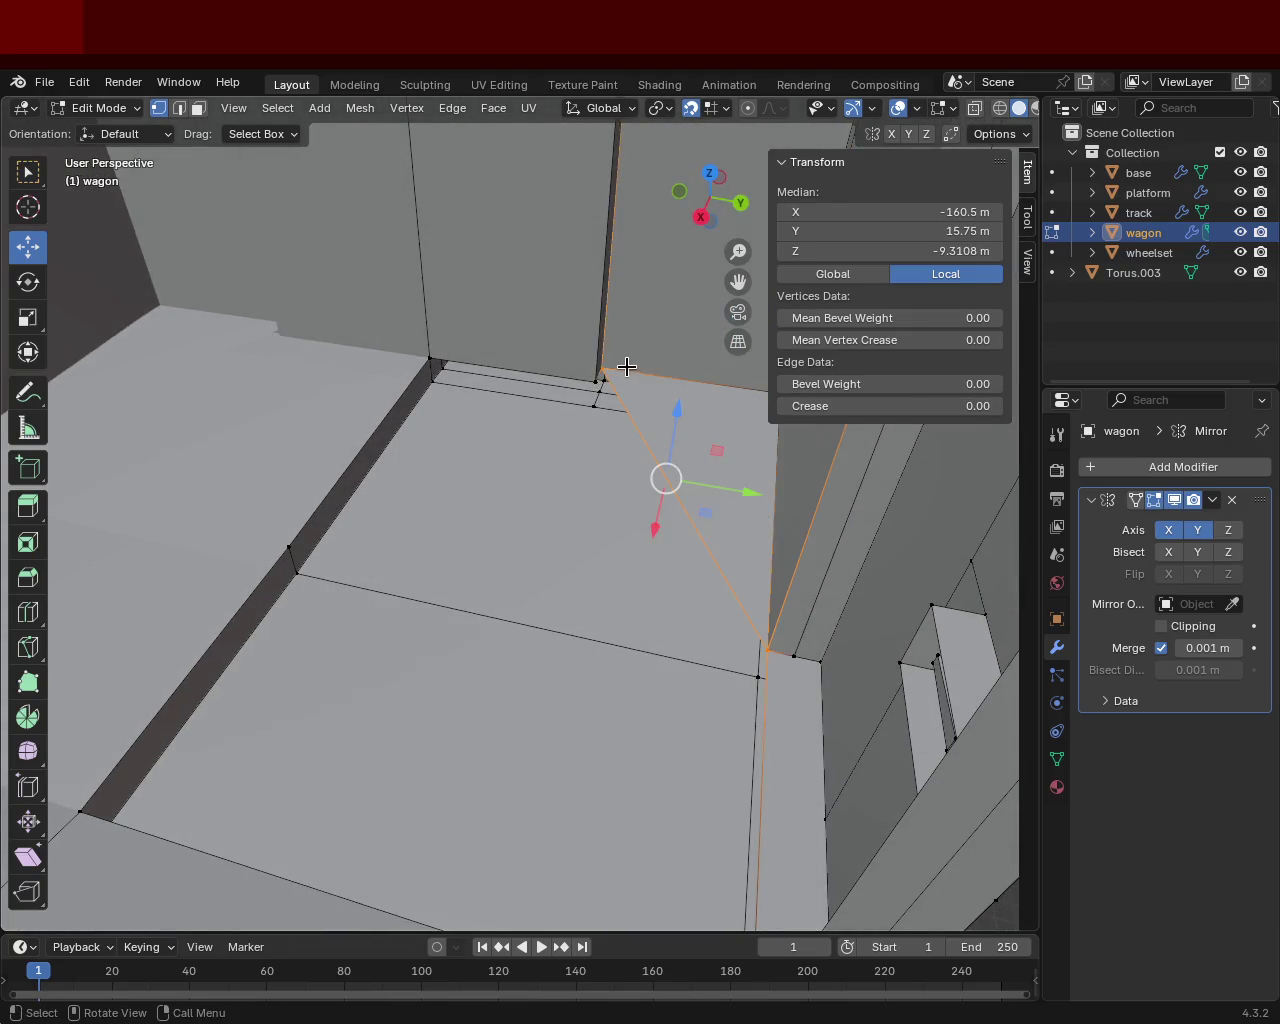
pyautogui.keyDown('alt'); pyautogui.click(606, 371); pyautogui.keyUp('alt')
pyautogui.keyDown('shift'); pyautogui.click(603, 368); pyautogui.keyUp('shift')
pyautogui.keyDown('shift'); pyautogui.click(603, 368); pyautogui.keyUp('shift')
pyautogui.moveTo(603, 368)
pyautogui.mouseDown(button='middle')
pyautogui.moveTo(698, 377)
pyautogui.moveTo(537, 349)
pyautogui.moveTo(364, 377)
pyautogui.moveTo(486, 380)
pyautogui.moveTo(631, 423)
pyautogui.moveTo(600, 570)
pyautogui.moveTo(623, 483)
pyautogui.moveTo(554, 497)
pyautogui.moveTo(403, 467)
pyautogui.moveTo(351, 489)
pyautogui.moveTo(514, 489)
pyautogui.moveTo(511, 423)
pyautogui.mouseUp(button='middle')
pyautogui.keyDown('shift'); pyautogui.click(665, 358); pyautogui.keyUp('shift')
pyautogui.keyDown('shift'); pyautogui.click(663, 357); pyautogui.keyUp('shift')
pyautogui.click(522, 425)
pyautogui.keyDown('shift'); pyautogui.click(303, 580); pyautogui.keyUp('shift')
pyautogui.moveTo(371, 571)
pyautogui.mouseDown(button='middle')
pyautogui.moveTo(286, 591)
pyautogui.moveTo(363, 560)
pyautogui.mouseUp(button='middle')
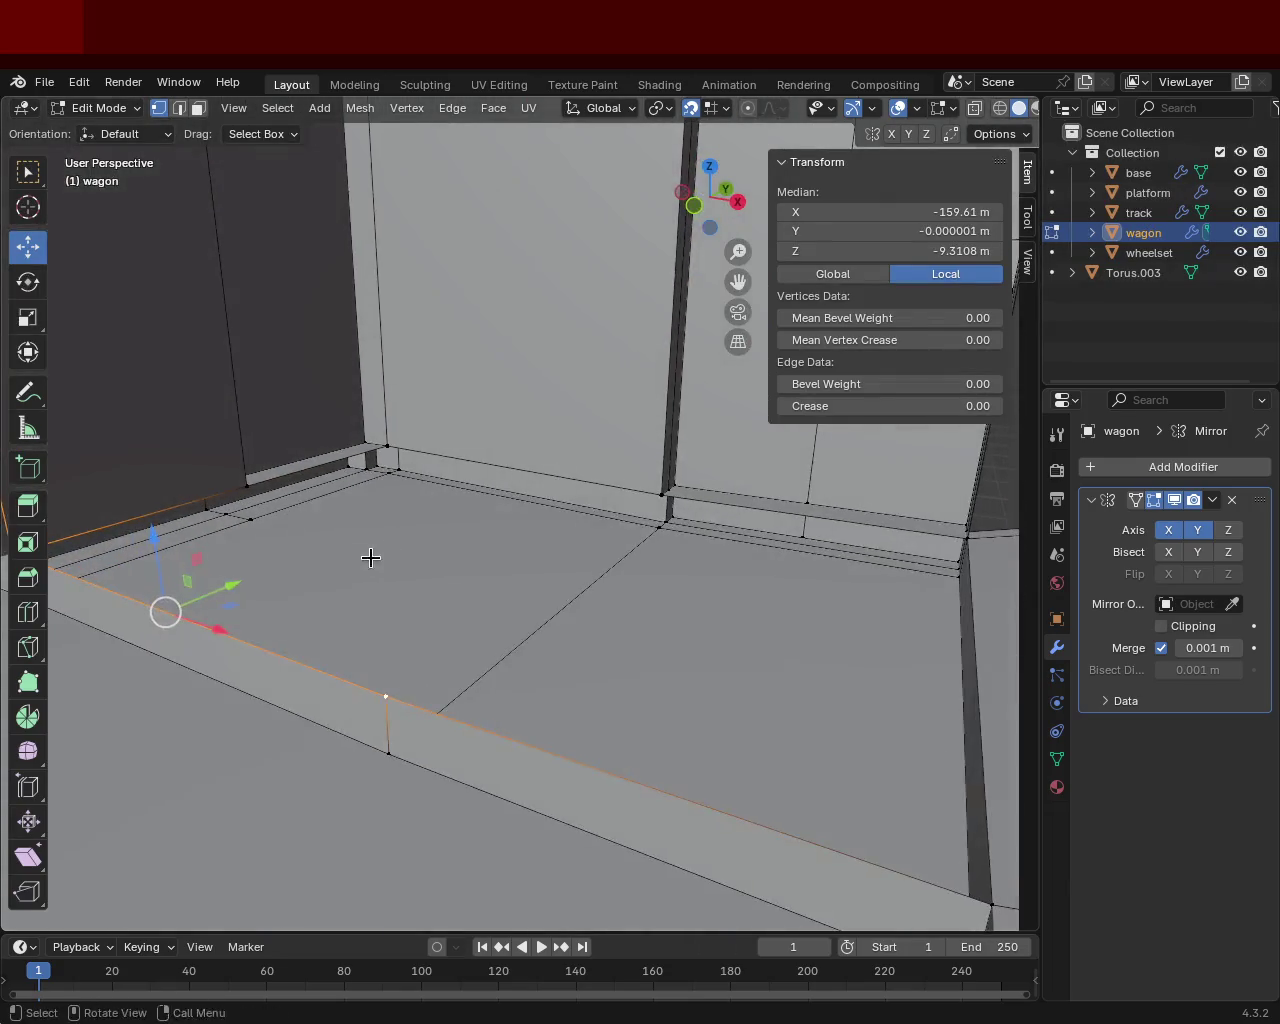
pyautogui.keyDown('shift'); pyautogui.click(388, 442); pyautogui.keyUp('shift')
pyautogui.keyDown('shift'); pyautogui.click(323, 491); pyautogui.keyUp('shift')
pyautogui.keyDown('shift'); pyautogui.click(255, 485); pyautogui.keyUp('shift')
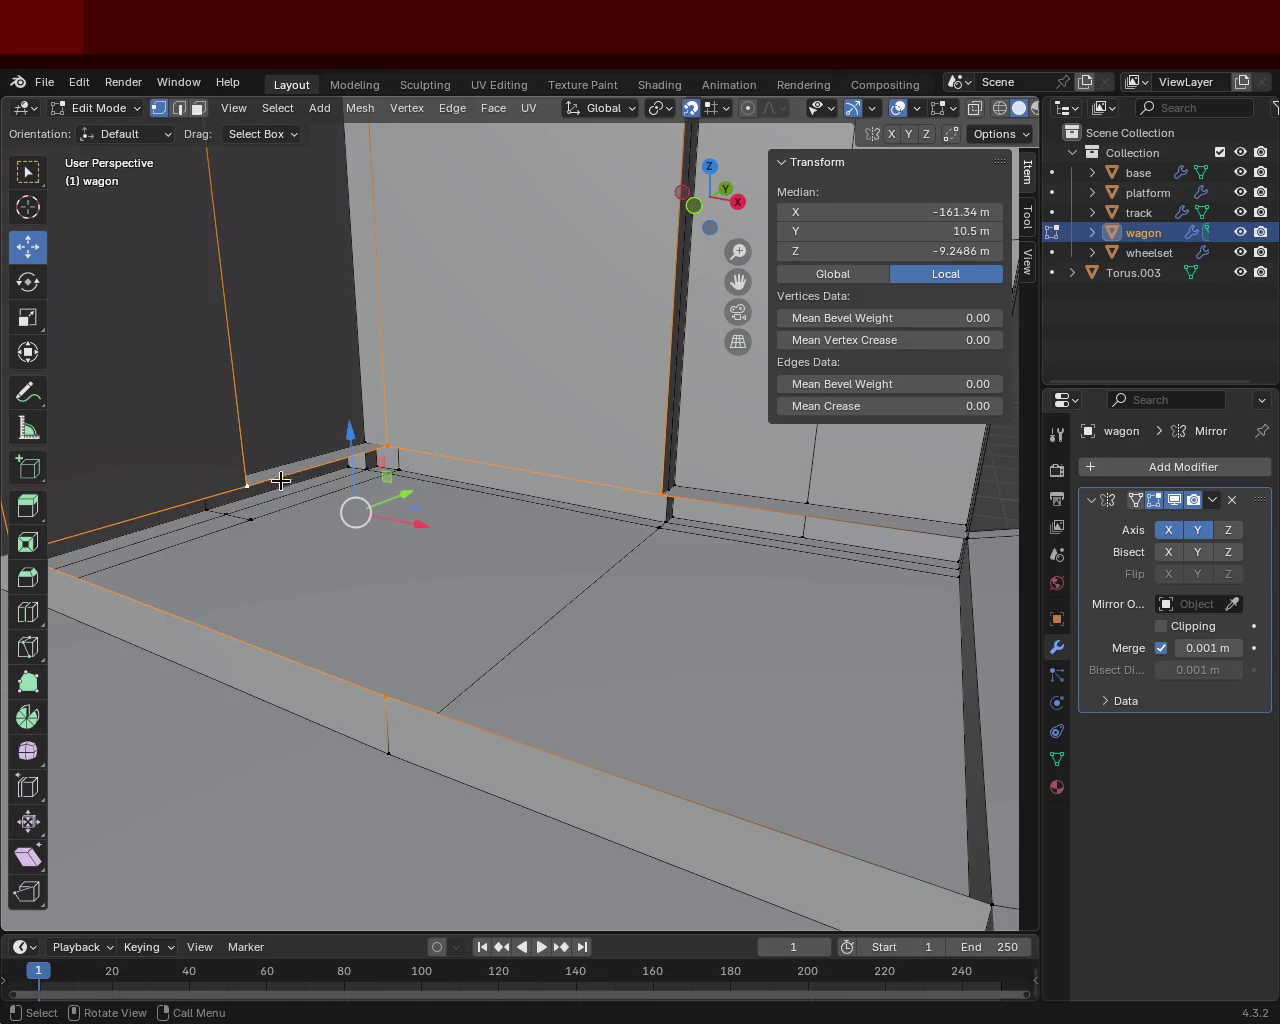
pyautogui.keyDown('shift'); pyautogui.click(375, 484); pyautogui.keyUp('shift')
pyautogui.moveTo(375, 484)
pyautogui.mouseDown(button='middle')
pyautogui.moveTo(474, 503)
pyautogui.moveTo(651, 594)
pyautogui.moveTo(349, 526)
pyautogui.moveTo(416, 481)
pyautogui.moveTo(334, 589)
pyautogui.mouseUp(button='middle')
pyautogui.click(462, 603)
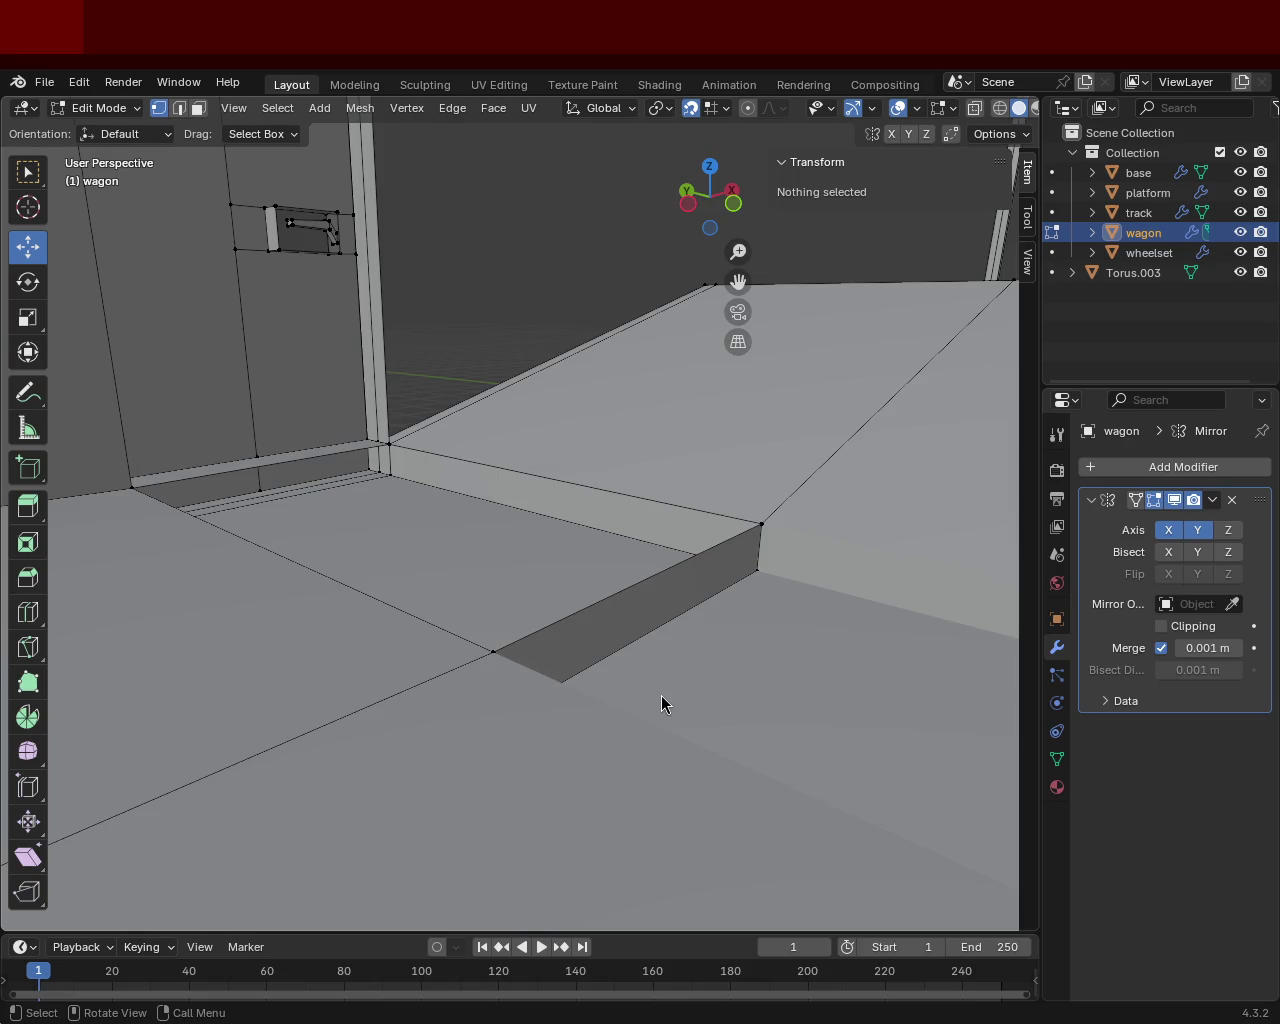
pyautogui.moveTo(474, 531); pyautogui.dragTo(460, 694, button='middle')
pyautogui.click(469, 807)
pyautogui.keyDown('shift'); pyautogui.click(747, 599); pyautogui.keyUp('shift')
pyautogui.moveTo(747, 599)
pyautogui.mouseDown(button='middle')
pyautogui.moveTo(471, 471)
pyautogui.moveTo(469, 510)
pyautogui.mouseUp(button='middle')
pyautogui.keyDown('shift'); pyautogui.click(243, 537); pyautogui.keyUp('shift')
pyautogui.moveTo(243, 537)
pyautogui.mouseDown(button='middle')
pyautogui.moveTo(354, 534)
pyautogui.moveTo(467, 504)
pyautogui.moveTo(377, 580)
pyautogui.moveTo(543, 651)
pyautogui.moveTo(577, 611)
pyautogui.moveTo(426, 553)
pyautogui.moveTo(614, 711)
pyautogui.moveTo(549, 611)
pyautogui.moveTo(600, 631)
pyautogui.mouseUp(button='middle')
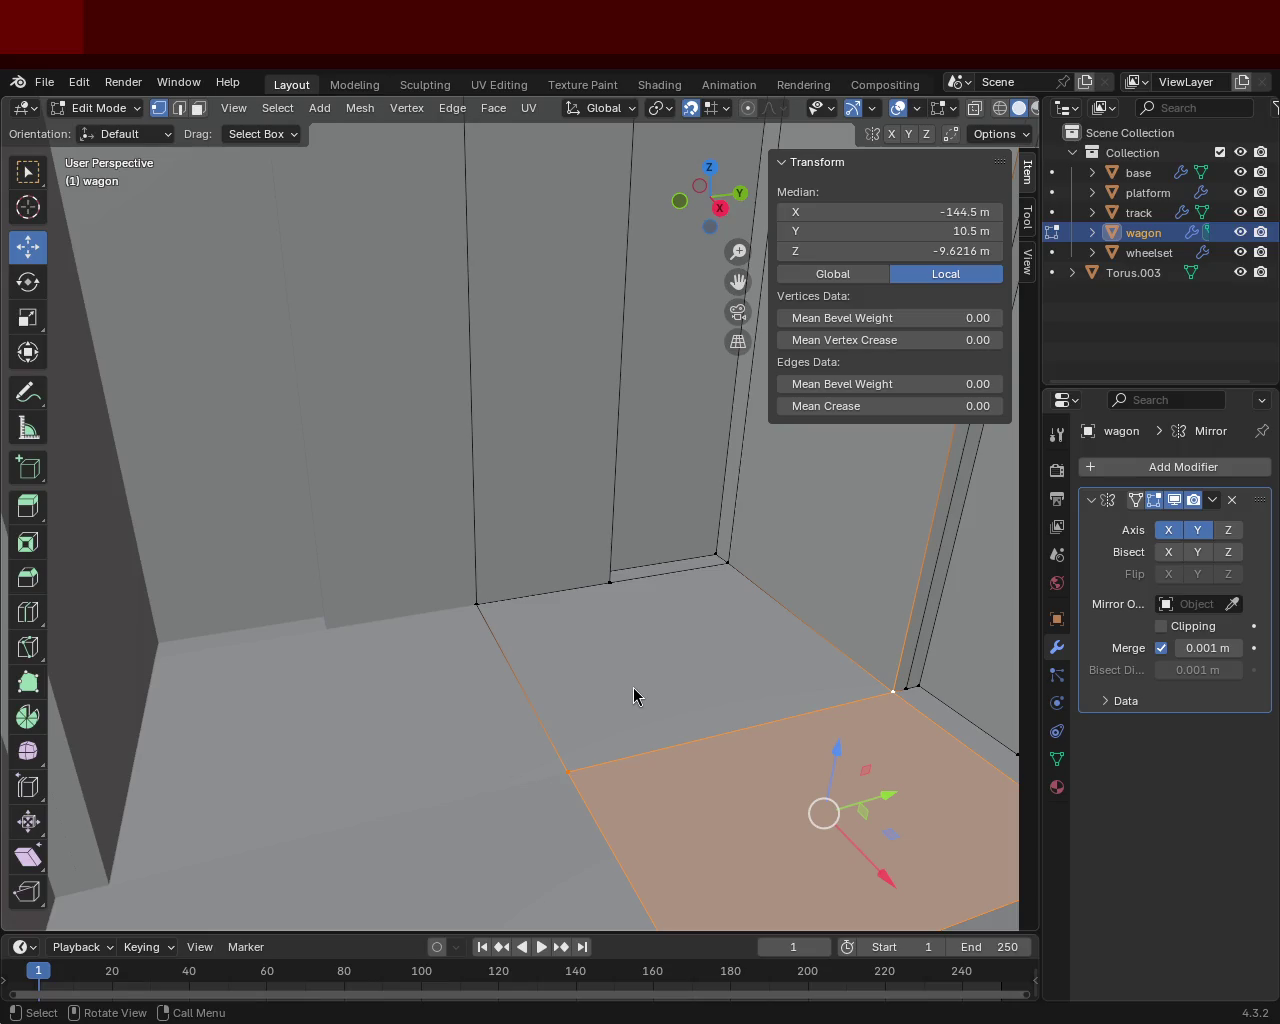
pyautogui.moveTo(649, 588)
pyautogui.mouseDown(button='middle')
pyautogui.moveTo(943, 749)
pyautogui.moveTo(466, 394)
pyautogui.moveTo(669, 514)
pyautogui.moveTo(351, 463)
pyautogui.moveTo(360, 437)
pyautogui.moveTo(394, 520)
pyautogui.moveTo(504, 423)
pyautogui.moveTo(600, 520)
pyautogui.moveTo(603, 551)
pyautogui.moveTo(320, 557)
pyautogui.moveTo(484, 607)
pyautogui.moveTo(443, 534)
pyautogui.moveTo(569, 546)
pyautogui.moveTo(693, 531)
pyautogui.moveTo(600, 480)
pyautogui.moveTo(560, 440)
pyautogui.moveTo(881, 550)
pyautogui.moveTo(526, 466)
pyautogui.moveTo(637, 488)
pyautogui.moveTo(828, 480)
pyautogui.moveTo(868, 444)
pyautogui.moveTo(503, 437)
pyautogui.moveTo(700, 477)
pyautogui.moveTo(701, 504)
pyautogui.moveTo(551, 514)
pyautogui.moveTo(563, 537)
pyautogui.moveTo(566, 517)
pyautogui.moveTo(650, 487)
pyautogui.moveTo(497, 471)
pyautogui.moveTo(466, 297)
pyautogui.moveTo(423, 334)
pyautogui.moveTo(471, 343)
pyautogui.mouseUp(button='middle')
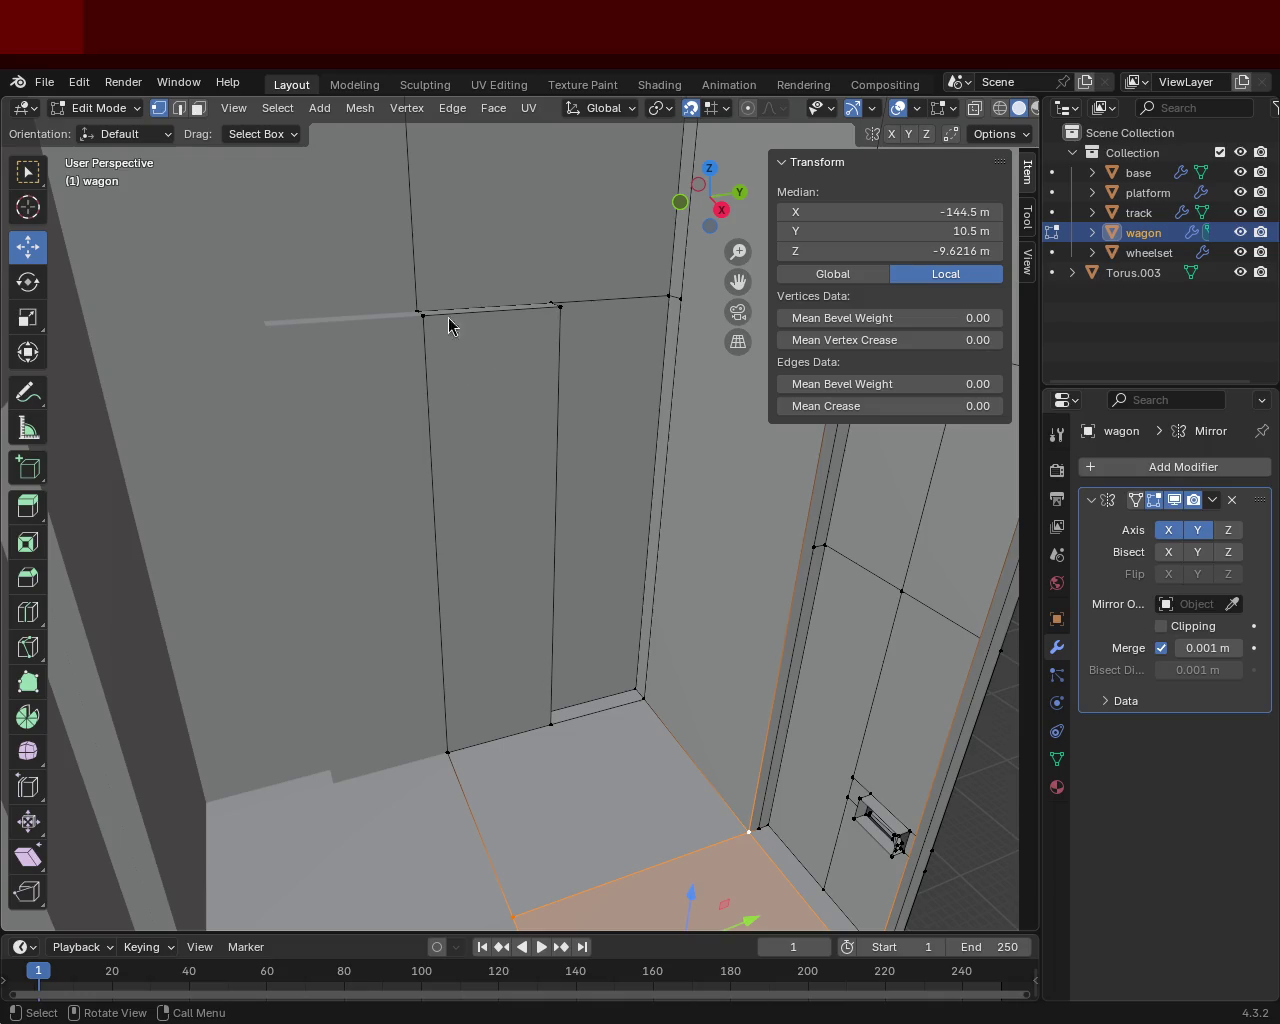
pyautogui.moveTo(322, 370)
pyautogui.mouseDown(button='middle')
pyautogui.moveTo(545, 272)
pyautogui.moveTo(544, 295)
pyautogui.mouseUp(button='middle')
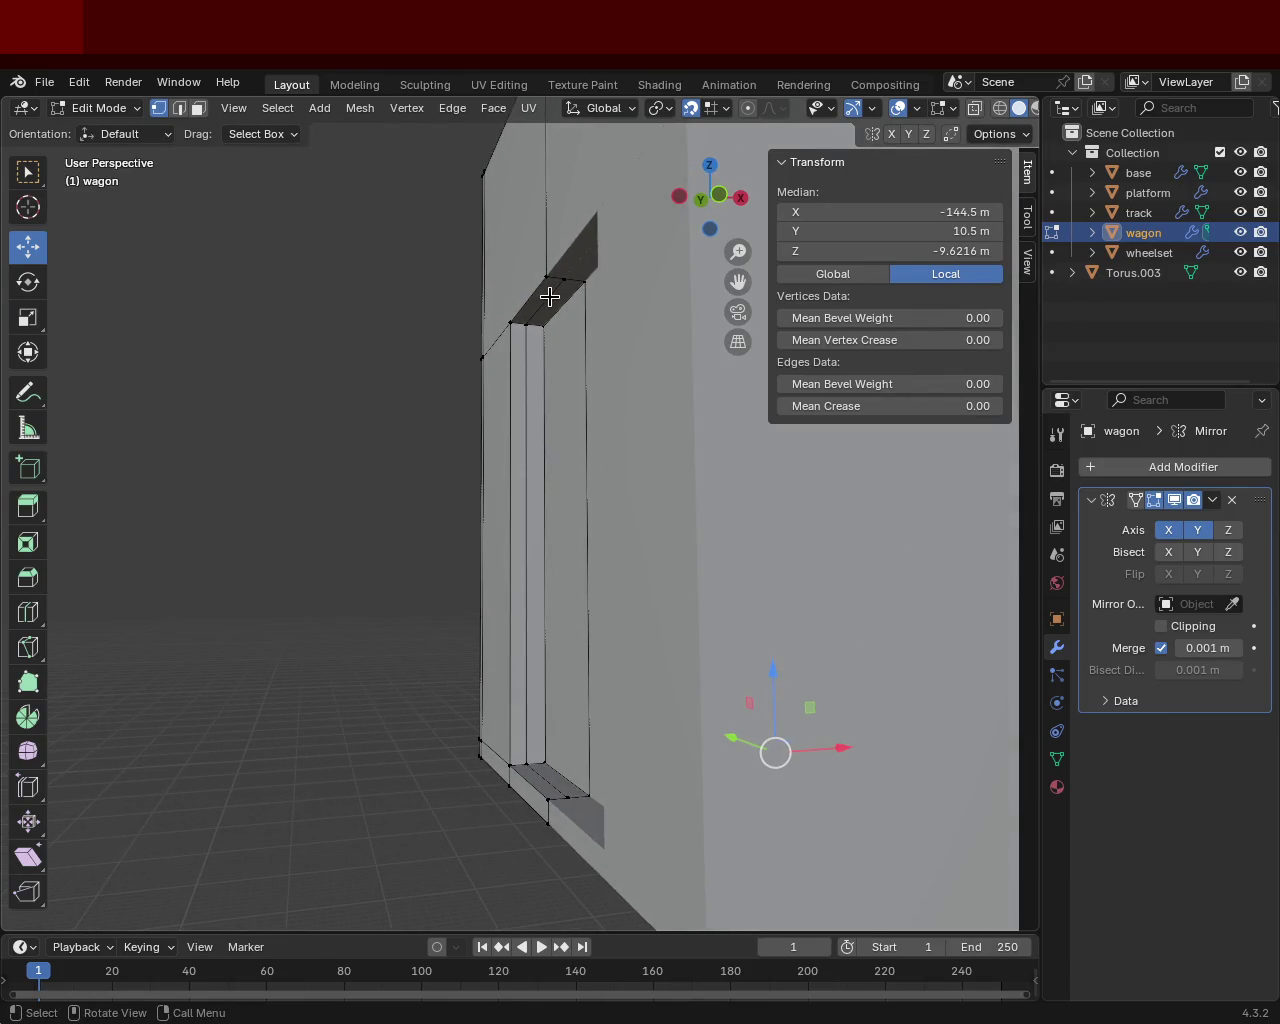
pyautogui.moveTo(520, 290)
pyautogui.mouseDown(button='middle')
pyautogui.moveTo(583, 434)
pyautogui.moveTo(626, 423)
pyautogui.moveTo(566, 340)
pyautogui.moveTo(306, 349)
pyautogui.moveTo(298, 370)
pyautogui.moveTo(449, 380)
pyautogui.moveTo(611, 346)
pyautogui.moveTo(567, 297)
pyautogui.mouseUp(button='middle')
# Select two door-frame vertices and turn off the Mirror modifier's X axis.
pyautogui.click(514, 326)
pyautogui.keyDown('shift'); pyautogui.click(592, 298); pyautogui.keyUp('shift')
pyautogui.moveTo(593, 619)
pyautogui.mouseDown(button='middle')
pyautogui.moveTo(565, 732)
pyautogui.moveTo(566, 594)
pyautogui.moveTo(623, 557)
pyautogui.moveTo(714, 651)
pyautogui.moveTo(710, 720)
pyautogui.moveTo(677, 643)
pyautogui.moveTo(400, 583)
pyautogui.moveTo(294, 606)
pyautogui.moveTo(309, 672)
pyautogui.mouseUp(button='middle')
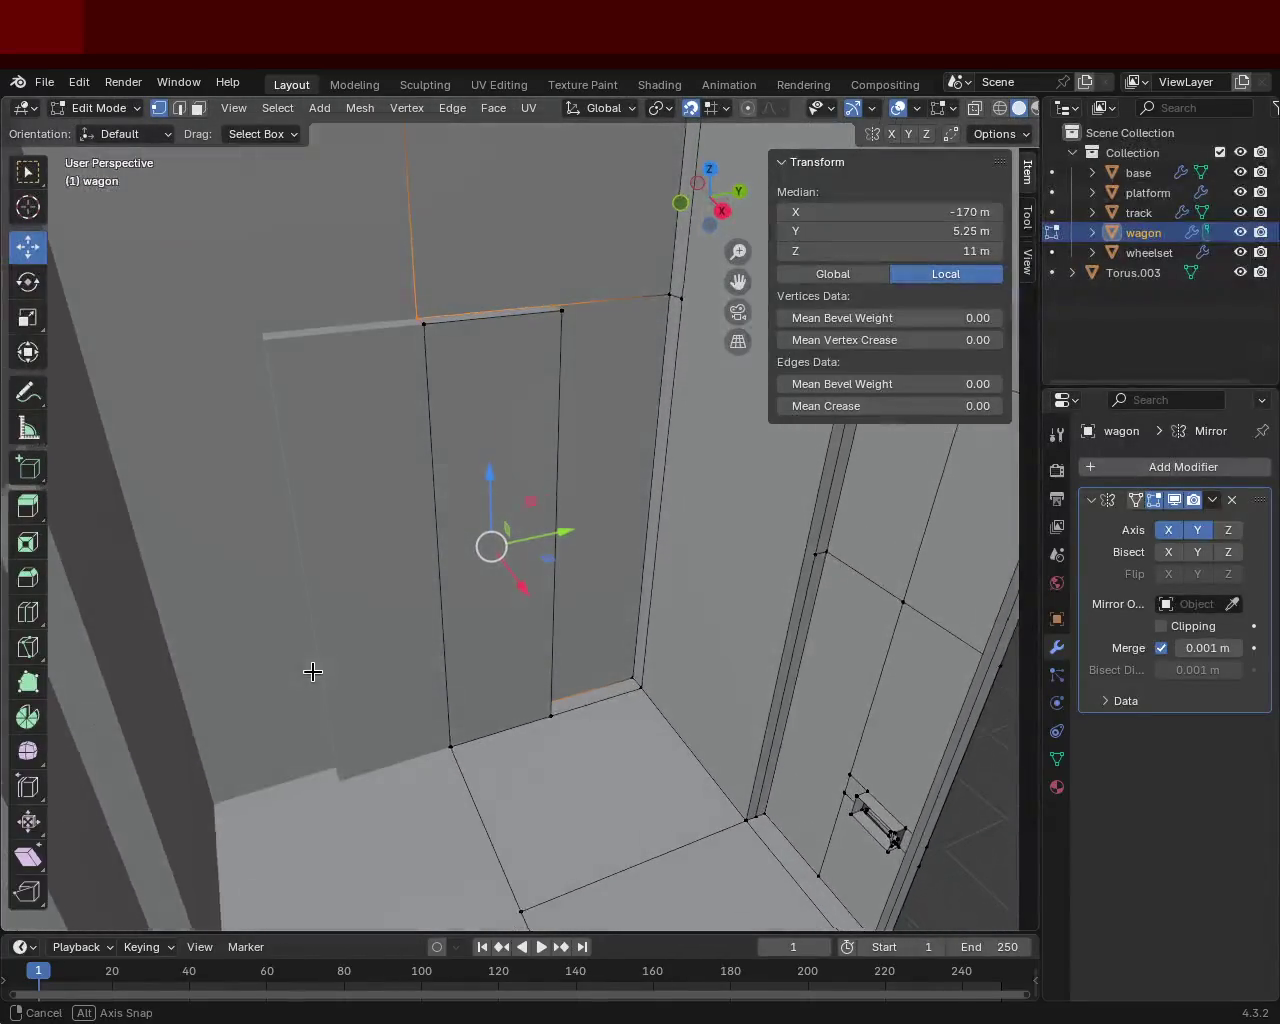
pyautogui.click(1168, 530)
# Deselect all and select the end post's two top vertices.
pyautogui.moveTo(603, 452); pyautogui.dragTo(457, 409, button='middle')
pyautogui.hotkey('alt', 'a')
pyautogui.click(498, 275)
pyautogui.keyDown('shift'); pyautogui.click(519, 273); pyautogui.keyUp('shift')
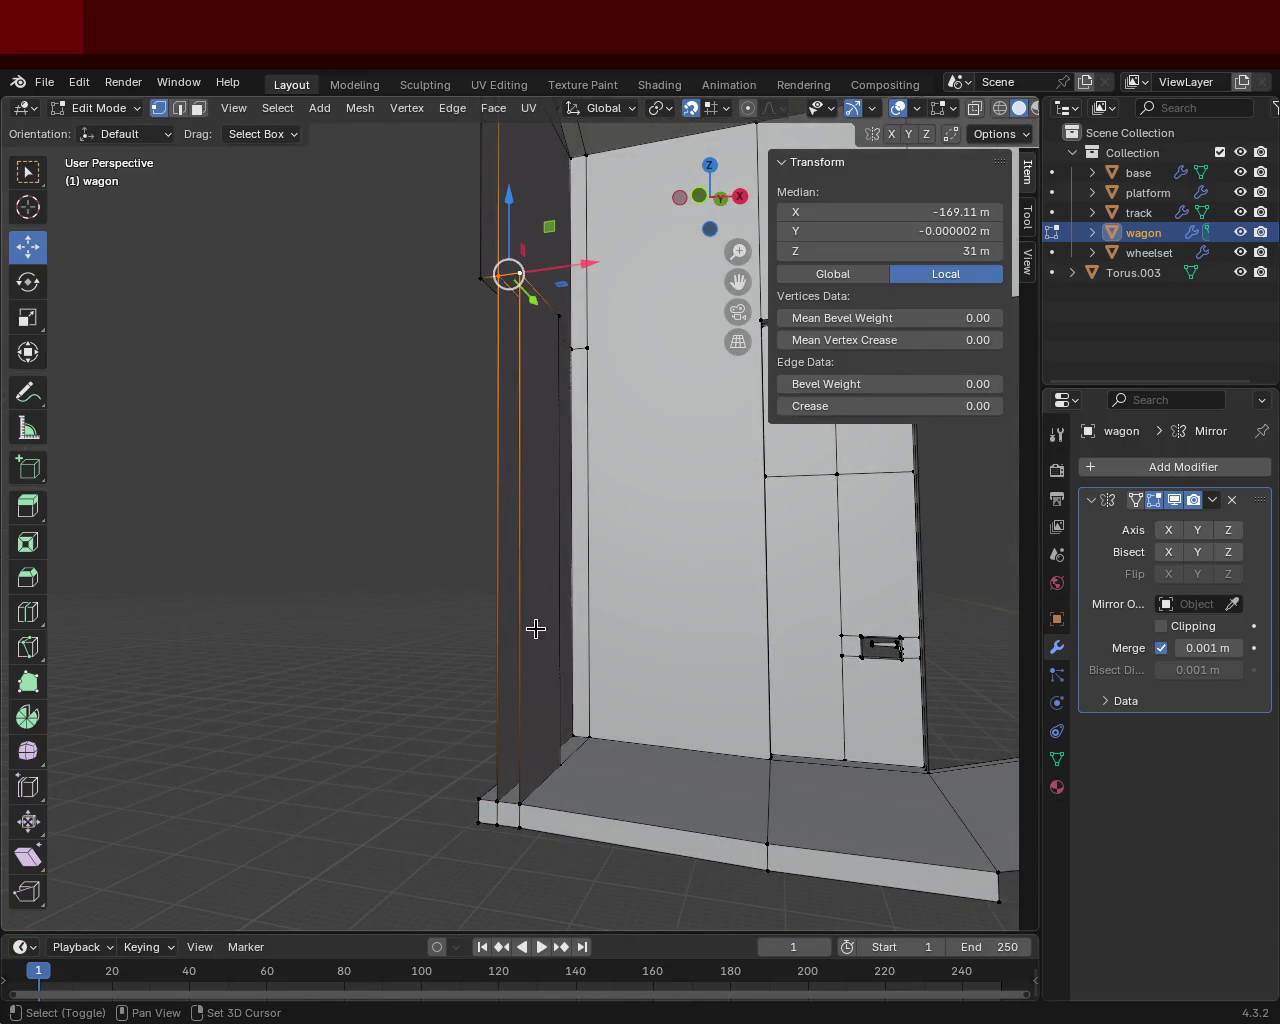
pyautogui.moveTo(478, 727)
pyautogui.mouseDown(button='middle')
pyautogui.moveTo(547, 472)
pyautogui.moveTo(551, 400)
pyautogui.moveTo(660, 386)
pyautogui.moveTo(634, 331)
pyautogui.moveTo(297, 343)
pyautogui.moveTo(246, 369)
pyautogui.moveTo(229, 417)
pyautogui.moveTo(289, 397)
pyautogui.moveTo(291, 383)
pyautogui.moveTo(579, 387)
pyautogui.mouseUp(button='middle')
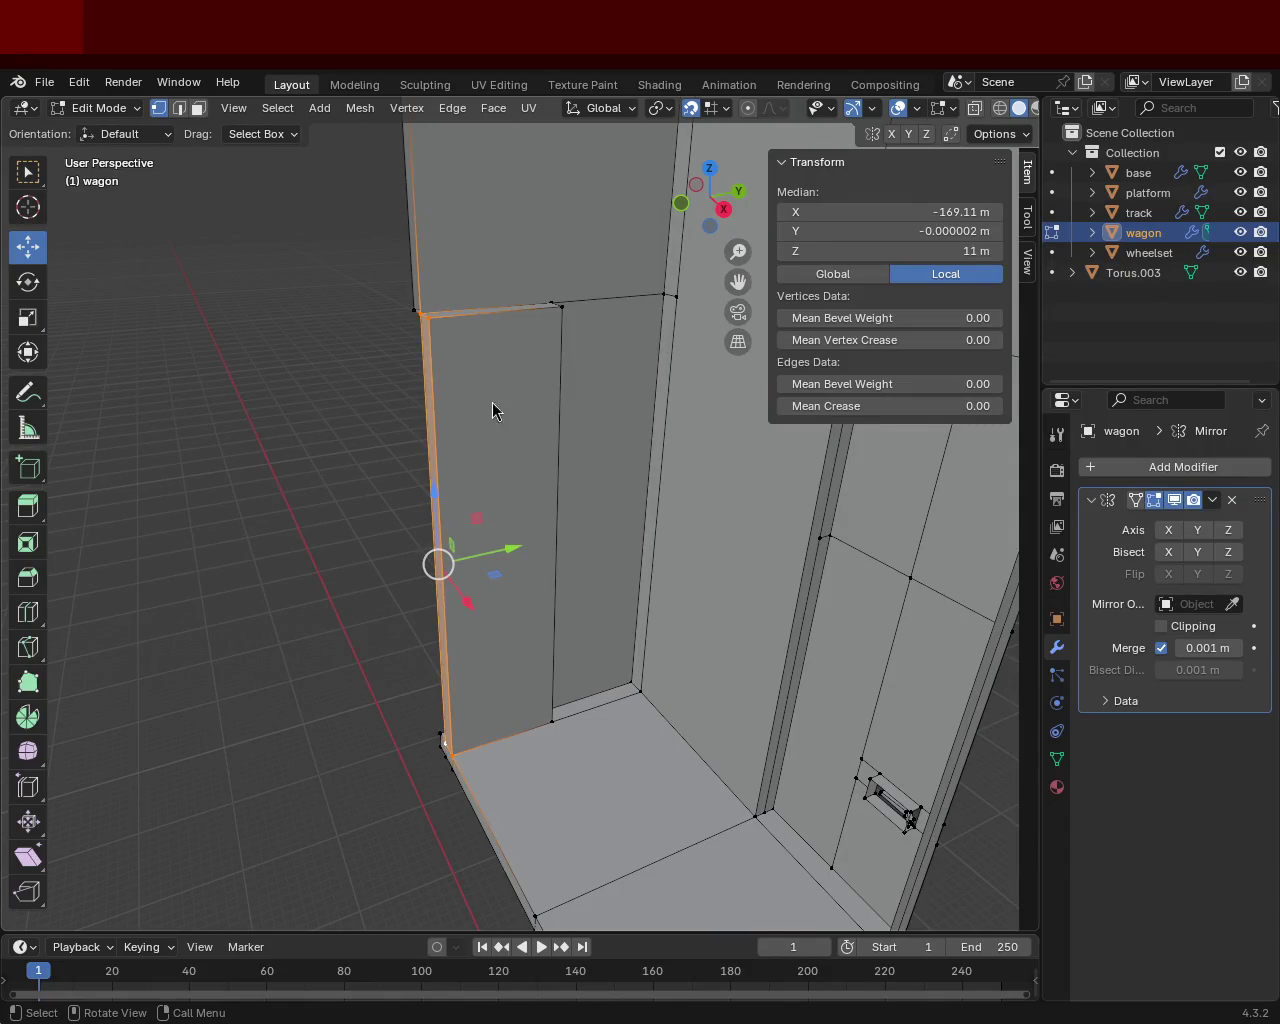
pyautogui.moveTo(350, 418)
pyautogui.mouseDown(button='middle')
pyautogui.moveTo(529, 406)
pyautogui.moveTo(580, 300)
pyautogui.moveTo(522, 317)
pyautogui.moveTo(511, 431)
pyautogui.moveTo(511, 346)
pyautogui.moveTo(529, 377)
pyautogui.moveTo(671, 417)
pyautogui.moveTo(700, 474)
pyautogui.moveTo(604, 379)
pyautogui.moveTo(491, 386)
pyautogui.moveTo(455, 552)
pyautogui.moveTo(414, 517)
pyautogui.moveTo(484, 398)
pyautogui.mouseUp(button='middle')
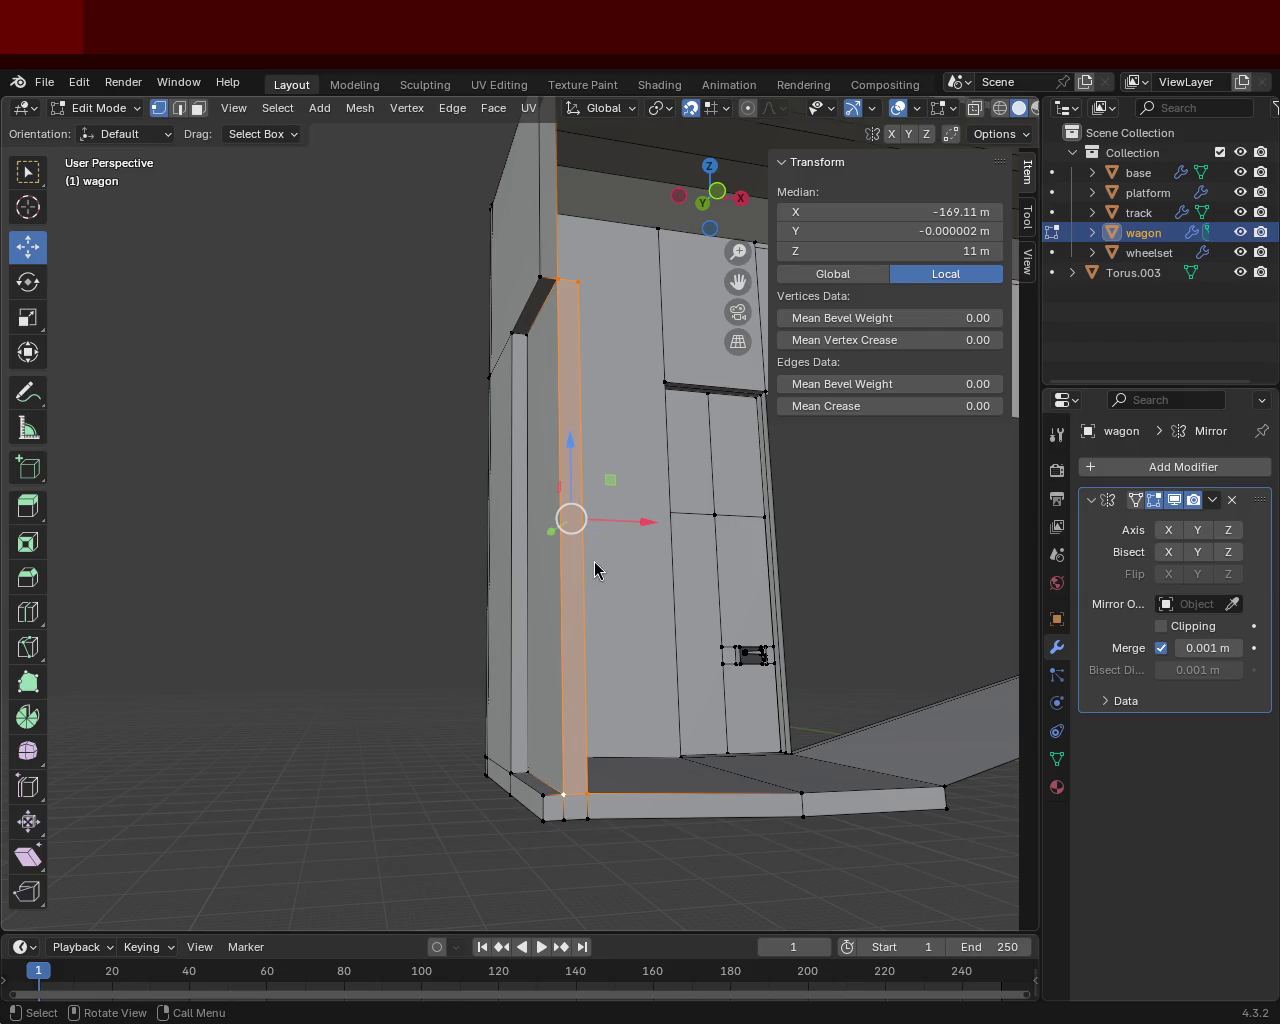
pyautogui.moveTo(440, 405)
pyautogui.mouseDown(button='middle')
pyautogui.moveTo(306, 503)
pyautogui.moveTo(343, 554)
pyautogui.moveTo(463, 503)
pyautogui.moveTo(522, 510)
pyautogui.moveTo(477, 417)
pyautogui.moveTo(534, 449)
pyautogui.moveTo(415, 458)
pyautogui.moveTo(451, 486)
pyautogui.moveTo(491, 386)
pyautogui.moveTo(474, 437)
pyautogui.moveTo(393, 445)
pyautogui.moveTo(420, 463)
pyautogui.mouseUp(button='middle')
pyautogui.moveTo(486, 249)
pyautogui.mouseDown(button='middle')
pyautogui.moveTo(700, 386)
pyautogui.moveTo(801, 289)
pyautogui.moveTo(531, 443)
pyautogui.moveTo(577, 423)
pyautogui.moveTo(531, 300)
pyautogui.moveTo(563, 314)
pyautogui.moveTo(541, 330)
pyautogui.mouseUp(button='middle')
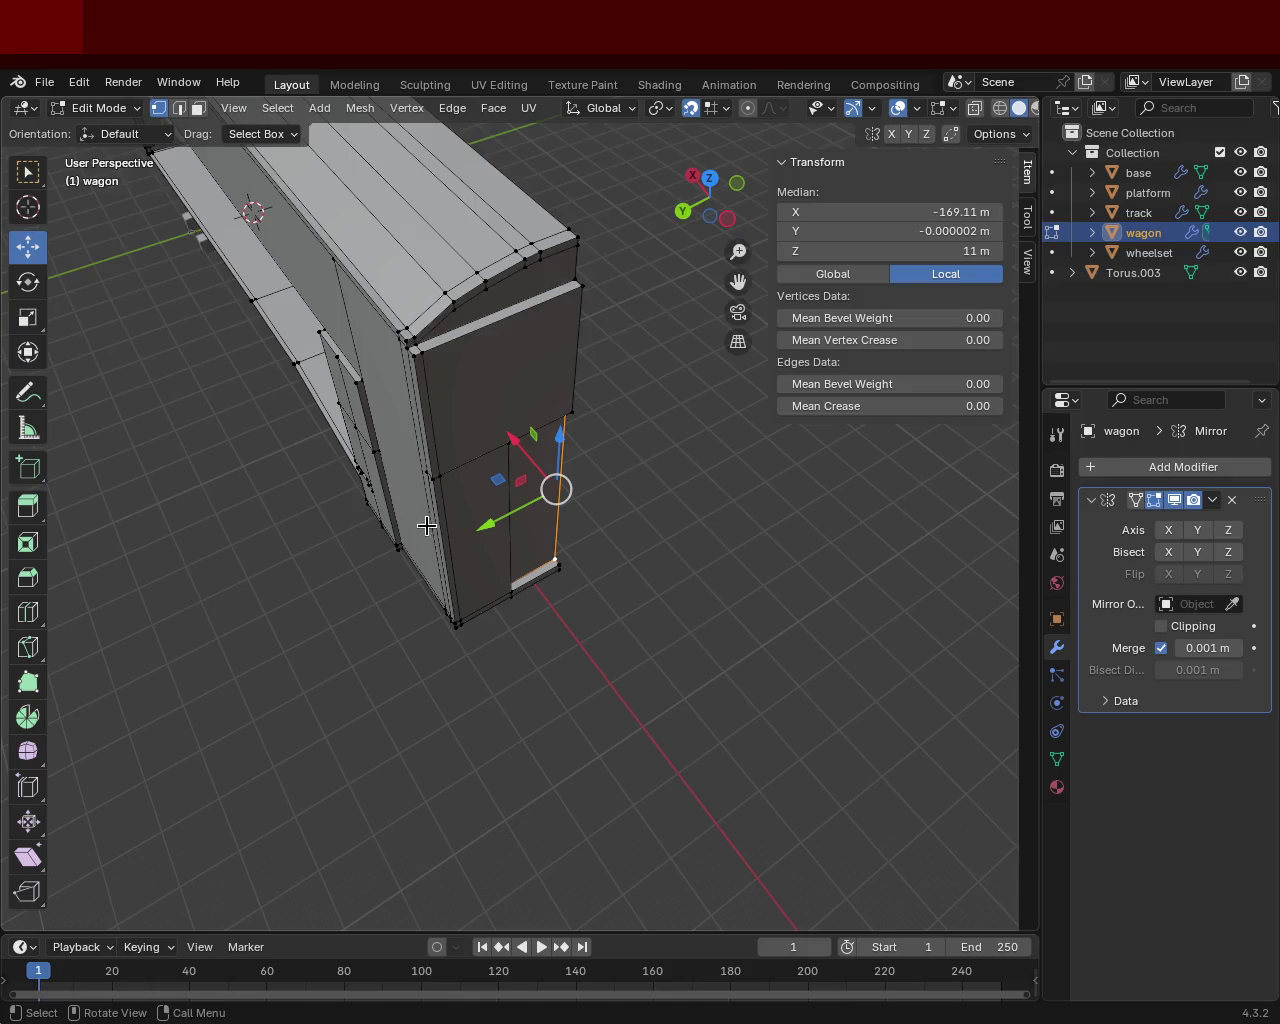
pyautogui.moveTo(513, 606); pyautogui.dragTo(684, 530, button='middle')
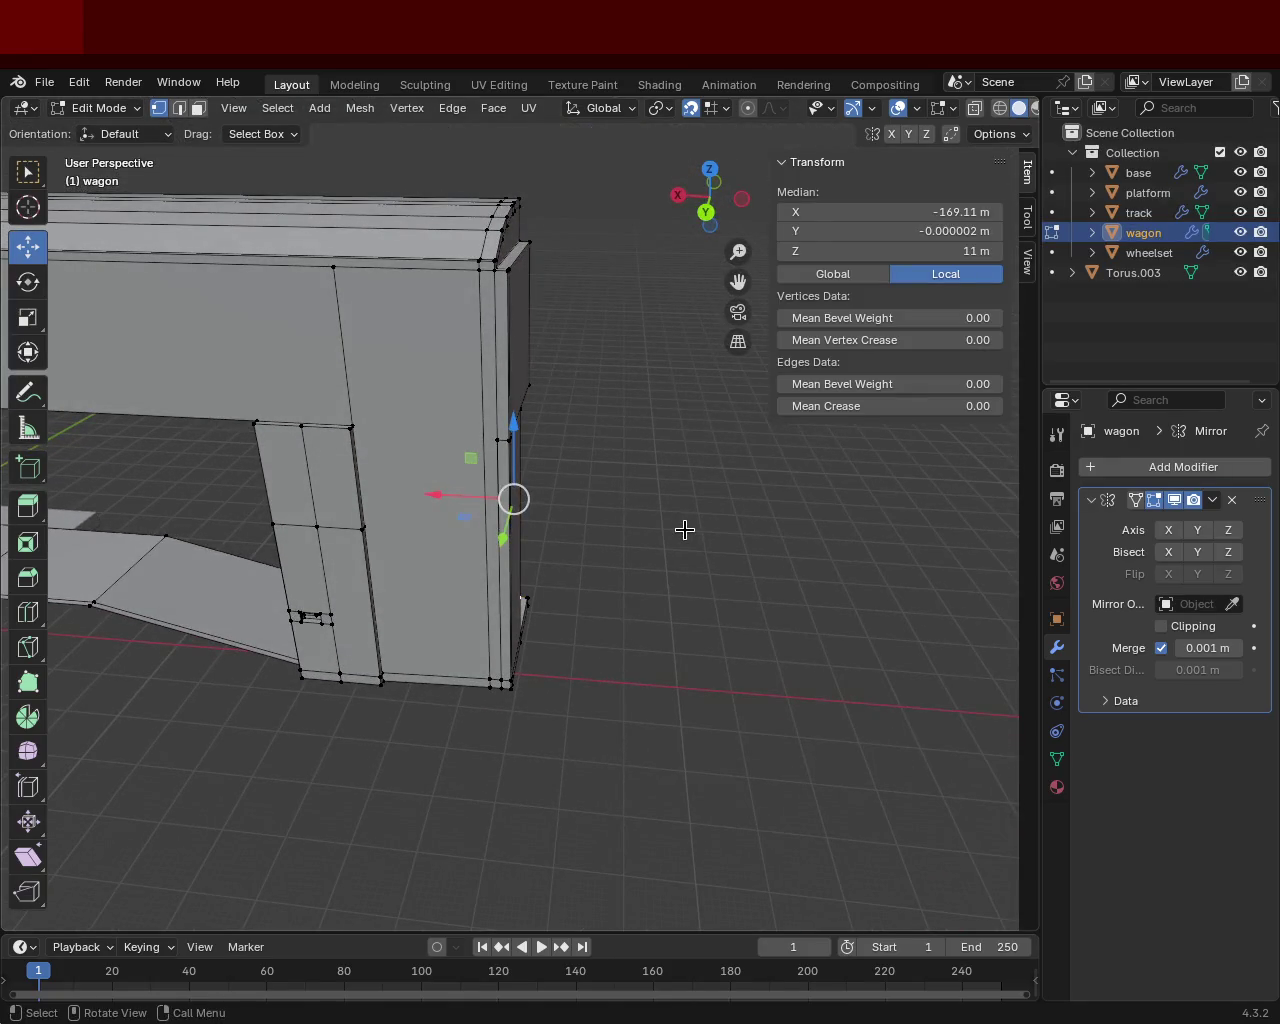
pyautogui.moveTo(586, 481)
pyautogui.mouseDown(button='middle')
pyautogui.moveTo(620, 363)
pyautogui.moveTo(609, 429)
pyautogui.moveTo(587, 431)
pyautogui.mouseUp(button='middle')
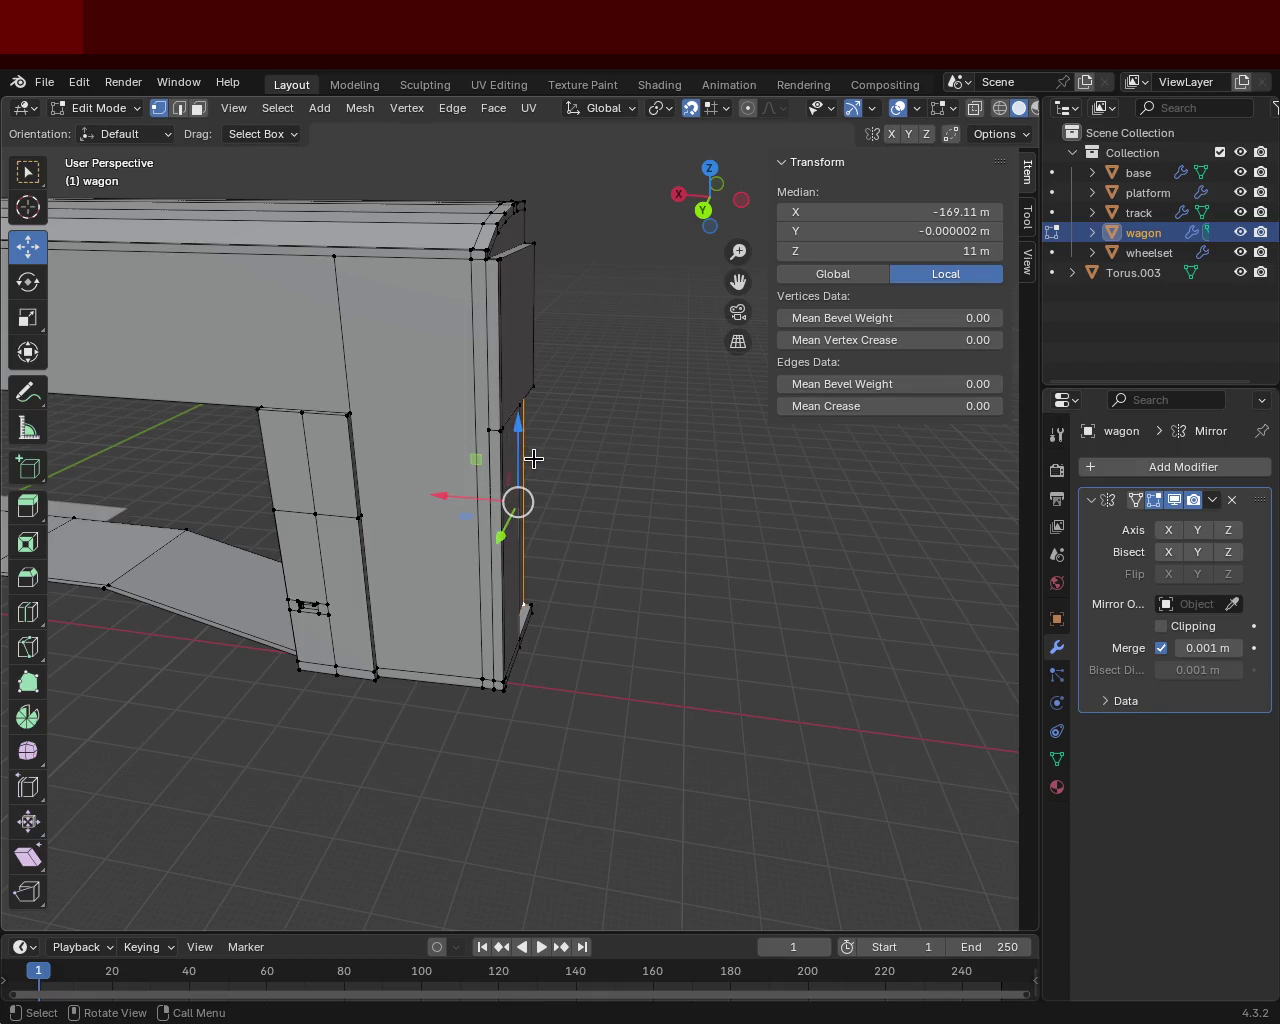
pyautogui.moveTo(533, 459)
pyautogui.mouseDown(button='middle')
pyautogui.moveTo(409, 517)
pyautogui.moveTo(354, 471)
pyautogui.moveTo(340, 607)
pyautogui.moveTo(466, 594)
pyautogui.mouseUp(button='middle')
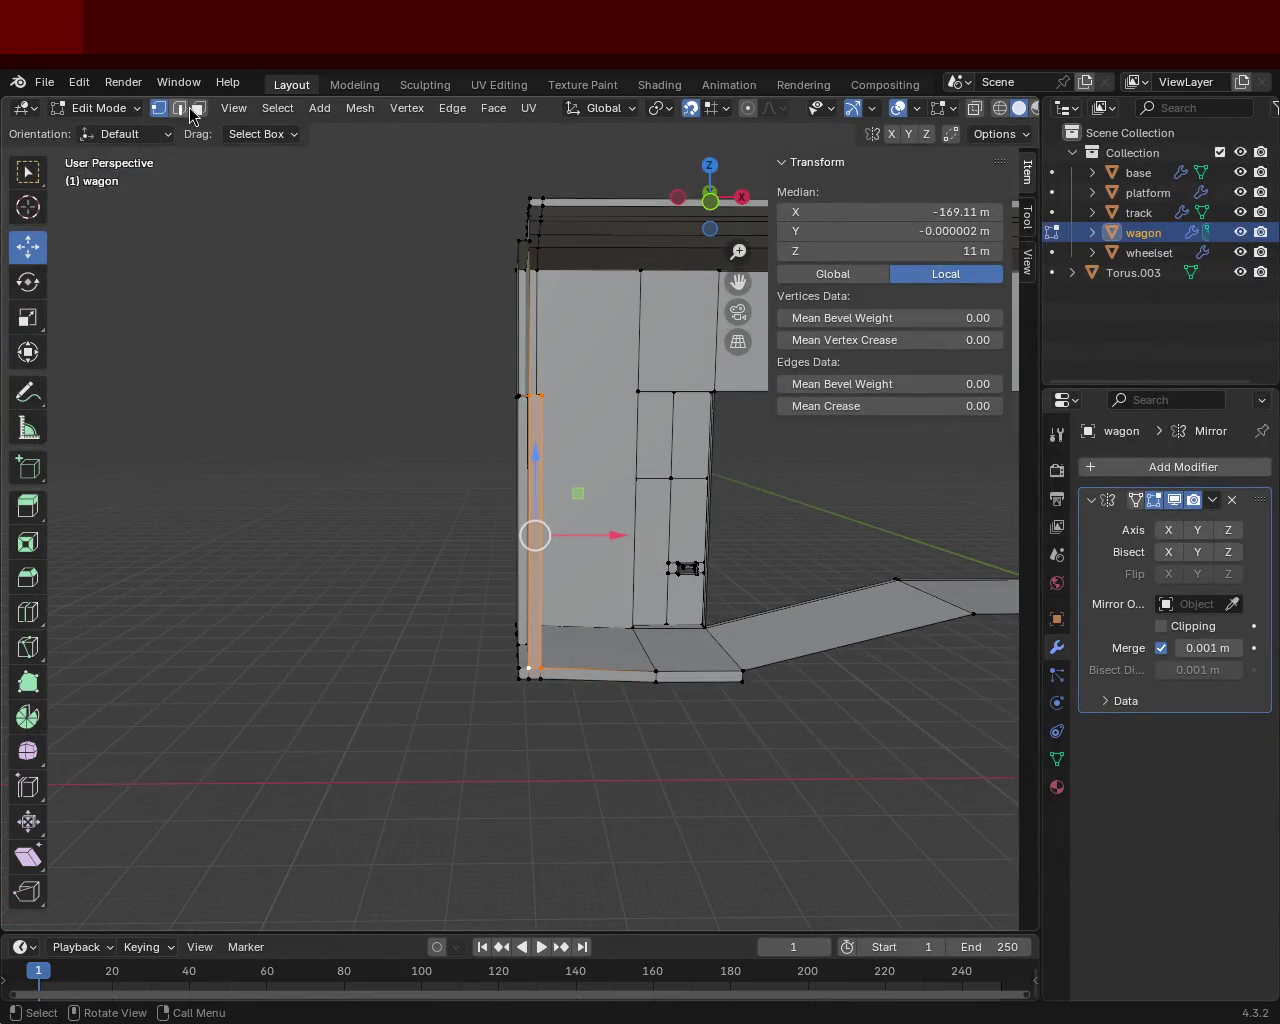
pyautogui.moveTo(370, 397); pyautogui.dragTo(503, 641, button='middle')
pyautogui.click(527, 651)
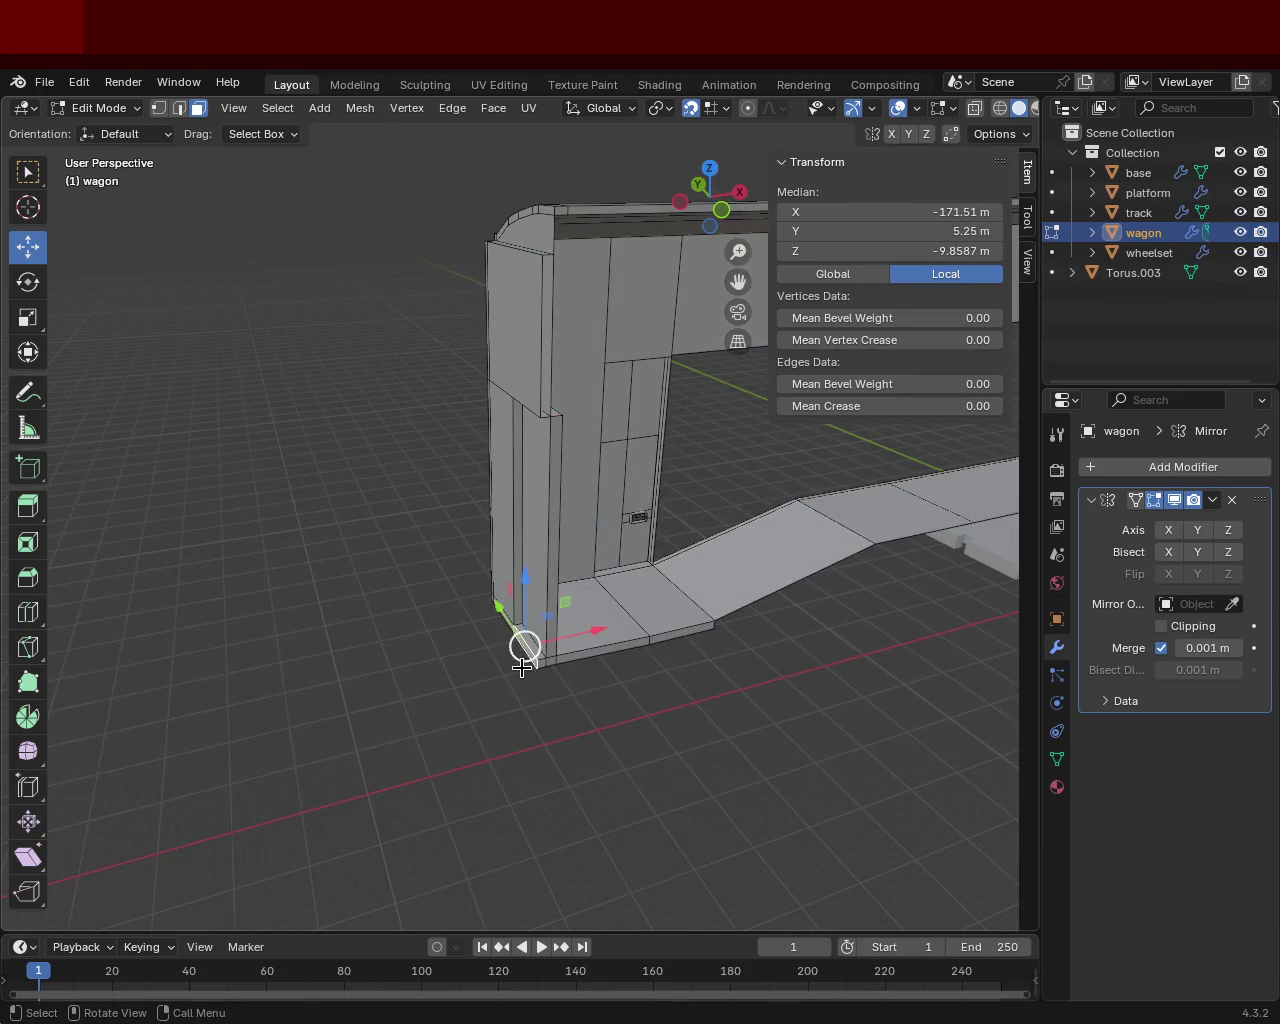
pyautogui.press('r')
pyautogui.click(476, 667)
pyautogui.hotkey('ctrl', 'z')
pyautogui.press('e')
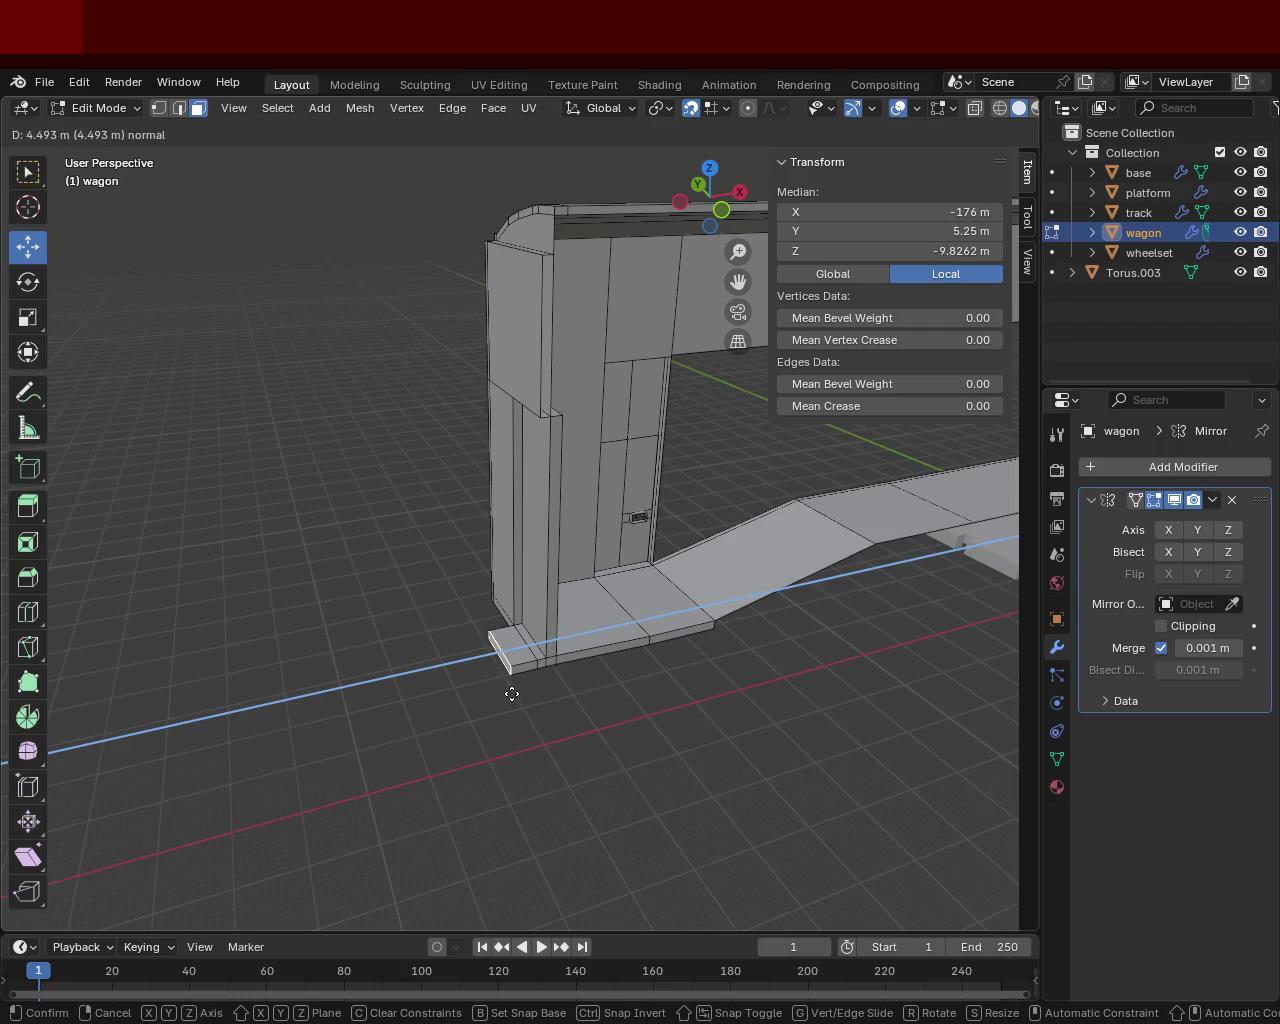
pyautogui.click(514, 693)
pyautogui.moveTo(511, 689)
pyautogui.mouseDown(button='middle')
pyautogui.moveTo(586, 506)
pyautogui.moveTo(800, 449)
pyautogui.moveTo(820, 534)
pyautogui.moveTo(811, 520)
pyautogui.moveTo(743, 544)
pyautogui.mouseUp(button='middle')
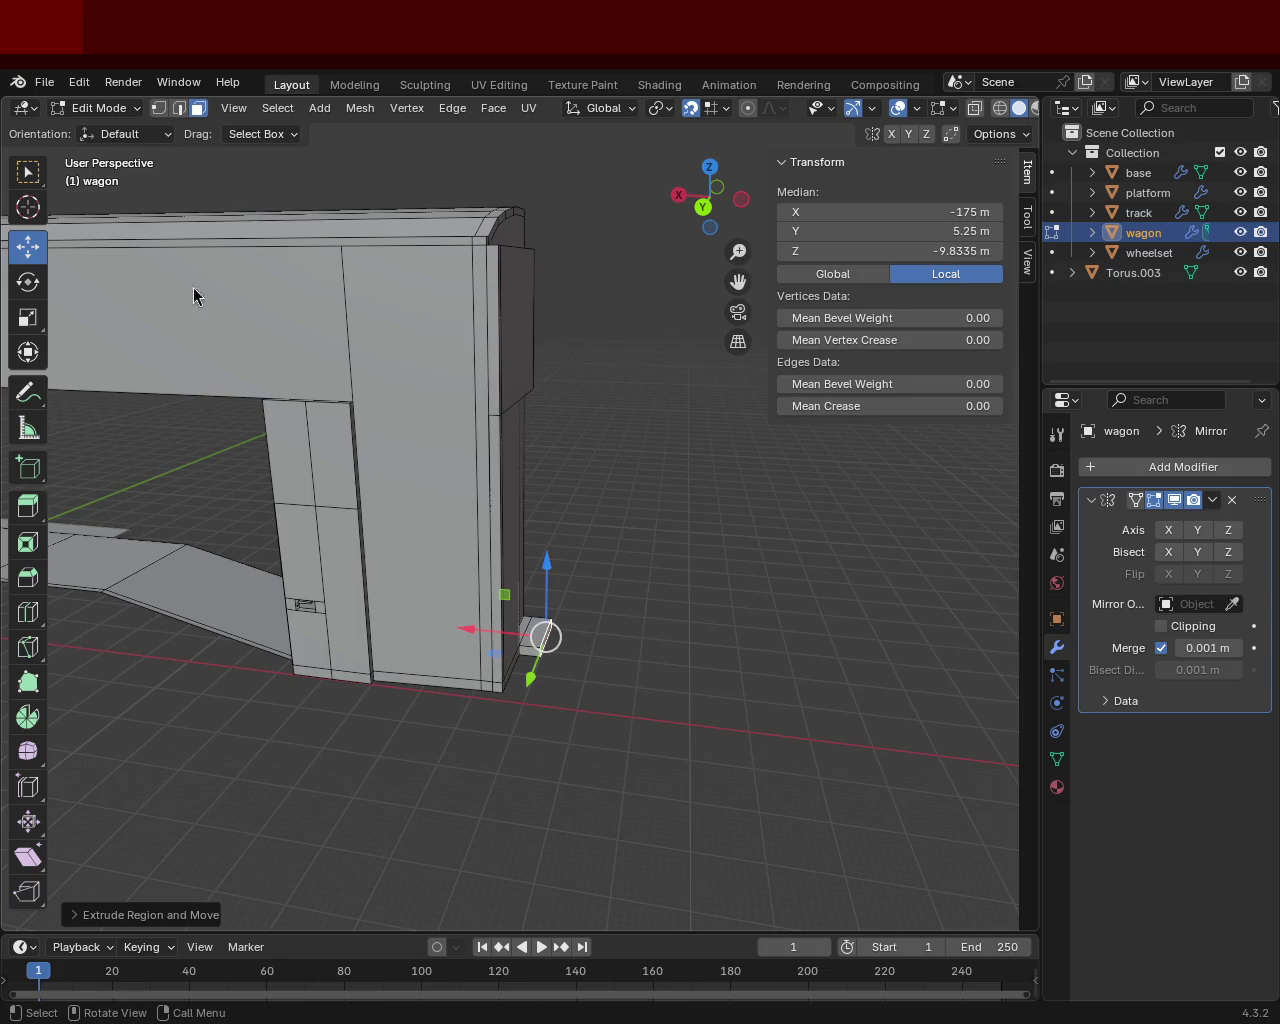
pyautogui.moveTo(654, 543)
pyautogui.mouseDown(button='middle')
pyautogui.moveTo(677, 664)
pyautogui.moveTo(510, 581)
pyautogui.mouseUp(button='middle')
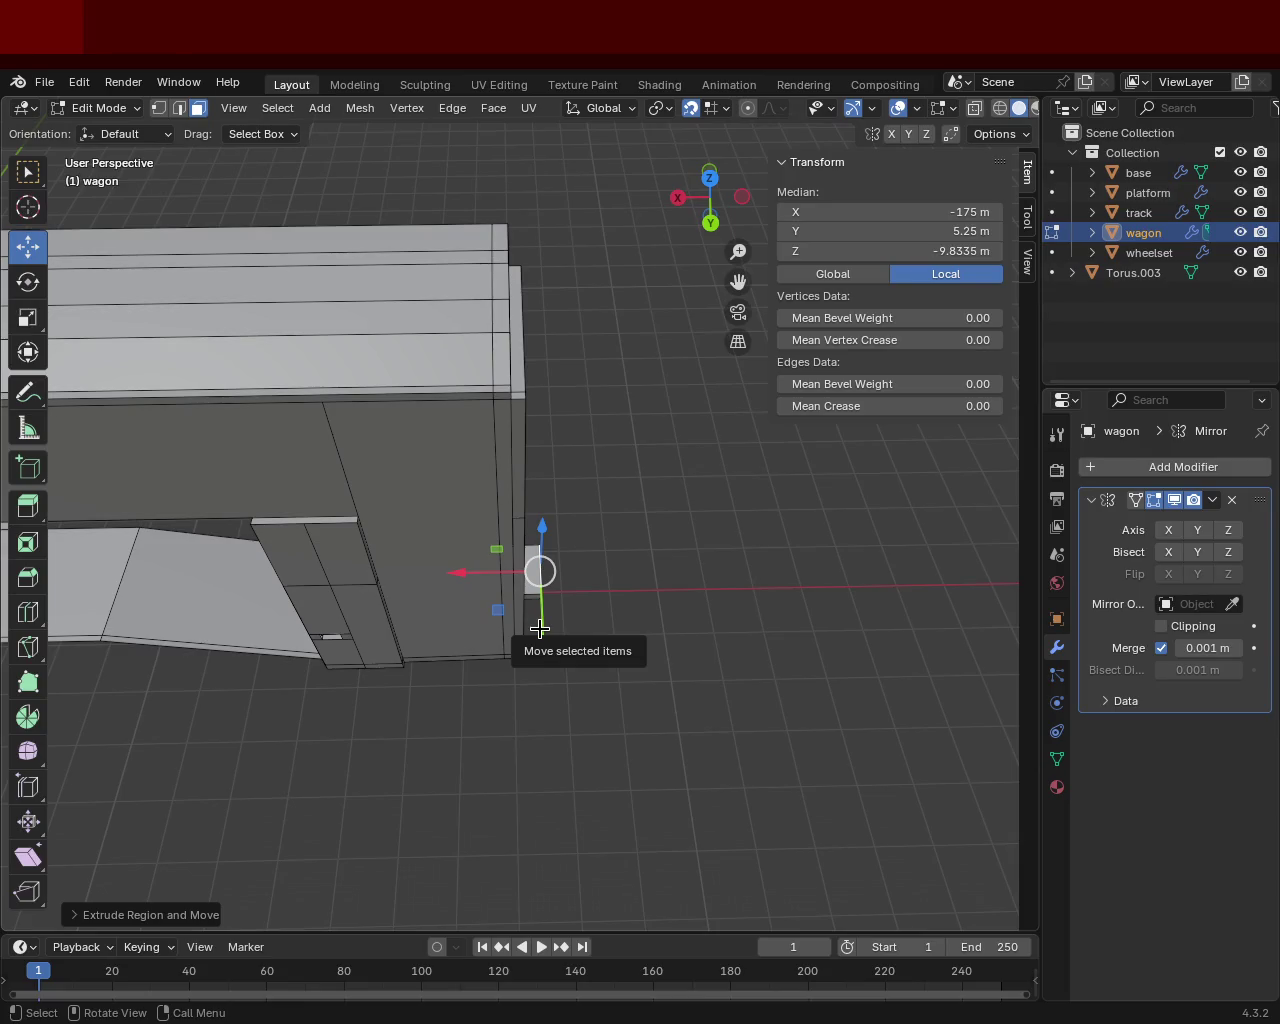
pyautogui.moveTo(620, 632)
pyautogui.mouseDown(button='middle')
pyautogui.moveTo(429, 651)
pyautogui.moveTo(500, 614)
pyautogui.moveTo(649, 614)
pyautogui.moveTo(443, 517)
pyautogui.moveTo(494, 637)
pyautogui.moveTo(740, 568)
pyautogui.moveTo(541, 626)
pyautogui.mouseUp(button='middle')
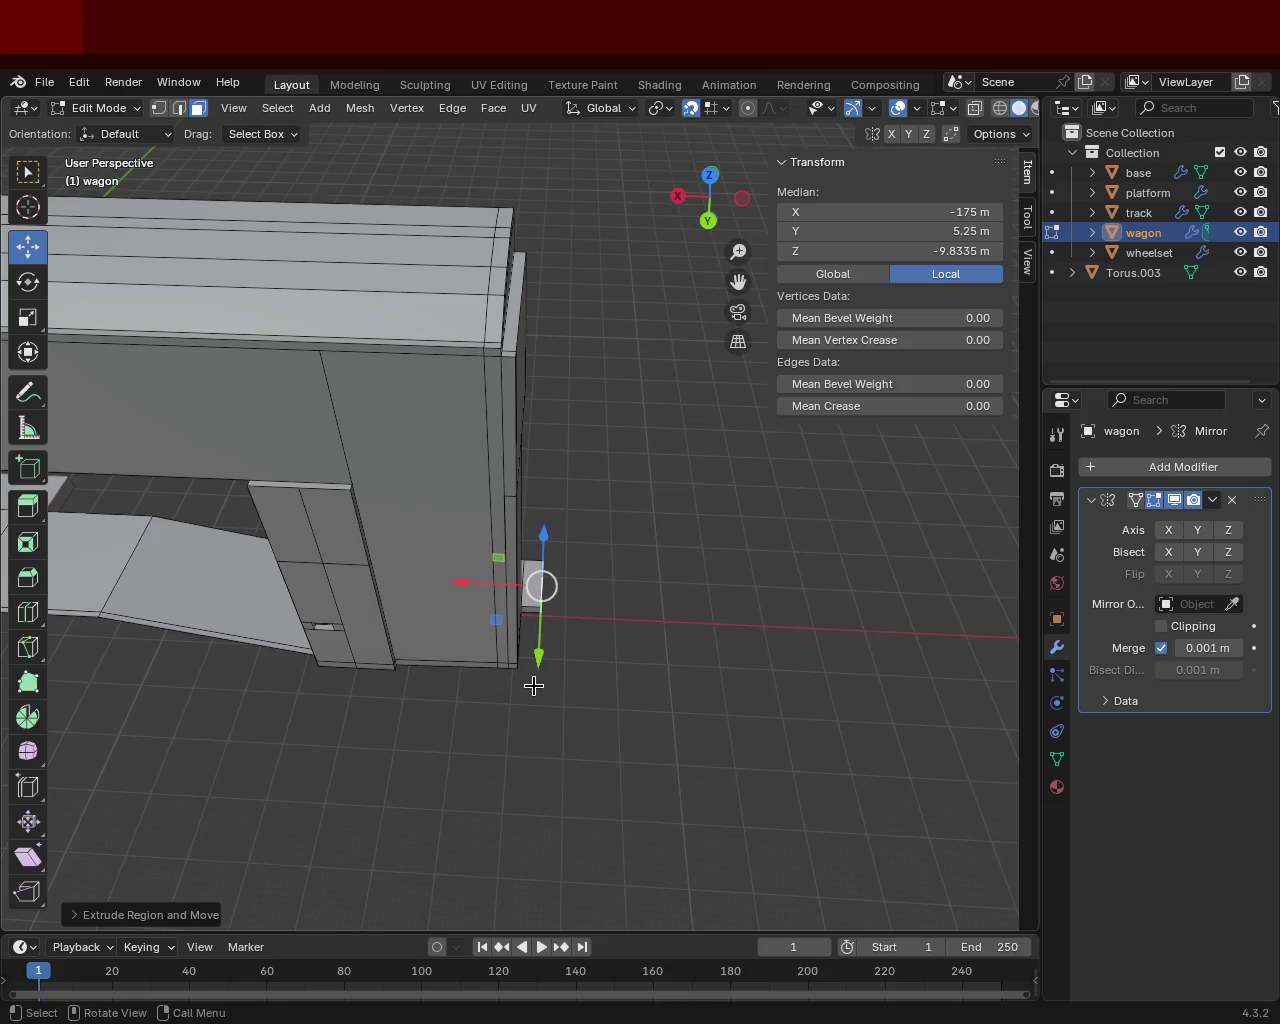
pyautogui.moveTo(562, 662)
pyautogui.mouseDown(button='middle')
pyautogui.moveTo(574, 557)
pyautogui.moveTo(360, 477)
pyautogui.moveTo(423, 637)
pyautogui.moveTo(391, 602)
pyautogui.moveTo(460, 625)
pyautogui.moveTo(632, 569)
pyautogui.moveTo(569, 492)
pyautogui.moveTo(566, 585)
pyautogui.moveTo(594, 657)
pyautogui.moveTo(626, 674)
pyautogui.moveTo(609, 580)
pyautogui.moveTo(384, 566)
pyautogui.moveTo(474, 598)
pyautogui.moveTo(433, 620)
pyautogui.mouseUp(button='middle')
pyautogui.moveTo(536, 416)
pyautogui.mouseDown(button='middle')
pyautogui.moveTo(543, 626)
pyautogui.moveTo(519, 576)
pyautogui.mouseUp(button='middle')
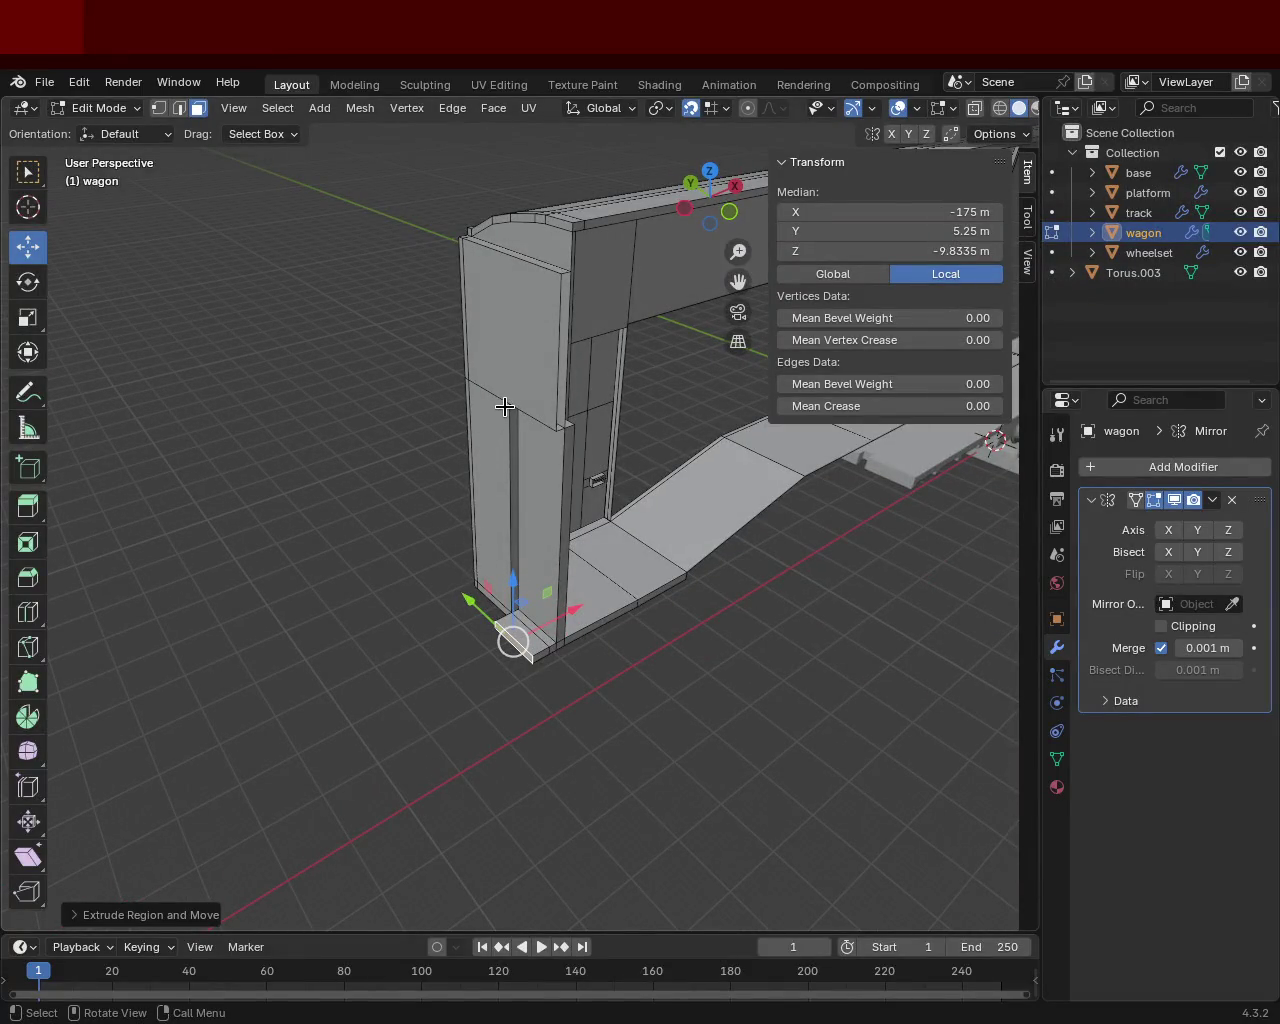
pyautogui.moveTo(567, 432)
pyautogui.mouseDown(button='middle')
pyautogui.moveTo(537, 711)
pyautogui.moveTo(594, 543)
pyautogui.moveTo(521, 527)
pyautogui.moveTo(594, 615)
pyautogui.moveTo(529, 517)
pyautogui.moveTo(540, 517)
pyautogui.mouseUp(button='middle')
pyautogui.moveTo(478, 689)
pyautogui.mouseDown(button='middle')
pyautogui.moveTo(323, 686)
pyautogui.moveTo(340, 663)
pyautogui.moveTo(502, 630)
pyautogui.moveTo(554, 540)
pyautogui.moveTo(591, 674)
pyautogui.moveTo(543, 571)
pyautogui.moveTo(638, 543)
pyautogui.moveTo(631, 520)
pyautogui.mouseUp(button='middle')
pyautogui.moveTo(627, 606)
pyautogui.mouseDown(button='middle')
pyautogui.moveTo(651, 623)
pyautogui.moveTo(560, 654)
pyautogui.moveTo(572, 670)
pyautogui.moveTo(538, 688)
pyautogui.mouseUp(button='middle')
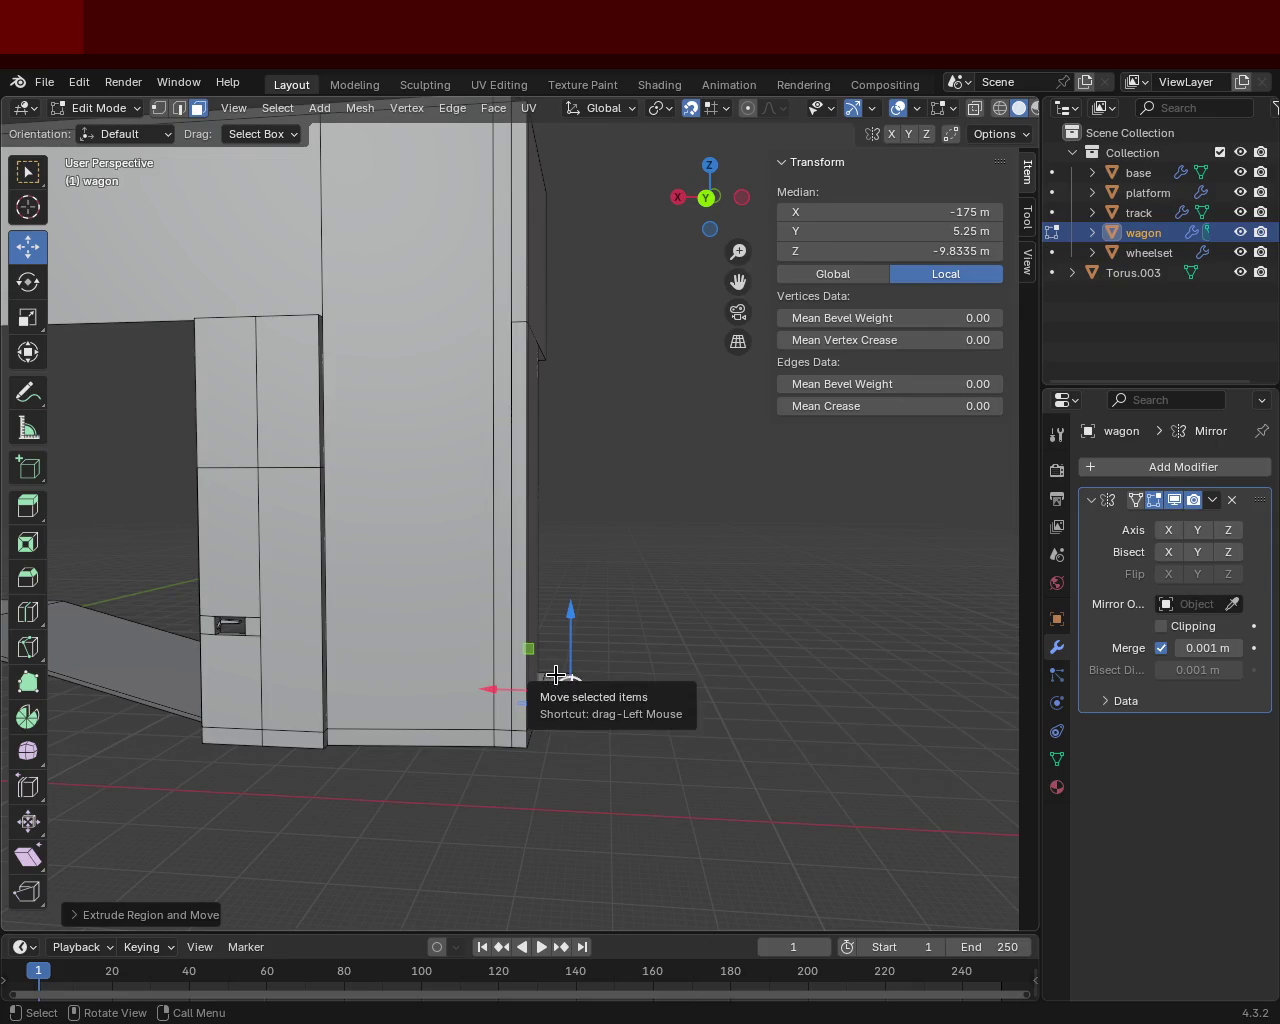
pyautogui.scroll(-3, 671, 581)
pyautogui.moveTo(634, 569)
pyautogui.mouseDown(button='middle')
pyautogui.moveTo(654, 594)
pyautogui.moveTo(633, 629)
pyautogui.moveTo(600, 646)
pyautogui.moveTo(610, 623)
pyautogui.mouseUp(button='middle')
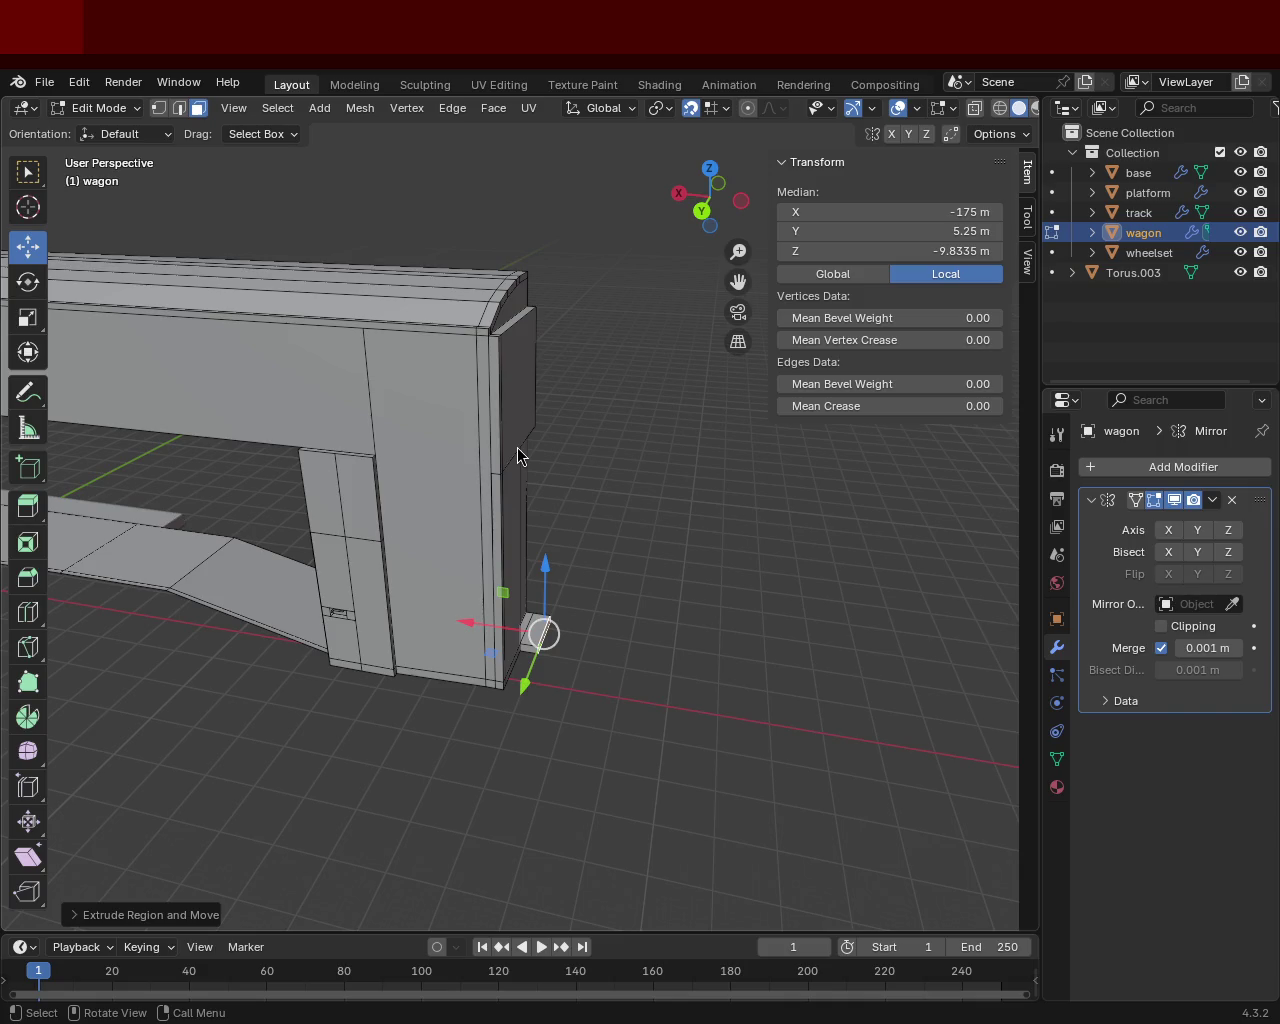
pyautogui.moveTo(488, 339)
pyautogui.mouseDown(button='middle')
pyautogui.moveTo(640, 531)
pyautogui.moveTo(629, 389)
pyautogui.moveTo(489, 451)
pyautogui.moveTo(397, 534)
pyautogui.mouseUp(button='middle')
pyautogui.moveTo(745, 591)
pyautogui.keyDown('shift'); pyautogui.mouseDown(button='middle')
pyautogui.moveTo(429, 480)
pyautogui.moveTo(363, 497)
pyautogui.moveTo(484, 542)
pyautogui.moveTo(460, 514)
pyautogui.moveTo(500, 477)
pyautogui.moveTo(491, 517)
pyautogui.moveTo(700, 574)
pyautogui.moveTo(506, 517)
pyautogui.moveTo(530, 520)
pyautogui.mouseUp(button='middle'); pyautogui.keyUp('shift')
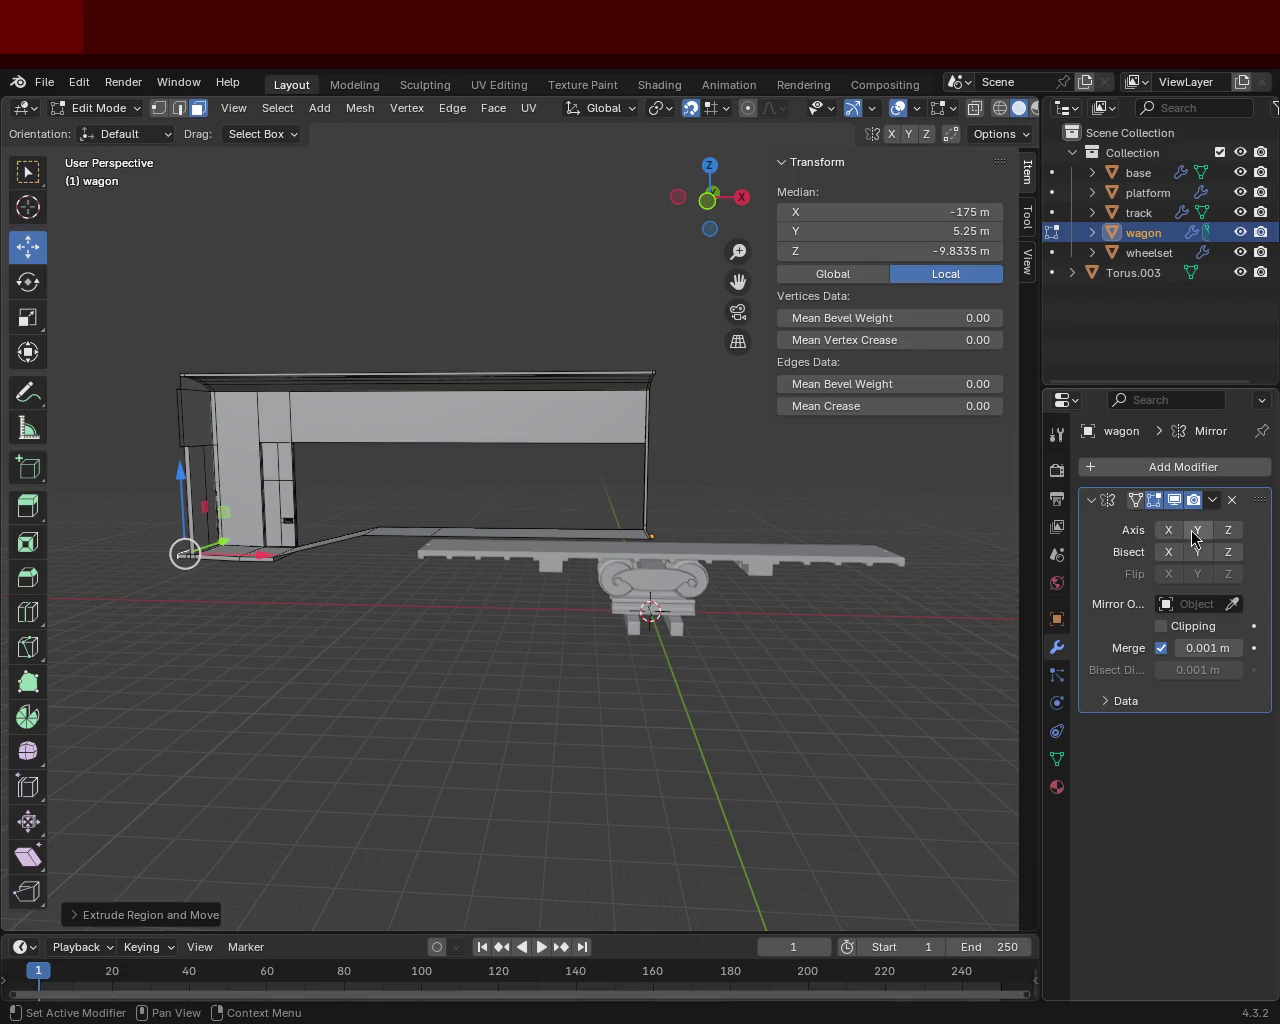
# Enable Mirror Axis X and Y and orbit around the complete mirrored wagon.
pyautogui.click(1195, 530)
pyautogui.click(1168, 530)
pyautogui.moveTo(900, 560)
pyautogui.mouseDown(button='middle')
pyautogui.moveTo(835, 588)
pyautogui.moveTo(500, 560)
pyautogui.moveTo(151, 600)
pyautogui.moveTo(497, 566)
pyautogui.moveTo(403, 591)
pyautogui.moveTo(531, 534)
pyautogui.moveTo(511, 538)
pyautogui.moveTo(526, 634)
pyautogui.moveTo(503, 603)
pyautogui.moveTo(383, 604)
pyautogui.moveTo(717, 617)
pyautogui.moveTo(491, 637)
pyautogui.moveTo(515, 605)
pyautogui.mouseUp(button='middle')
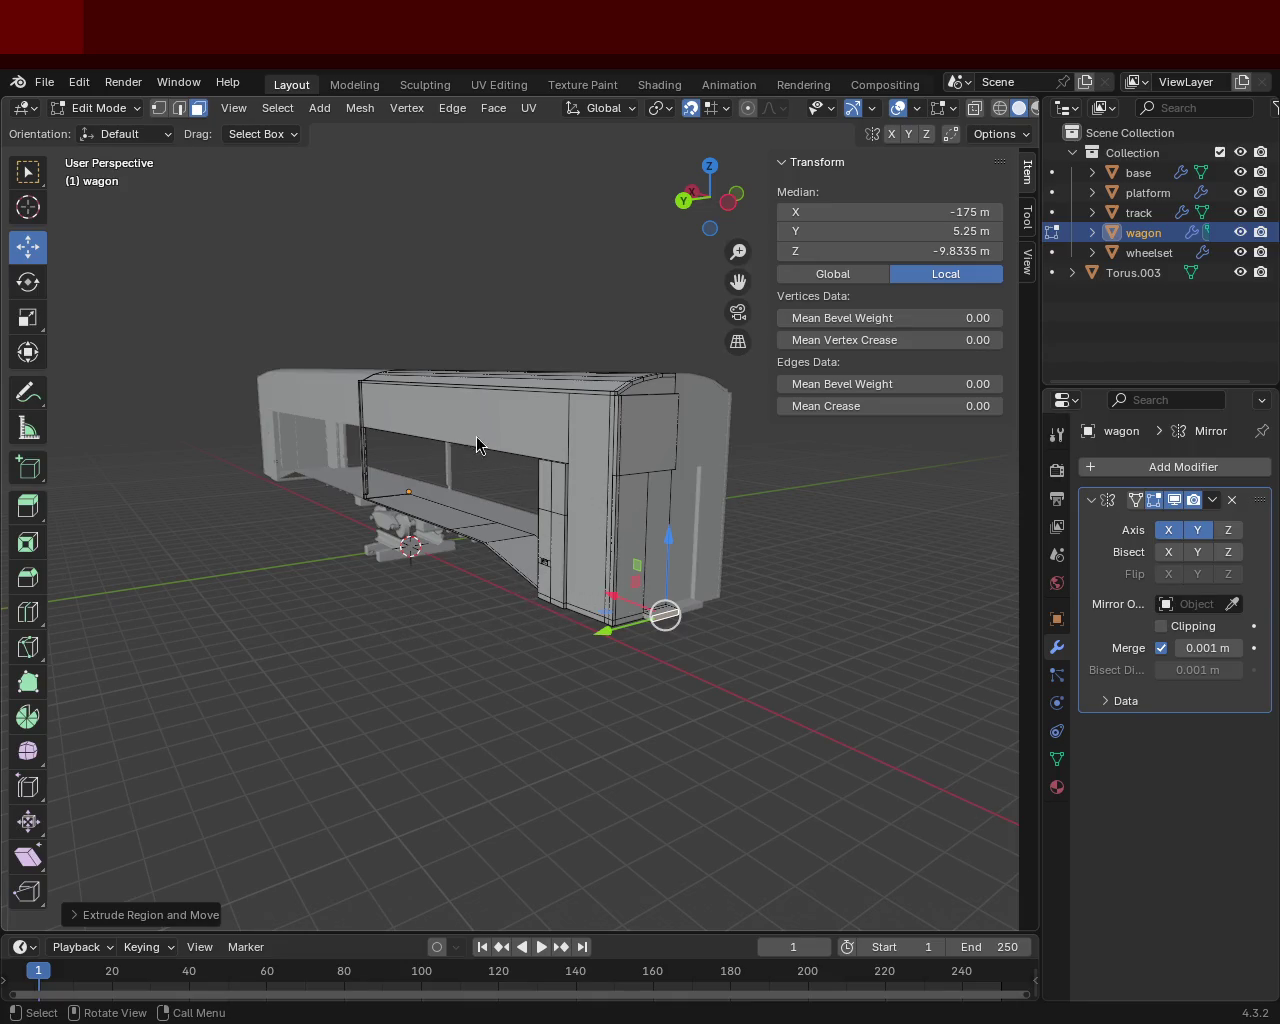
pyautogui.moveTo(365, 323)
pyautogui.mouseDown(button='middle')
pyautogui.moveTo(452, 503)
pyautogui.moveTo(457, 576)
pyautogui.moveTo(478, 594)
pyautogui.mouseUp(button='middle')
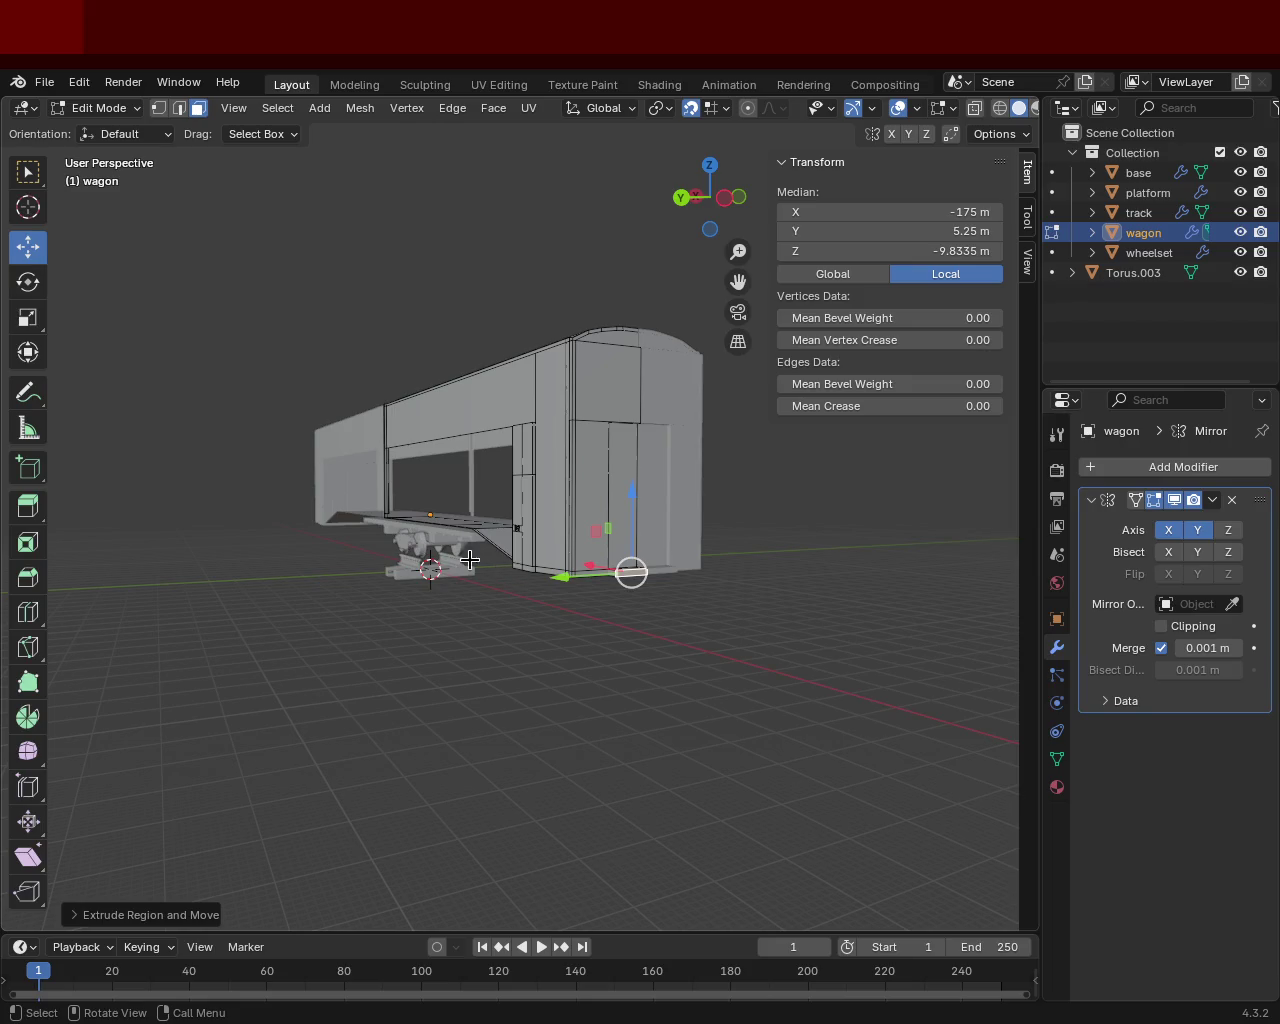
pyautogui.moveTo(480, 572)
pyautogui.mouseDown(button='middle')
pyautogui.moveTo(574, 589)
pyautogui.moveTo(470, 530)
pyautogui.moveTo(596, 496)
pyautogui.moveTo(503, 463)
pyautogui.moveTo(531, 473)
pyautogui.moveTo(520, 509)
pyautogui.moveTo(544, 651)
pyautogui.mouseUp(button='middle')
pyautogui.scroll(5, 443, 474)
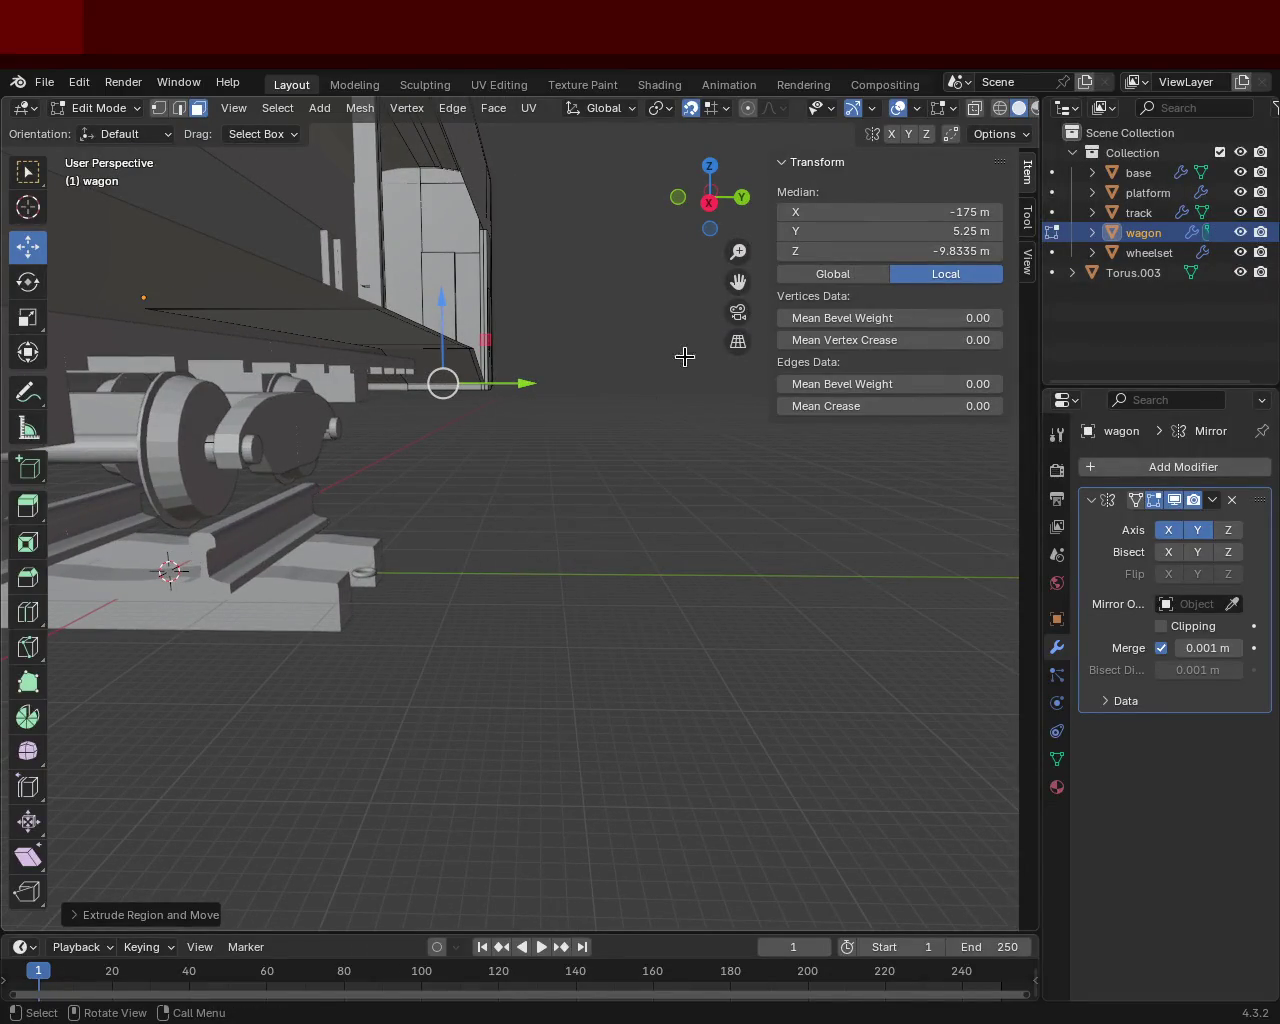
pyautogui.moveTo(400, 416)
pyautogui.mouseDown(button='middle')
pyautogui.moveTo(566, 409)
pyautogui.moveTo(476, 539)
pyautogui.mouseUp(button='middle')
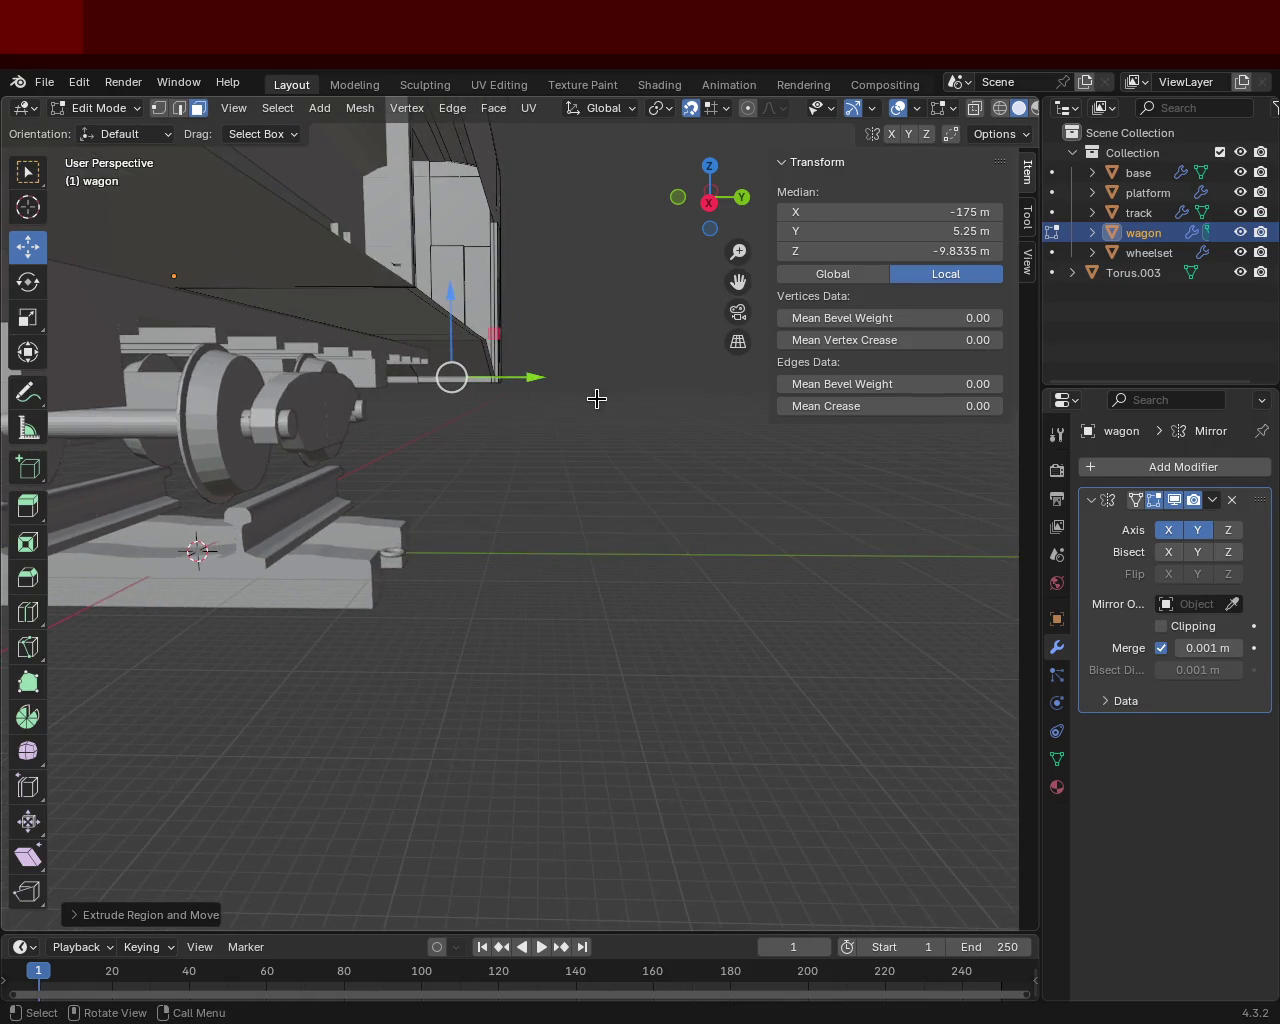
pyautogui.moveTo(255, 433)
pyautogui.mouseDown(button='middle')
pyautogui.moveTo(311, 449)
pyautogui.moveTo(457, 451)
pyautogui.moveTo(336, 352)
pyautogui.moveTo(345, 454)
pyautogui.mouseUp(button='middle')
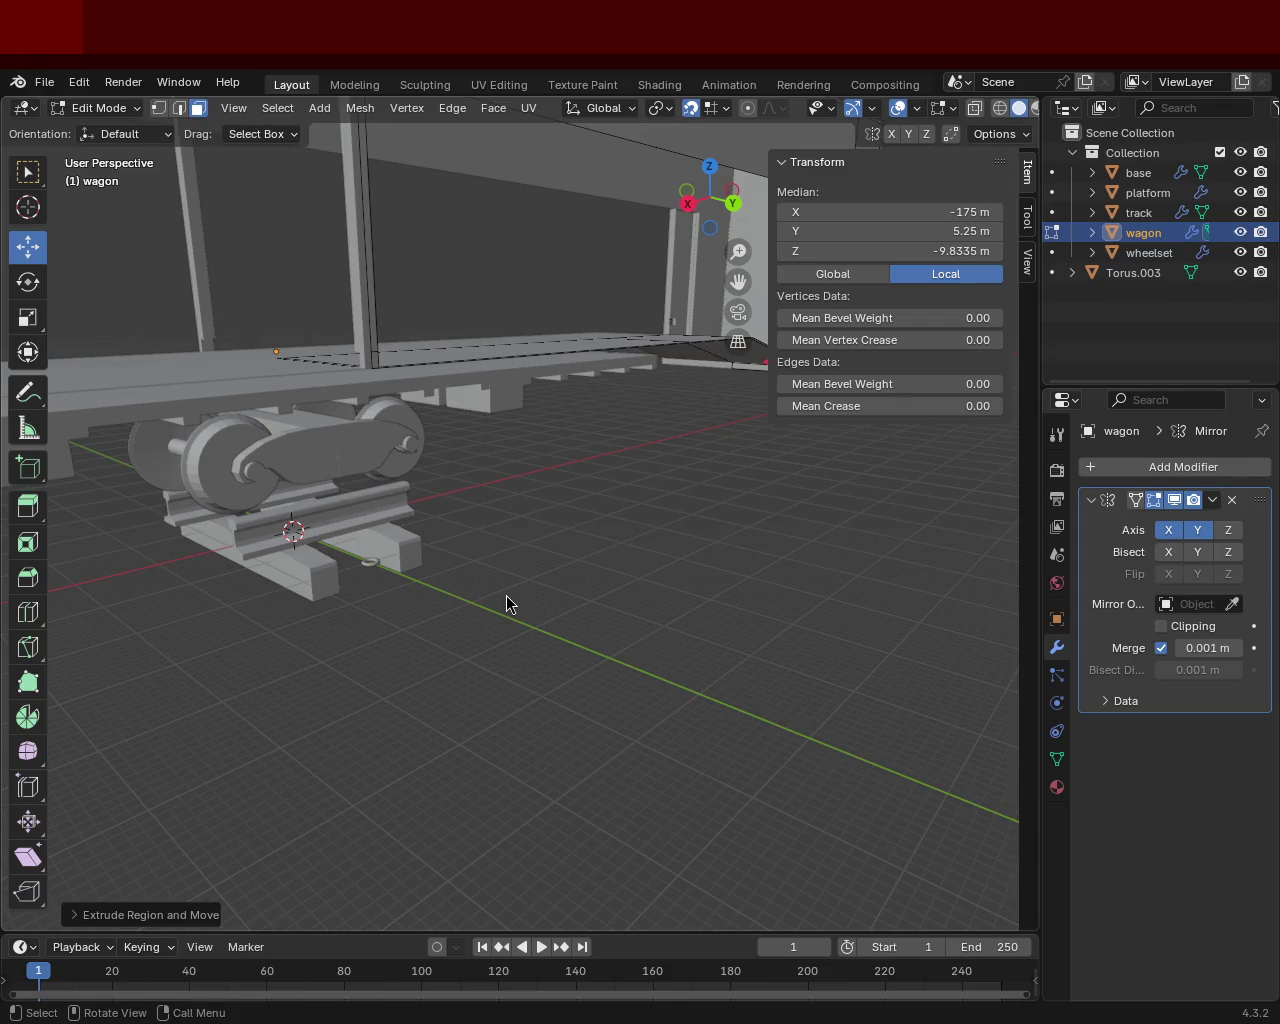
pyautogui.moveTo(411, 494)
pyautogui.mouseDown(button='middle')
pyautogui.moveTo(449, 552)
pyautogui.moveTo(580, 566)
pyautogui.moveTo(509, 543)
pyautogui.mouseUp(button='middle')
pyautogui.moveTo(451, 457)
pyautogui.mouseDown(button='middle')
pyautogui.moveTo(486, 429)
pyautogui.moveTo(337, 480)
pyautogui.moveTo(417, 446)
pyautogui.moveTo(486, 520)
pyautogui.moveTo(411, 461)
pyautogui.mouseUp(button='middle')
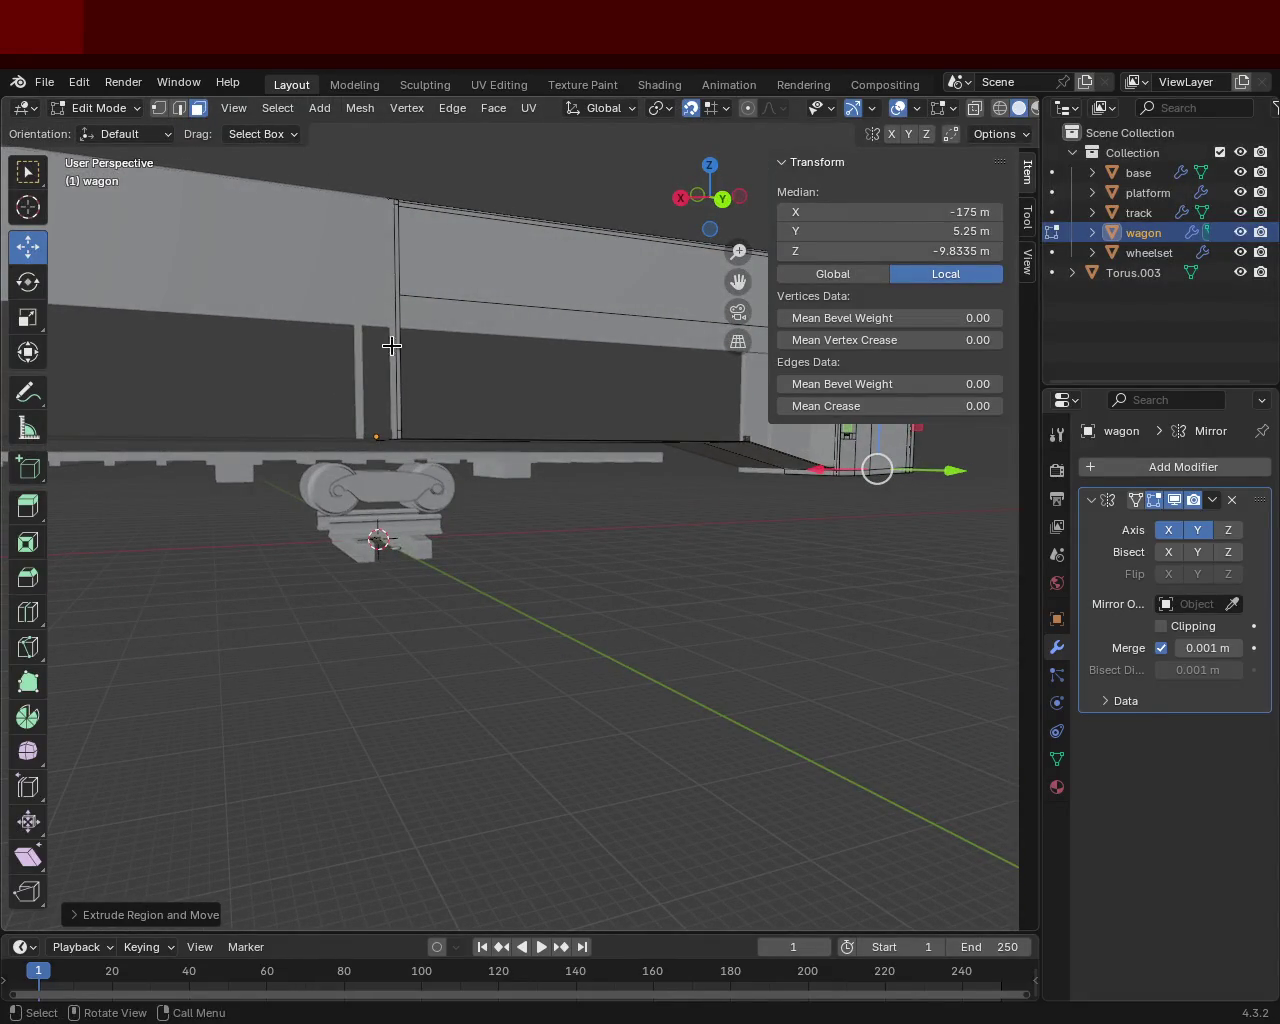
pyautogui.moveTo(399, 263)
pyautogui.mouseDown(button='middle')
pyautogui.moveTo(309, 363)
pyautogui.moveTo(314, 303)
pyautogui.moveTo(368, 385)
pyautogui.moveTo(503, 371)
pyautogui.moveTo(525, 403)
pyautogui.moveTo(551, 514)
pyautogui.moveTo(525, 511)
pyautogui.moveTo(546, 509)
pyautogui.moveTo(565, 529)
pyautogui.mouseUp(button='middle')
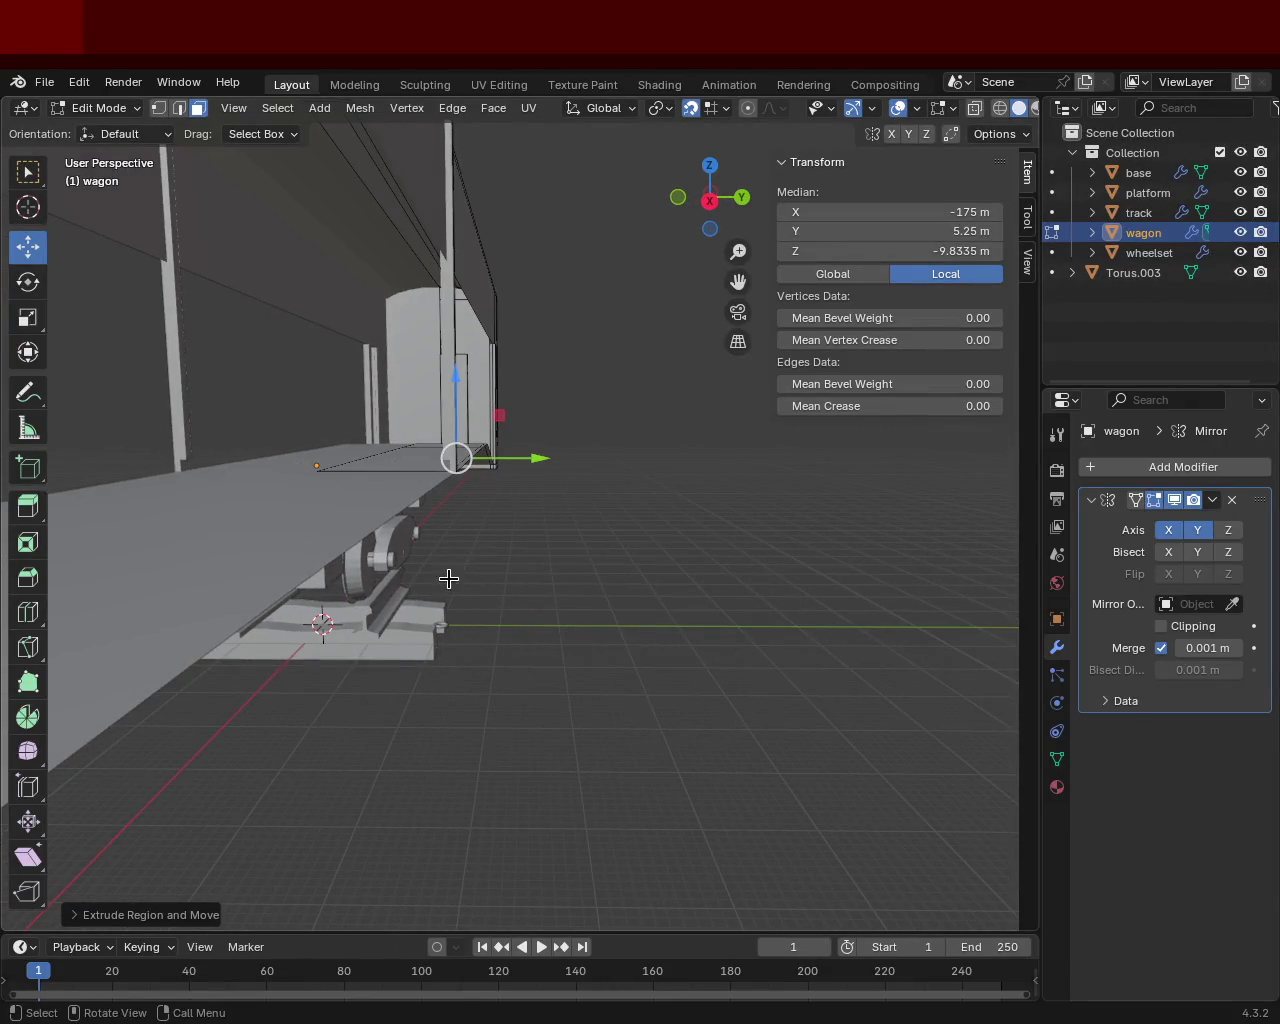
pyautogui.moveTo(502, 454)
pyautogui.mouseDown(button='middle')
pyautogui.moveTo(560, 466)
pyautogui.moveTo(397, 471)
pyautogui.moveTo(482, 472)
pyautogui.moveTo(485, 492)
pyautogui.mouseUp(button='middle')
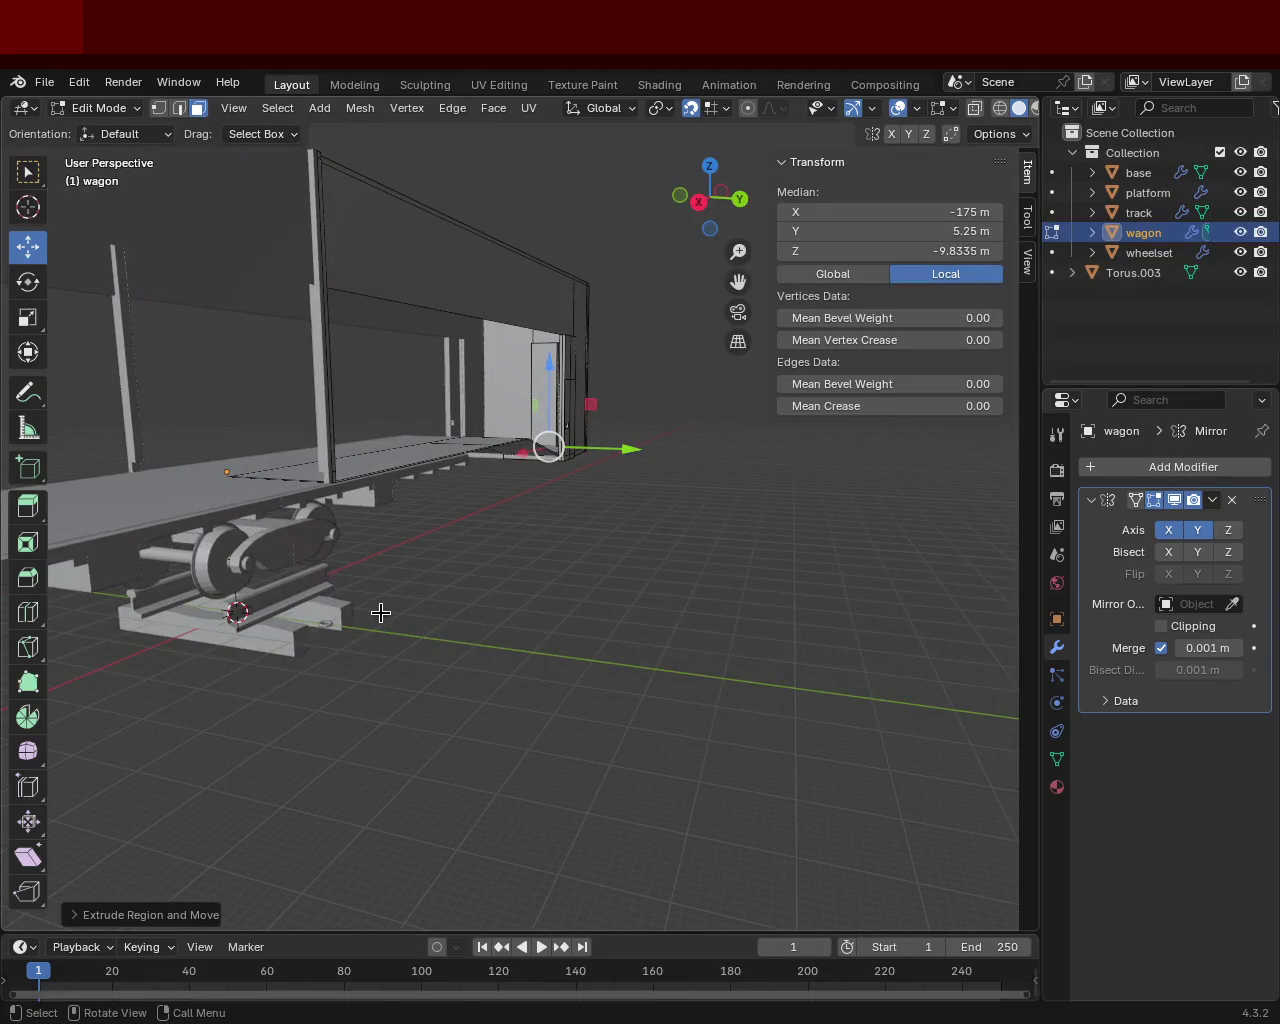
pyautogui.moveTo(523, 503)
pyautogui.mouseDown(button='middle')
pyautogui.moveTo(423, 508)
pyautogui.moveTo(437, 543)
pyautogui.moveTo(543, 549)
pyautogui.moveTo(392, 512)
pyautogui.moveTo(402, 535)
pyautogui.moveTo(383, 483)
pyautogui.moveTo(386, 554)
pyautogui.moveTo(577, 572)
pyautogui.moveTo(749, 549)
pyautogui.moveTo(534, 555)
pyautogui.moveTo(500, 527)
pyautogui.moveTo(541, 572)
pyautogui.mouseUp(button='middle')
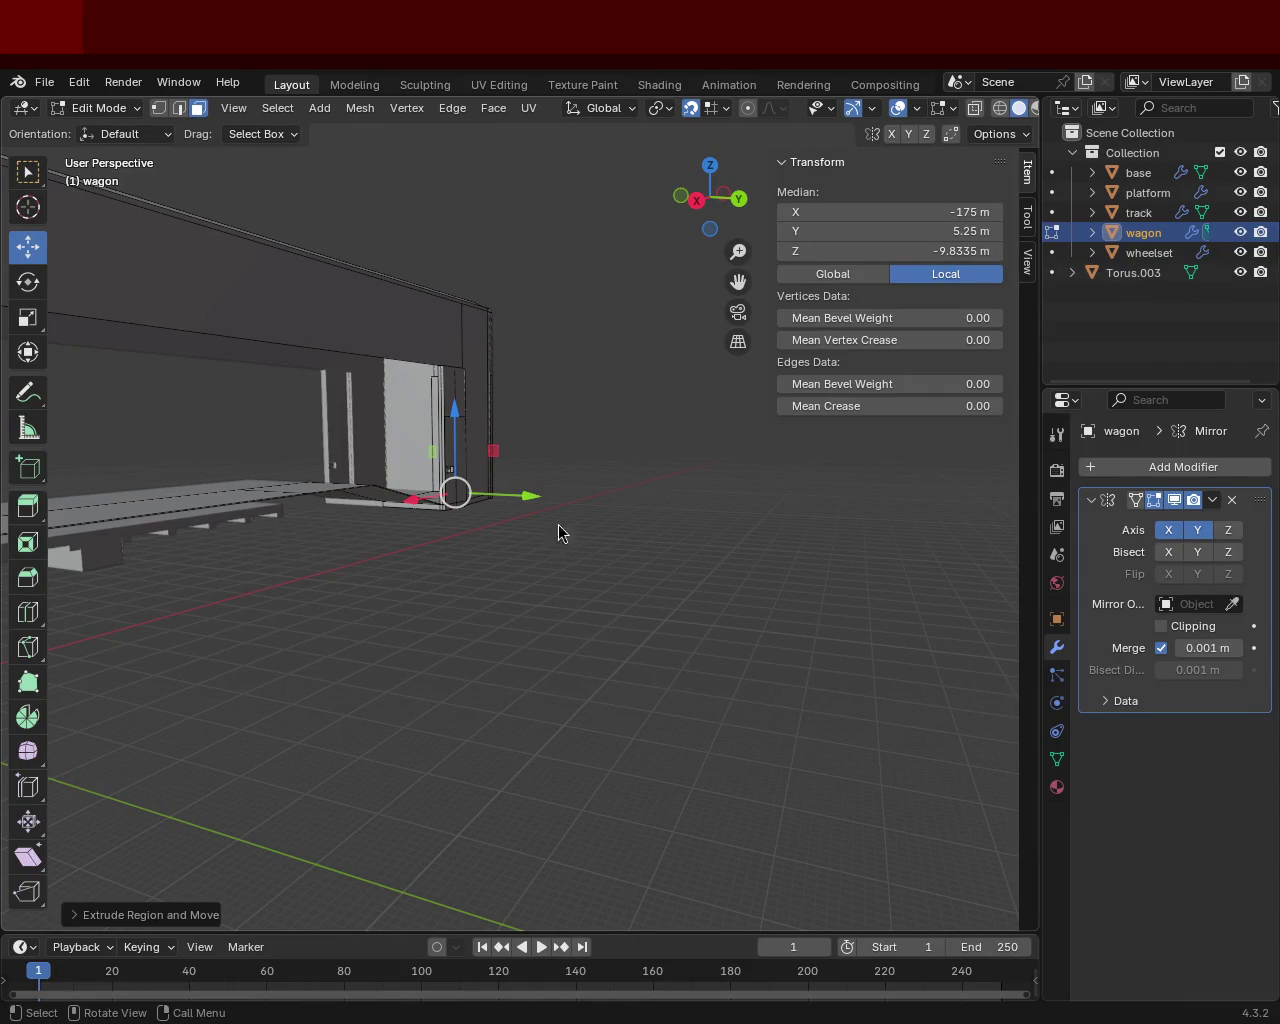
pyautogui.moveTo(380, 323)
pyautogui.mouseDown(button='middle')
pyautogui.moveTo(401, 483)
pyautogui.moveTo(546, 494)
pyautogui.moveTo(511, 551)
pyautogui.moveTo(406, 563)
pyautogui.moveTo(554, 475)
pyautogui.moveTo(606, 471)
pyautogui.moveTo(609, 514)
pyautogui.moveTo(666, 420)
pyautogui.moveTo(580, 462)
pyautogui.moveTo(607, 469)
pyautogui.moveTo(654, 534)
pyautogui.moveTo(694, 491)
pyautogui.moveTo(707, 497)
pyautogui.moveTo(351, 574)
pyautogui.moveTo(409, 491)
pyautogui.moveTo(418, 511)
pyautogui.mouseUp(button='middle')
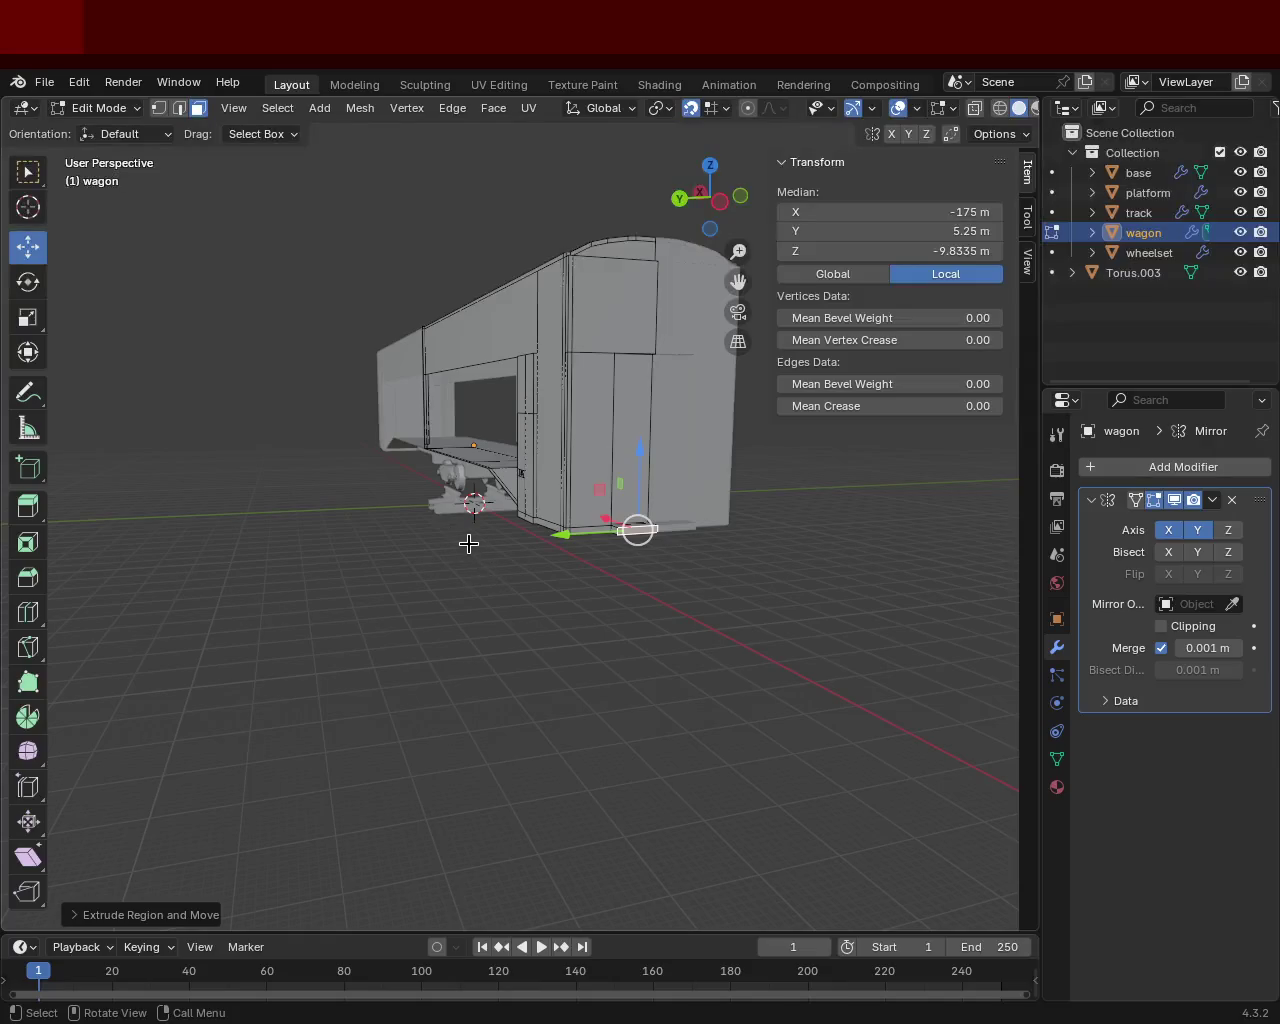
pyautogui.moveTo(535, 497); pyautogui.dragTo(451, 494, button='middle')
pyautogui.scroll(4, 451, 494)
pyautogui.moveTo(551, 434)
pyautogui.mouseDown(button='middle')
pyautogui.moveTo(573, 410)
pyautogui.moveTo(320, 427)
pyautogui.moveTo(651, 466)
pyautogui.moveTo(651, 517)
pyautogui.mouseUp(button='middle')
pyautogui.scroll(-3, 573, 410)
pyautogui.scroll(3, 320, 427)
pyautogui.scroll(3, 342, 489)
pyautogui.moveTo(342, 489)
pyautogui.mouseDown(button='middle')
pyautogui.moveTo(527, 496)
pyautogui.moveTo(411, 477)
pyautogui.moveTo(446, 486)
pyautogui.moveTo(421, 481)
pyautogui.mouseUp(button='middle')
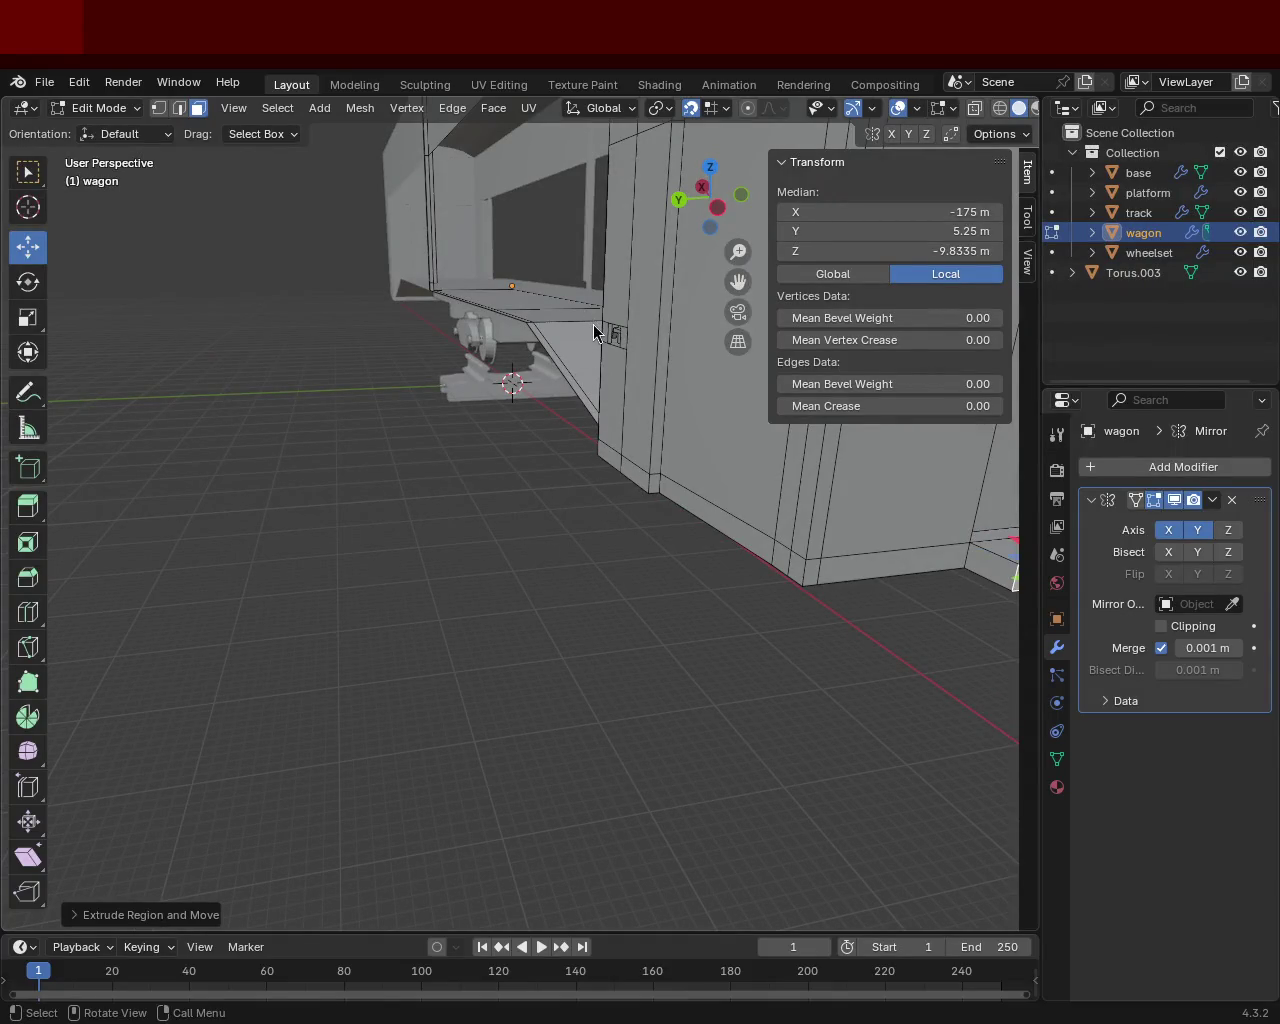
pyautogui.moveTo(466, 406)
pyautogui.mouseDown(button='middle')
pyautogui.moveTo(557, 407)
pyautogui.moveTo(563, 436)
pyautogui.mouseUp(button='middle')
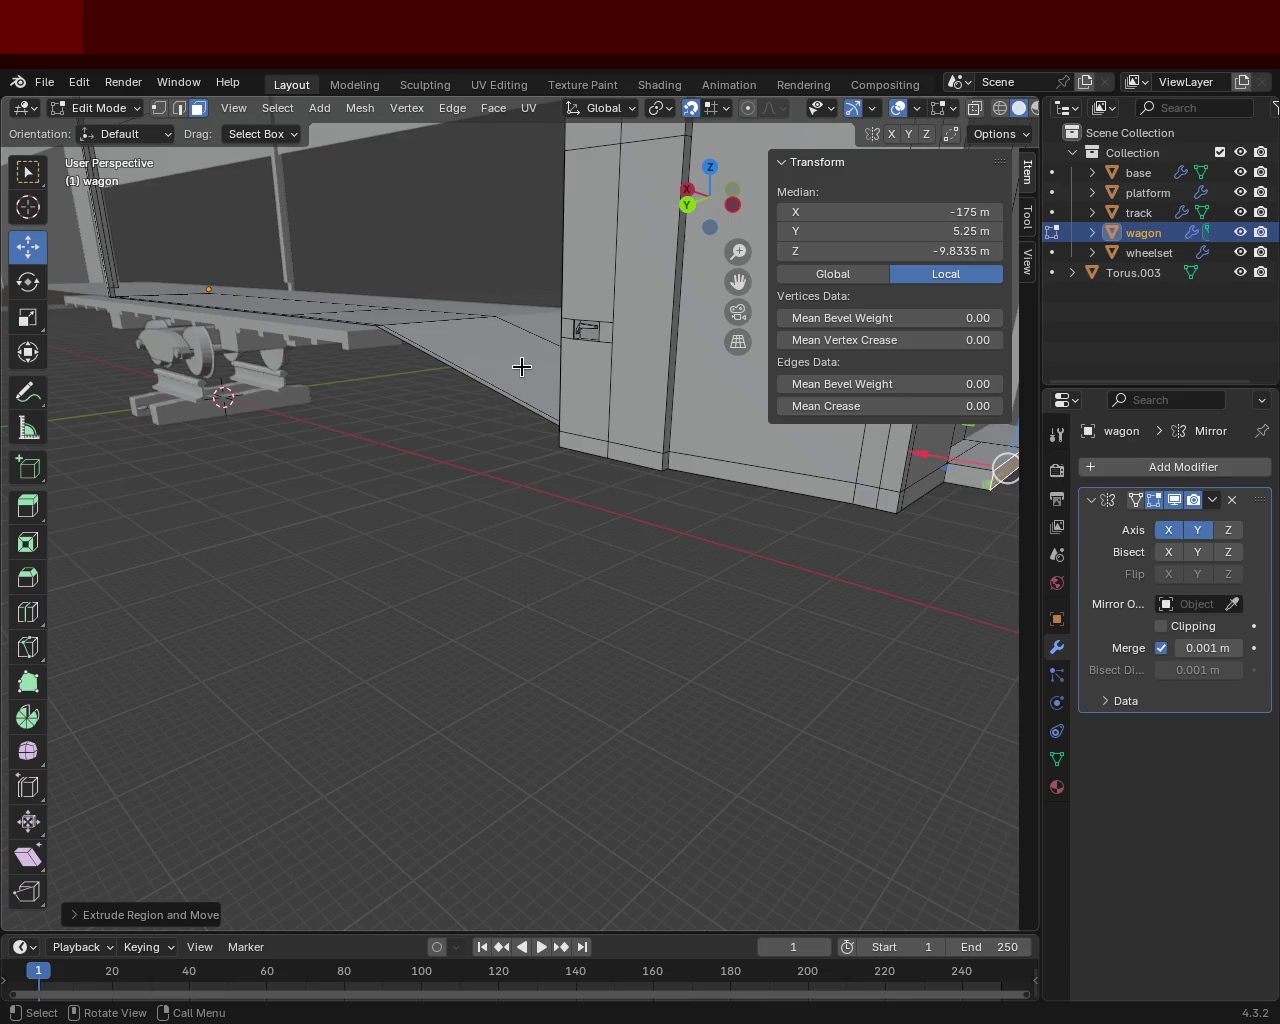
pyautogui.keyDown('ctrl'); pyautogui.moveTo(524, 370); pyautogui.dragTo(552, 476, button='middle'); pyautogui.keyUp('ctrl')
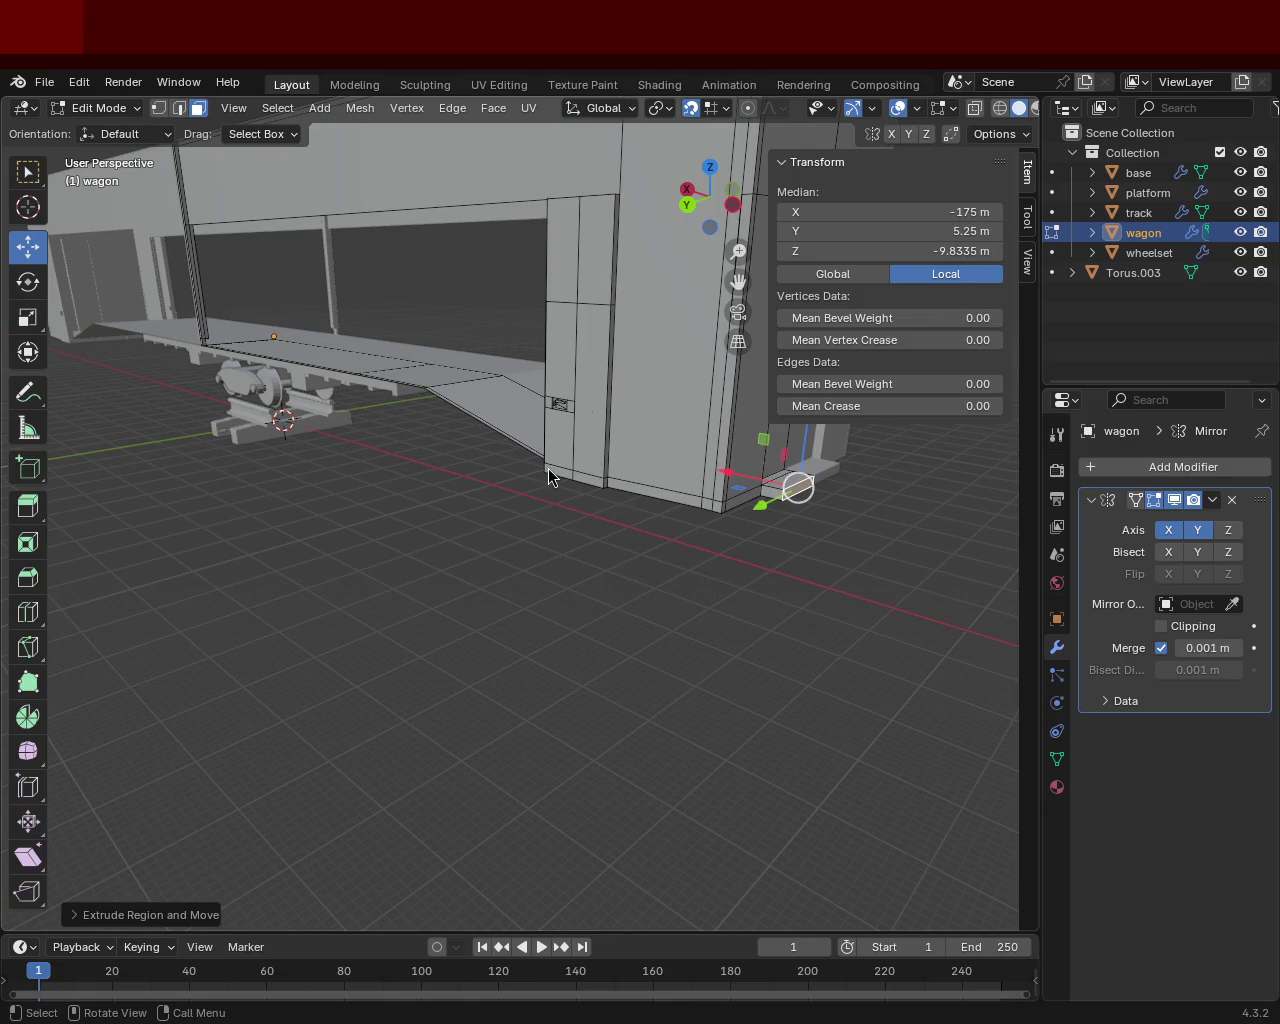
pyautogui.moveTo(411, 395)
pyautogui.mouseDown(button='middle')
pyautogui.moveTo(391, 457)
pyautogui.moveTo(460, 487)
pyautogui.moveTo(523, 466)
pyautogui.mouseUp(button='middle')
pyautogui.scroll(-4, 523, 466)
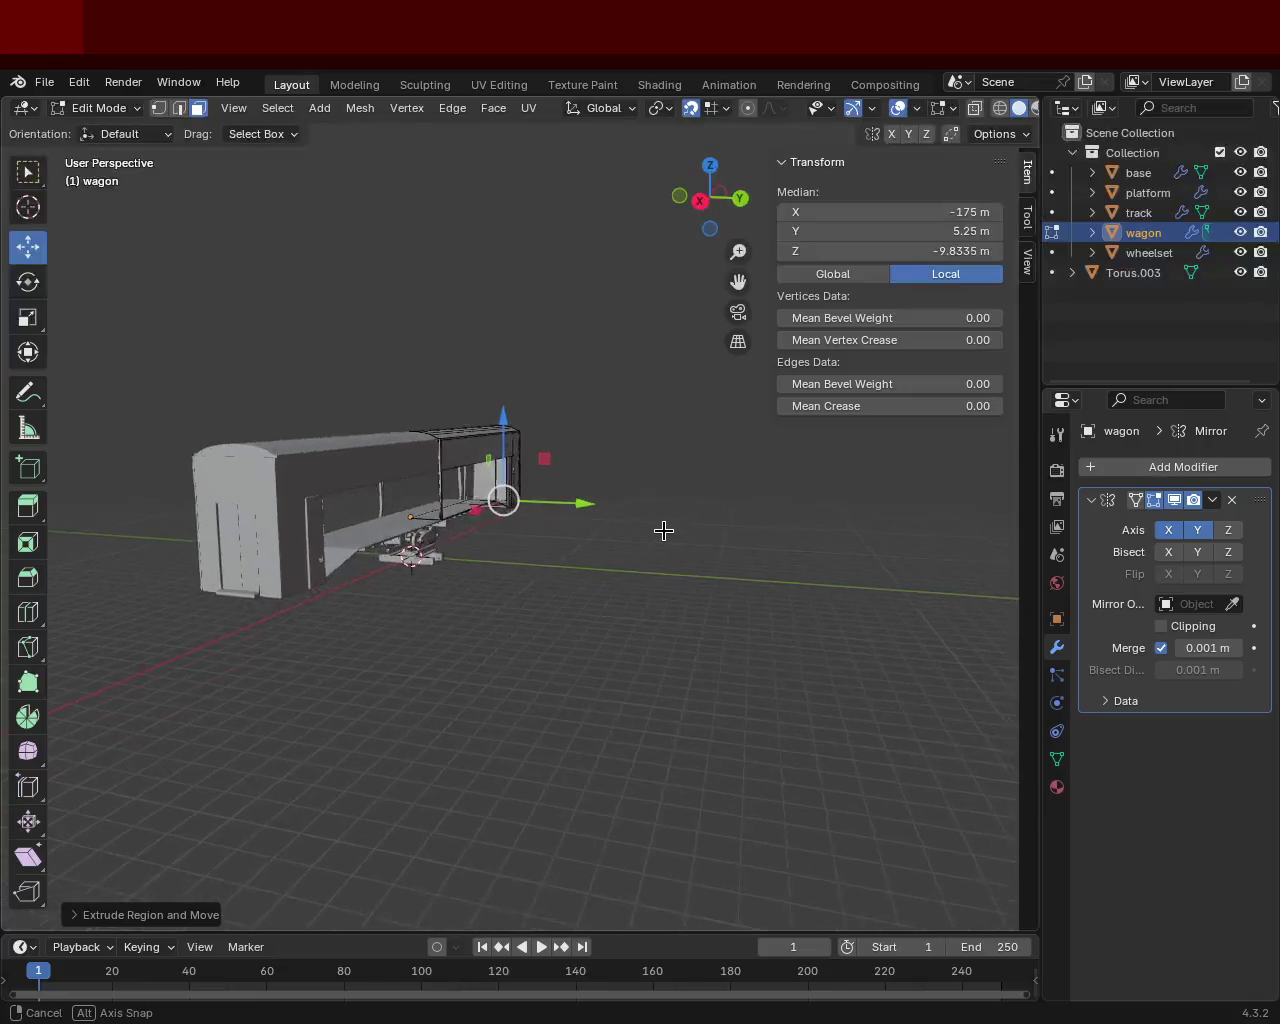
pyautogui.moveTo(666, 531); pyautogui.dragTo(489, 448, button='middle')
pyautogui.moveTo(476, 543)
pyautogui.mouseDown(button='middle')
pyautogui.moveTo(349, 623)
pyautogui.moveTo(580, 563)
pyautogui.moveTo(537, 500)
pyautogui.moveTo(478, 493)
pyautogui.mouseUp(button='middle')
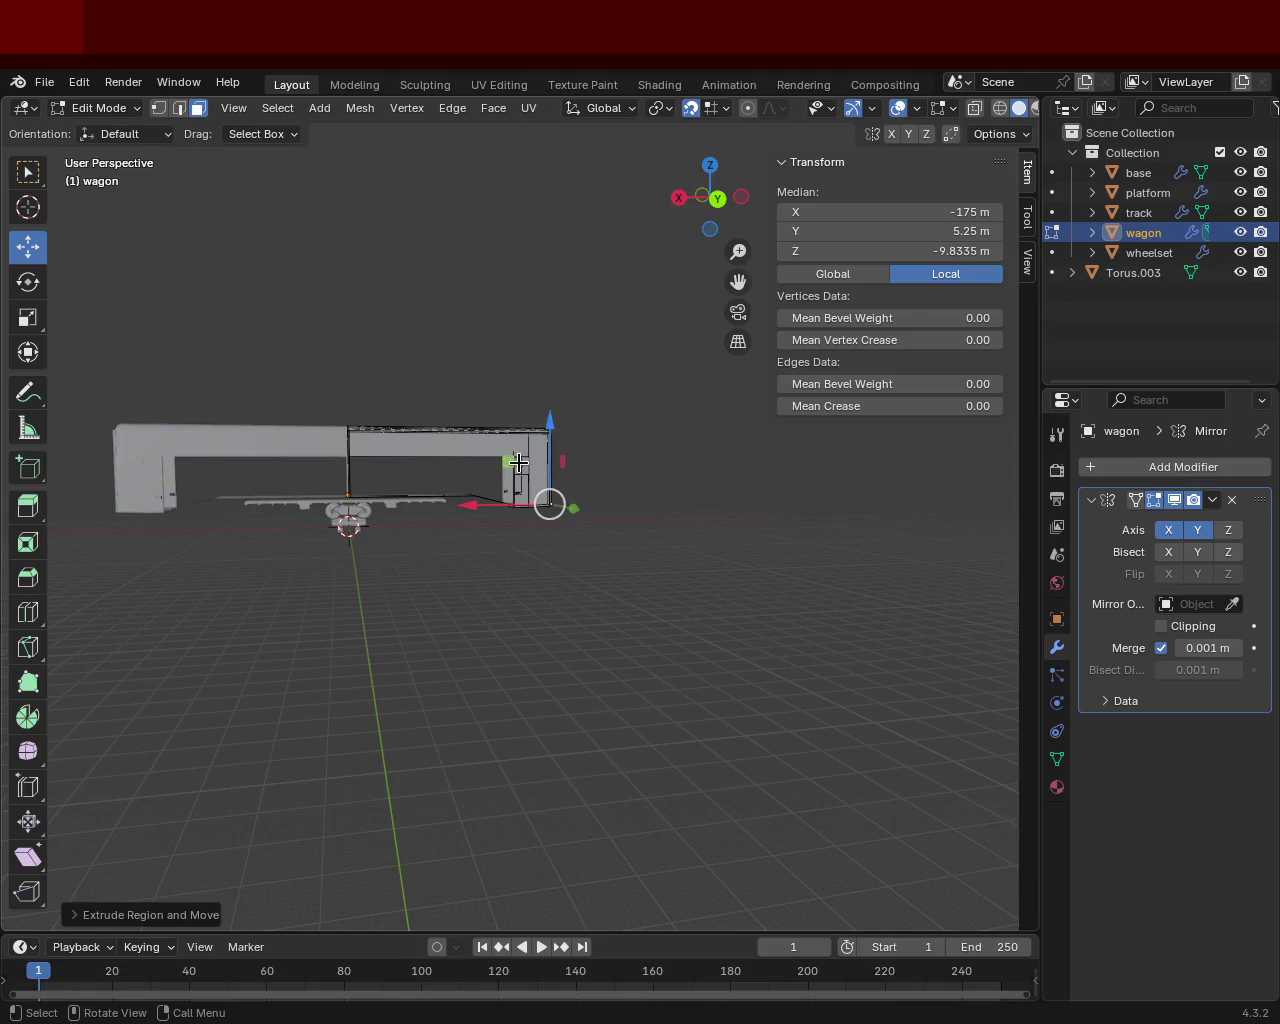
pyautogui.scroll(8, 517, 462)
pyautogui.moveTo(517, 462)
pyautogui.mouseDown(button='middle')
pyautogui.moveTo(644, 562)
pyautogui.moveTo(680, 528)
pyautogui.moveTo(566, 523)
pyautogui.moveTo(523, 586)
pyautogui.moveTo(453, 434)
pyautogui.moveTo(586, 420)
pyautogui.moveTo(440, 434)
pyautogui.moveTo(389, 471)
pyautogui.moveTo(397, 454)
pyautogui.mouseUp(button='middle')
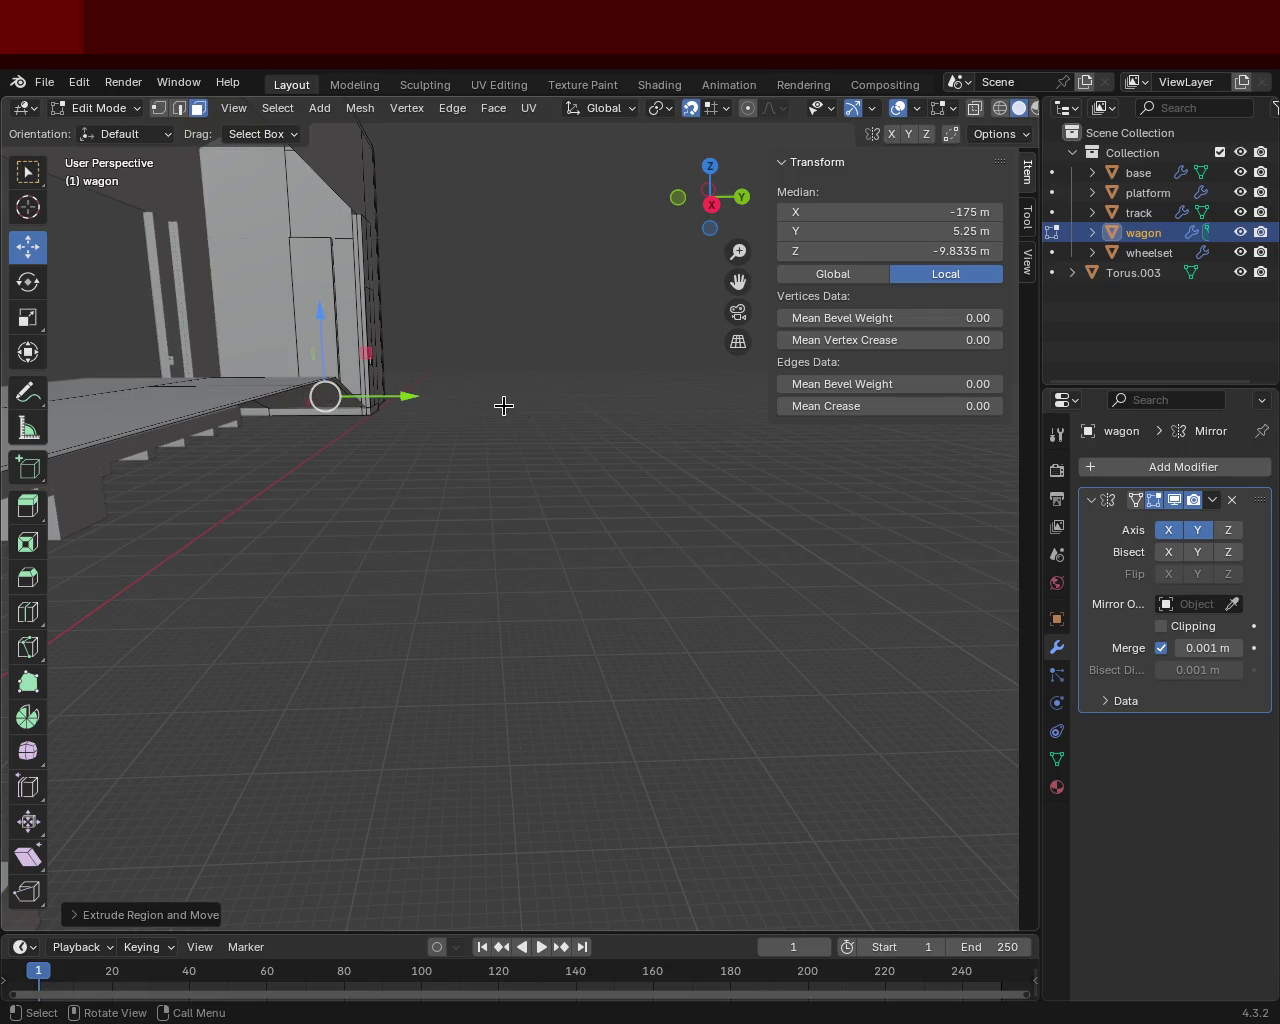
pyautogui.moveTo(477, 411)
pyautogui.mouseDown(button='middle')
pyautogui.moveTo(457, 443)
pyautogui.moveTo(620, 470)
pyautogui.mouseUp(button='middle')
pyautogui.moveTo(886, 509)
pyautogui.mouseDown(button='middle')
pyautogui.moveTo(593, 510)
pyautogui.moveTo(377, 578)
pyautogui.moveTo(155, 547)
pyautogui.mouseUp(button='middle')
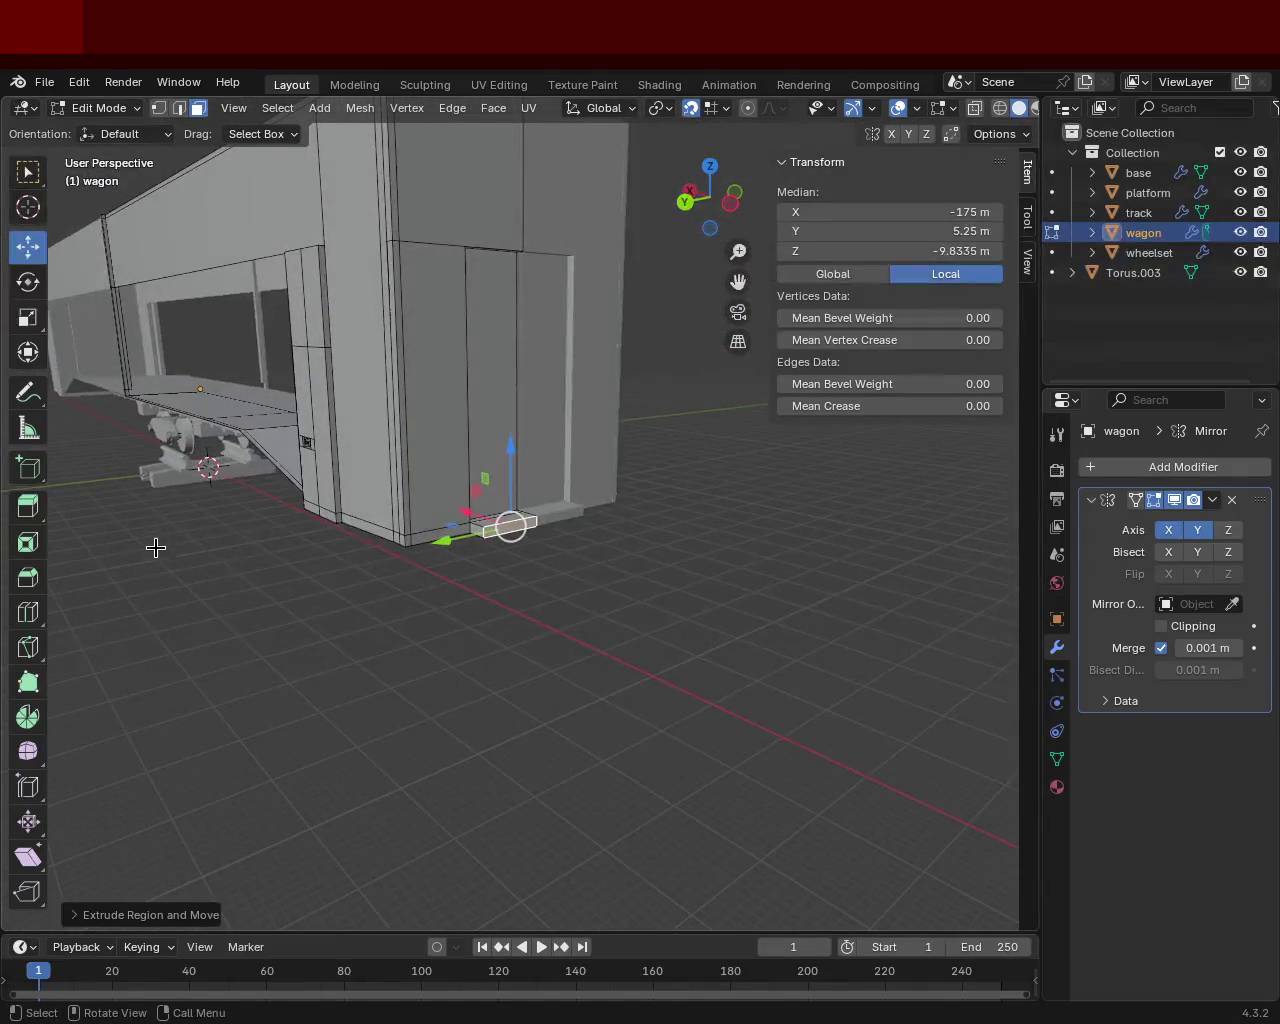
pyautogui.scroll(4, 318, 376)
pyautogui.moveTo(371, 409)
pyautogui.mouseDown(button='middle')
pyautogui.moveTo(663, 449)
pyautogui.moveTo(720, 300)
pyautogui.moveTo(738, 344)
pyautogui.moveTo(643, 306)
pyautogui.moveTo(720, 443)
pyautogui.moveTo(590, 470)
pyautogui.mouseUp(button='middle')
pyautogui.moveTo(627, 262)
pyautogui.keyDown('ctrl'); pyautogui.mouseDown(button='middle')
pyautogui.moveTo(317, 423)
pyautogui.moveTo(223, 514)
pyautogui.moveTo(446, 457)
pyautogui.moveTo(543, 466)
pyautogui.moveTo(557, 386)
pyautogui.moveTo(476, 450)
pyautogui.moveTo(486, 466)
pyautogui.moveTo(486, 423)
pyautogui.moveTo(629, 403)
pyautogui.moveTo(553, 477)
pyautogui.moveTo(569, 440)
pyautogui.moveTo(474, 471)
pyautogui.moveTo(562, 512)
pyautogui.moveTo(628, 588)
pyautogui.mouseUp(button='middle'); pyautogui.keyUp('ctrl')
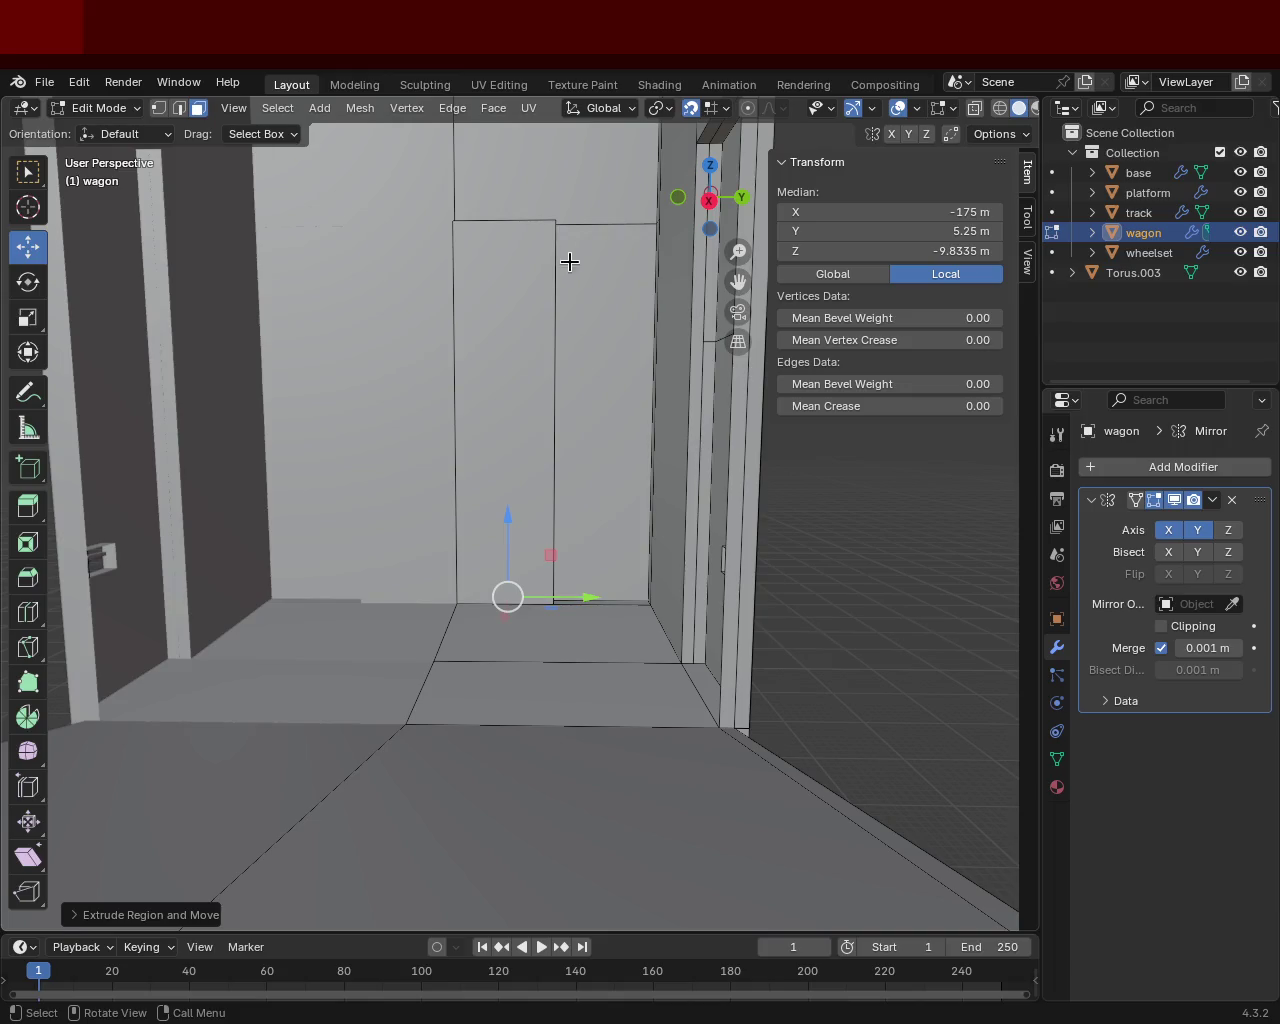
pyautogui.moveTo(700, 311)
pyautogui.mouseDown(button='middle')
pyautogui.moveTo(572, 328)
pyautogui.moveTo(583, 346)
pyautogui.moveTo(503, 546)
pyautogui.moveTo(532, 539)
pyautogui.moveTo(523, 517)
pyautogui.moveTo(596, 570)
pyautogui.mouseUp(button='middle')
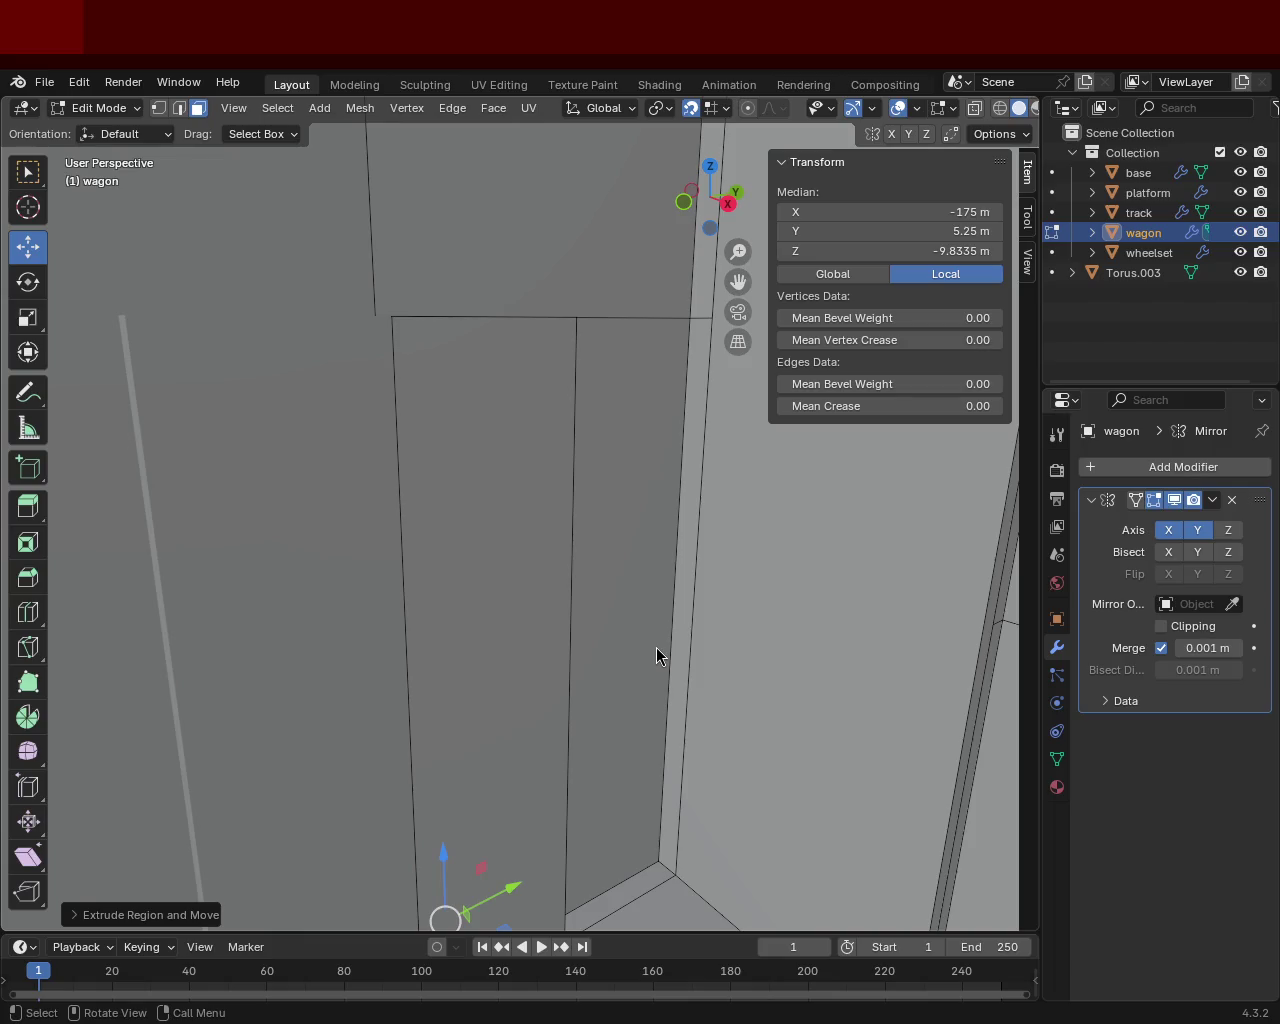
pyautogui.moveTo(477, 386)
pyautogui.mouseDown(button='middle')
pyautogui.moveTo(546, 383)
pyautogui.moveTo(680, 411)
pyautogui.moveTo(480, 412)
pyautogui.moveTo(560, 426)
pyautogui.moveTo(443, 349)
pyautogui.moveTo(423, 303)
pyautogui.moveTo(431, 357)
pyautogui.moveTo(237, 414)
pyautogui.moveTo(395, 368)
pyautogui.moveTo(429, 329)
pyautogui.moveTo(423, 280)
pyautogui.moveTo(469, 277)
pyautogui.moveTo(440, 273)
pyautogui.moveTo(423, 314)
pyautogui.moveTo(430, 381)
pyautogui.mouseUp(button='middle')
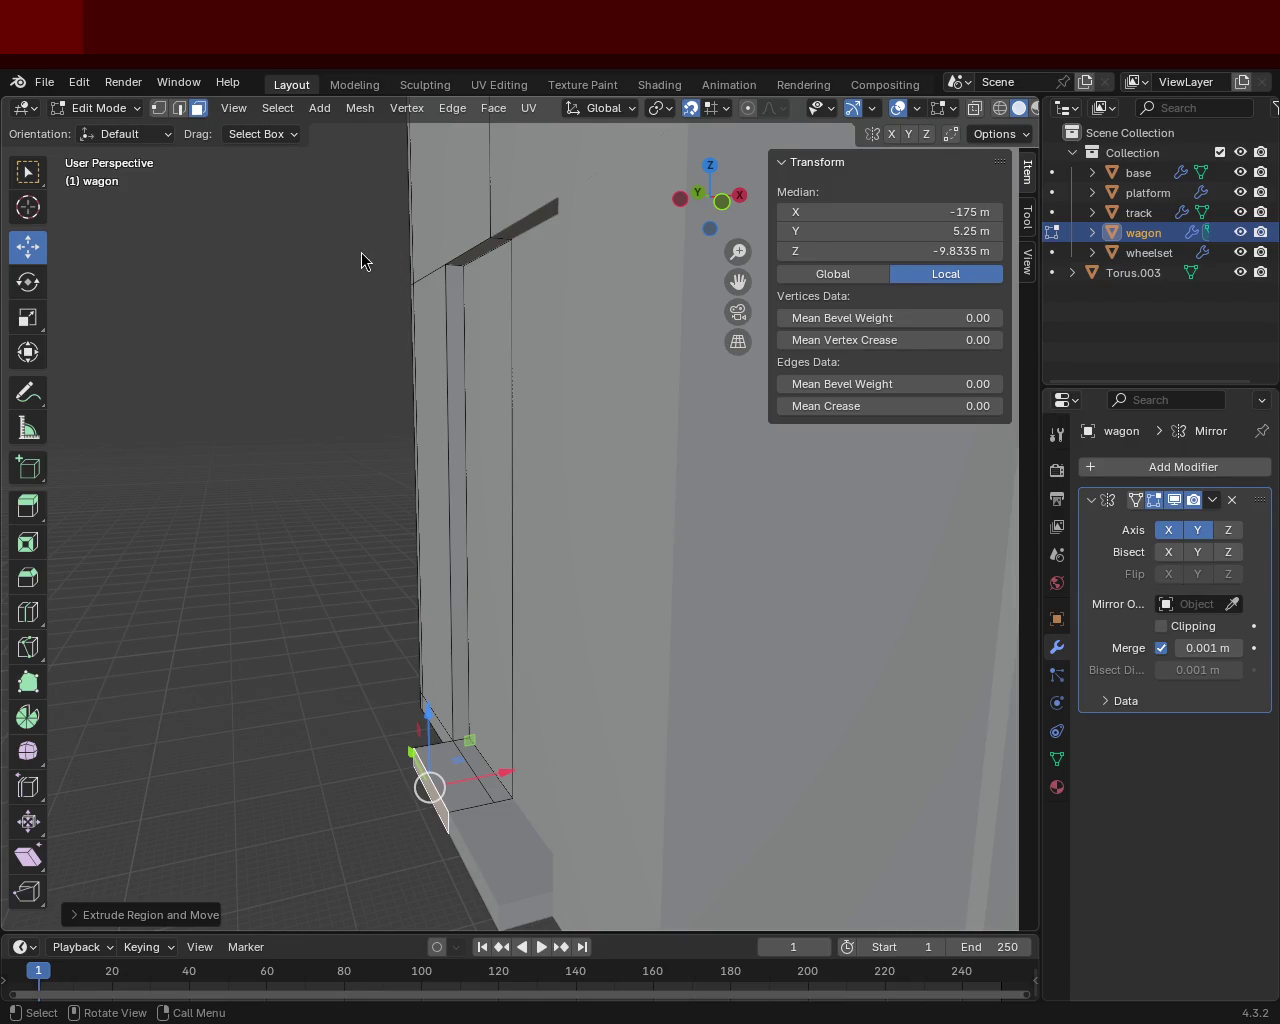
pyautogui.moveTo(471, 449)
pyautogui.mouseDown(button='middle')
pyautogui.moveTo(417, 375)
pyautogui.moveTo(171, 469)
pyautogui.moveTo(256, 494)
pyautogui.moveTo(189, 463)
pyautogui.moveTo(288, 431)
pyautogui.moveTo(354, 343)
pyautogui.moveTo(431, 287)
pyautogui.moveTo(429, 337)
pyautogui.moveTo(469, 443)
pyautogui.moveTo(511, 402)
pyautogui.moveTo(603, 383)
pyautogui.moveTo(600, 520)
pyautogui.moveTo(466, 400)
pyautogui.moveTo(446, 245)
pyautogui.moveTo(326, 334)
pyautogui.moveTo(206, 397)
pyautogui.moveTo(206, 463)
pyautogui.moveTo(266, 443)
pyautogui.moveTo(200, 394)
pyautogui.moveTo(443, 503)
pyautogui.moveTo(477, 455)
pyautogui.moveTo(451, 543)
pyautogui.moveTo(474, 551)
pyautogui.moveTo(234, 529)
pyautogui.moveTo(580, 423)
pyautogui.moveTo(429, 397)
pyautogui.moveTo(366, 435)
pyautogui.moveTo(511, 500)
pyautogui.moveTo(477, 474)
pyautogui.moveTo(554, 643)
pyautogui.moveTo(485, 516)
pyautogui.moveTo(549, 534)
pyautogui.moveTo(463, 514)
pyautogui.moveTo(485, 592)
pyautogui.mouseUp(button='middle')
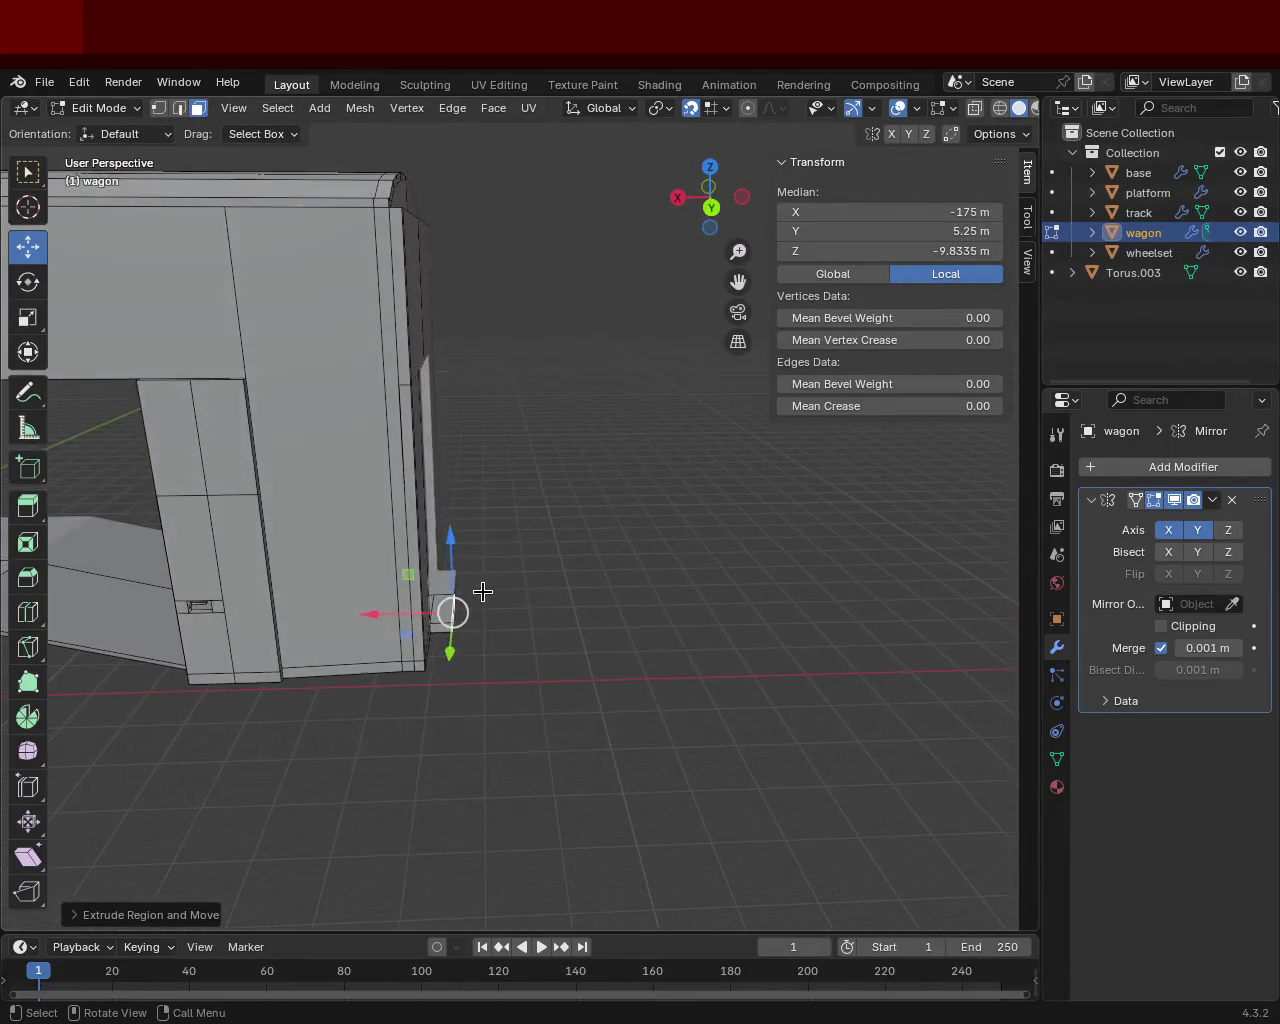
pyautogui.moveTo(530, 541)
pyautogui.mouseDown(button='middle')
pyautogui.moveTo(414, 623)
pyautogui.moveTo(480, 620)
pyautogui.moveTo(494, 637)
pyautogui.mouseUp(button='middle')
pyautogui.moveTo(413, 647)
pyautogui.mouseDown(button='middle')
pyautogui.moveTo(577, 543)
pyautogui.moveTo(579, 590)
pyautogui.mouseUp(button='middle')
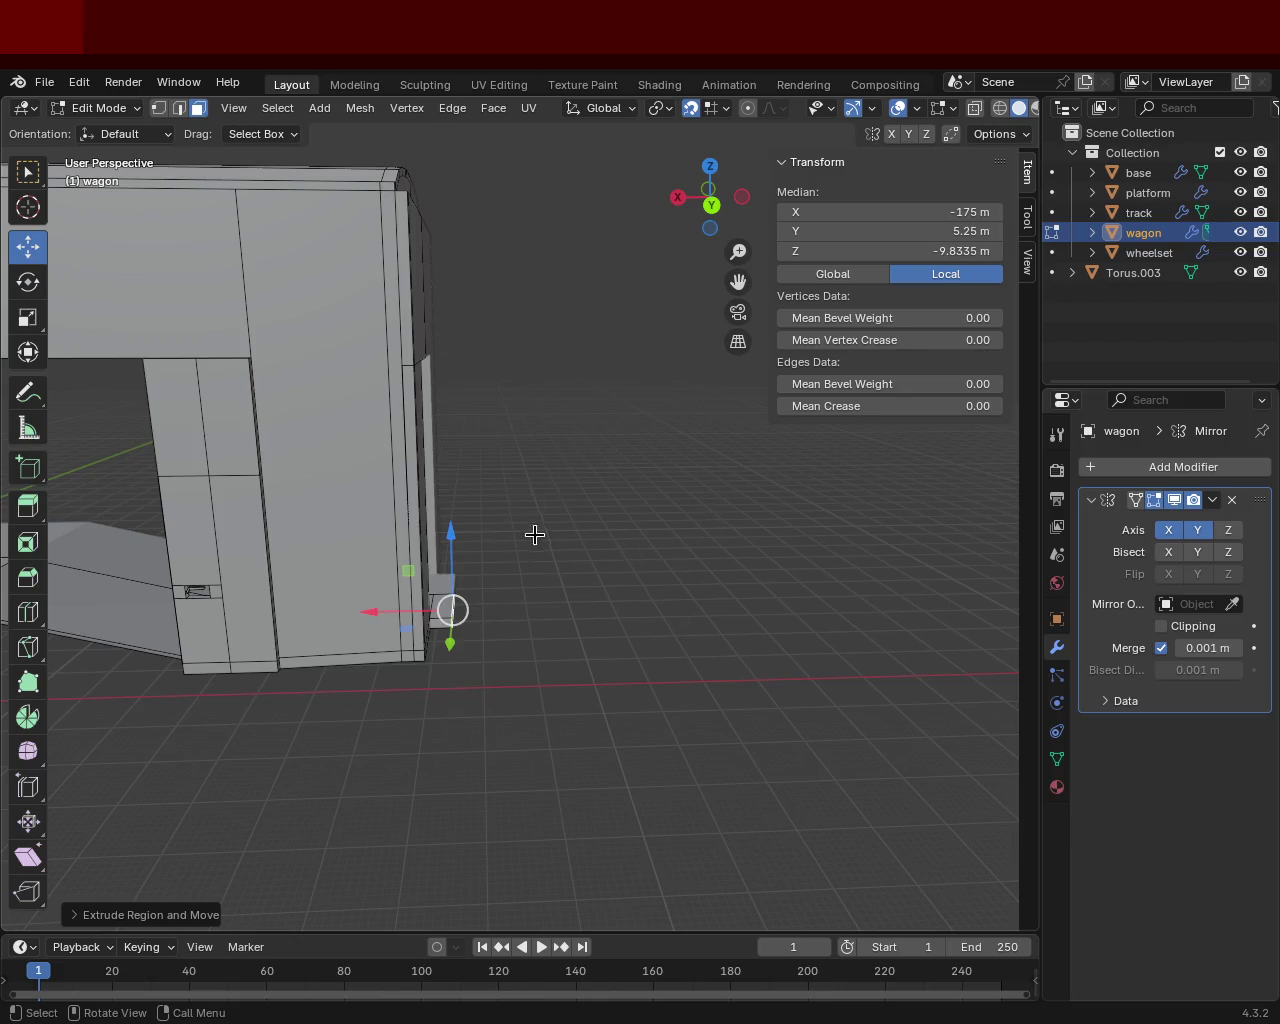
pyautogui.moveTo(532, 526); pyautogui.dragTo(314, 554, button='middle')
pyautogui.scroll(-2, 569, 640)
pyautogui.moveTo(569, 640)
pyautogui.mouseDown(button='middle')
pyautogui.moveTo(418, 623)
pyautogui.moveTo(537, 632)
pyautogui.moveTo(441, 579)
pyautogui.mouseUp(button='middle')
pyautogui.moveTo(595, 526); pyautogui.dragTo(560, 455, button='middle')
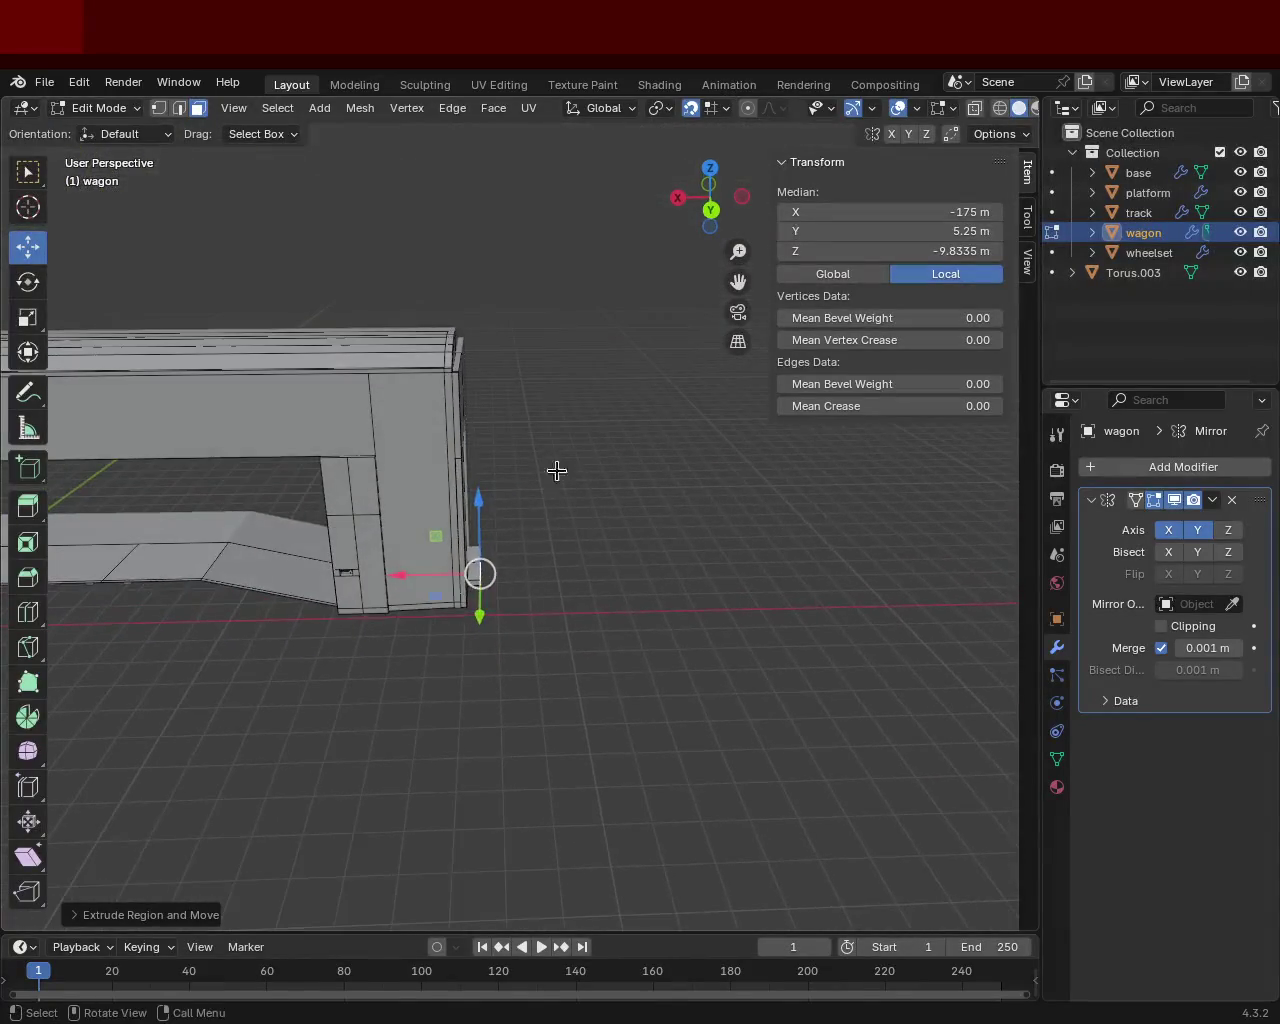
pyautogui.moveTo(482, 576)
pyautogui.mouseDown(button='middle')
pyautogui.moveTo(514, 494)
pyautogui.moveTo(450, 560)
pyautogui.moveTo(551, 680)
pyautogui.moveTo(714, 752)
pyautogui.moveTo(659, 712)
pyautogui.mouseUp(button='middle')
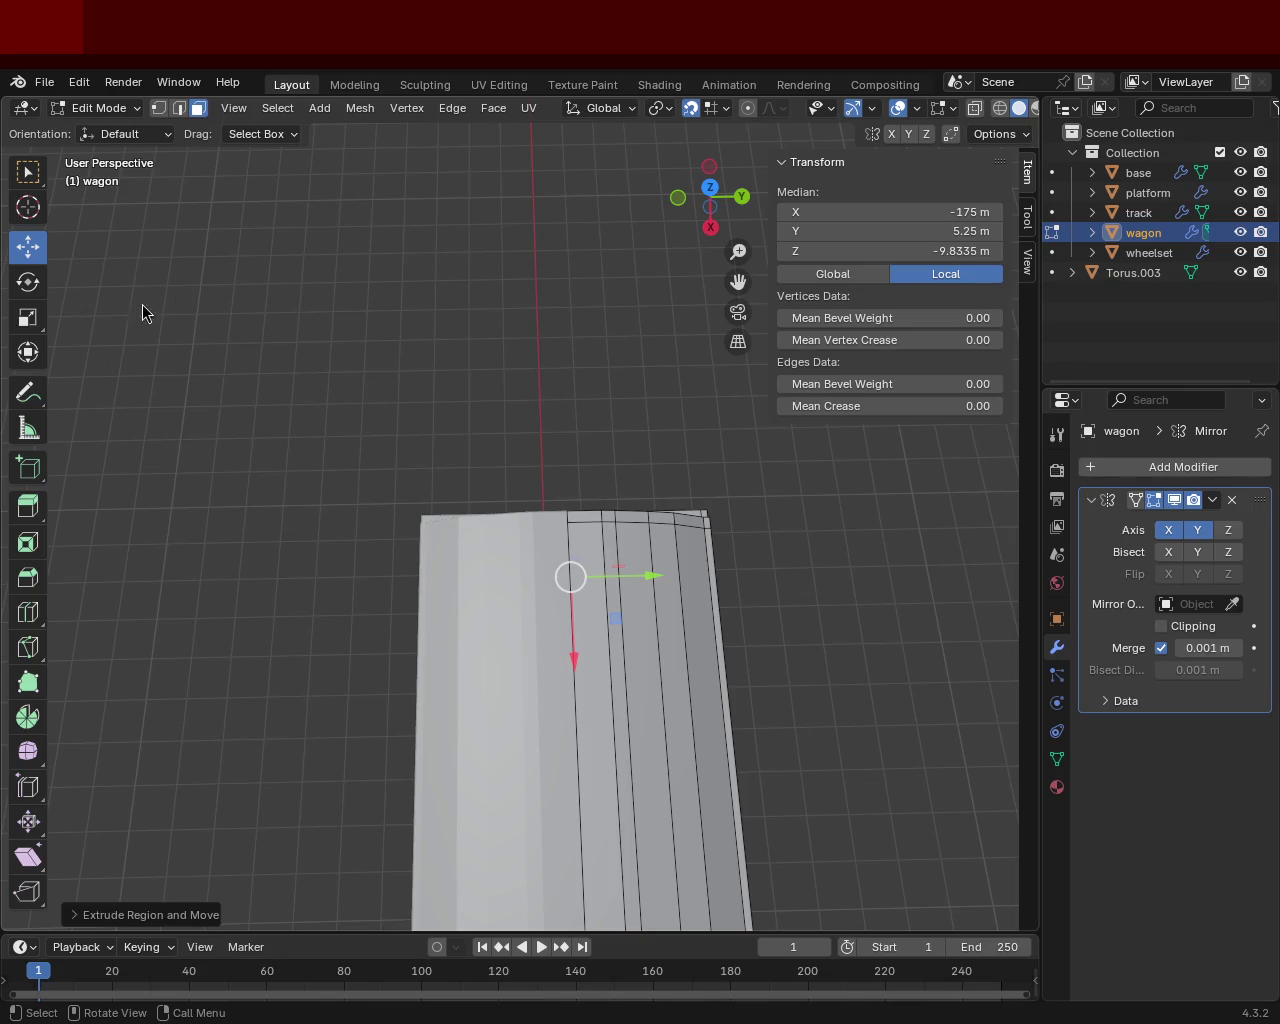
pyautogui.scroll(-3, 526, 409)
pyautogui.scroll(-3, 614, 658)
pyautogui.moveTo(614, 658)
pyautogui.mouseDown(button='middle')
pyautogui.moveTo(457, 540)
pyautogui.moveTo(500, 566)
pyautogui.moveTo(471, 597)
pyautogui.moveTo(403, 540)
pyautogui.moveTo(507, 587)
pyautogui.moveTo(474, 543)
pyautogui.moveTo(531, 517)
pyautogui.moveTo(551, 560)
pyautogui.moveTo(586, 549)
pyautogui.moveTo(537, 526)
pyautogui.moveTo(540, 566)
pyautogui.mouseUp(button='middle')
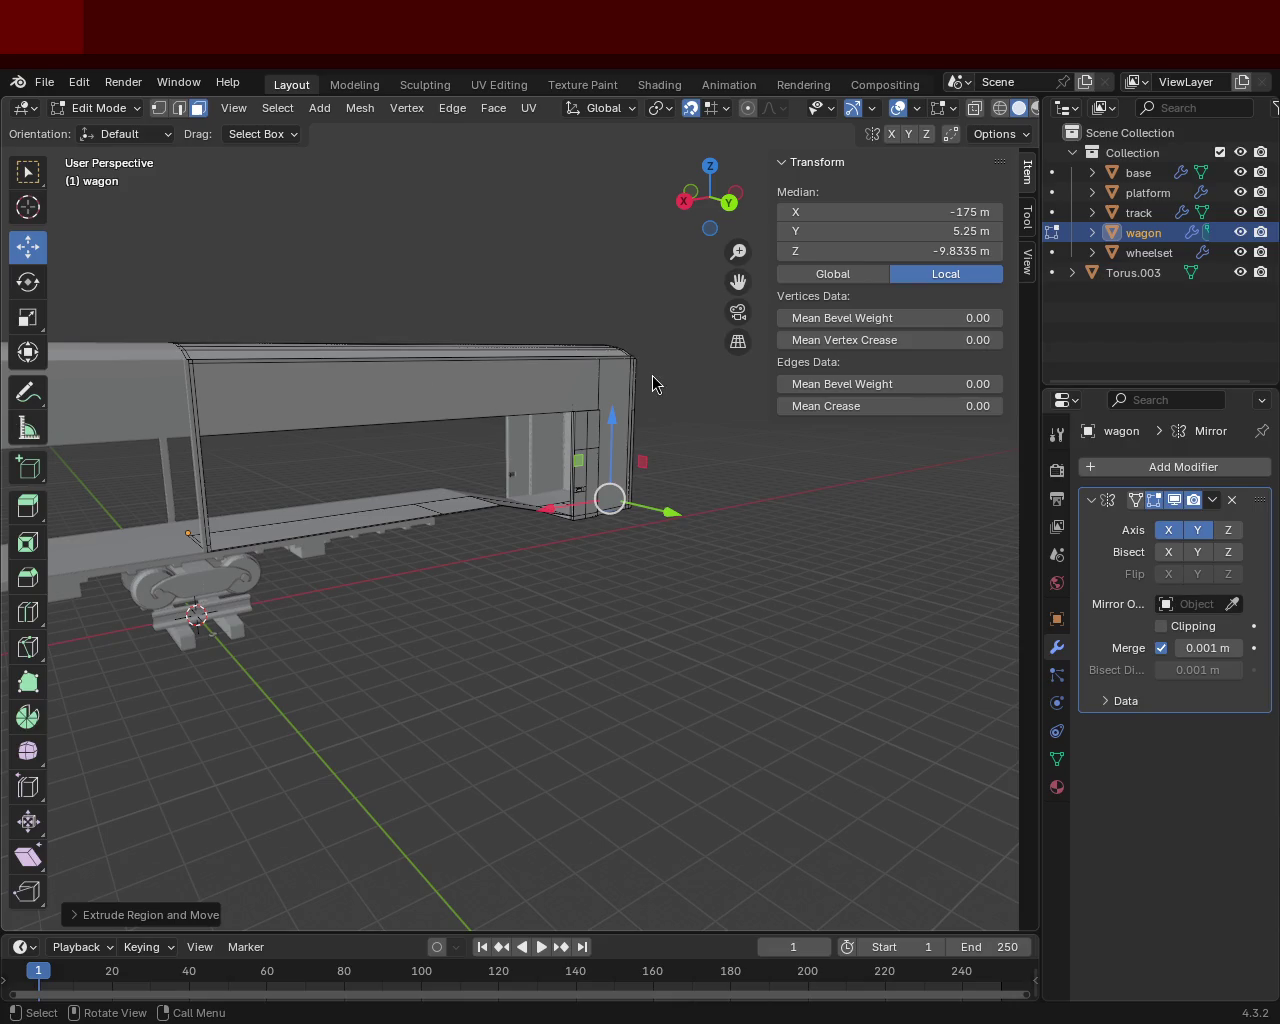
# Inspect the wagon end from several angles and save train.blend.
pyautogui.moveTo(567, 501)
pyautogui.mouseDown(button='middle')
pyautogui.moveTo(443, 563)
pyautogui.moveTo(625, 546)
pyautogui.mouseUp(button='middle')
pyautogui.moveTo(473, 537); pyautogui.dragTo(459, 557, button='middle')
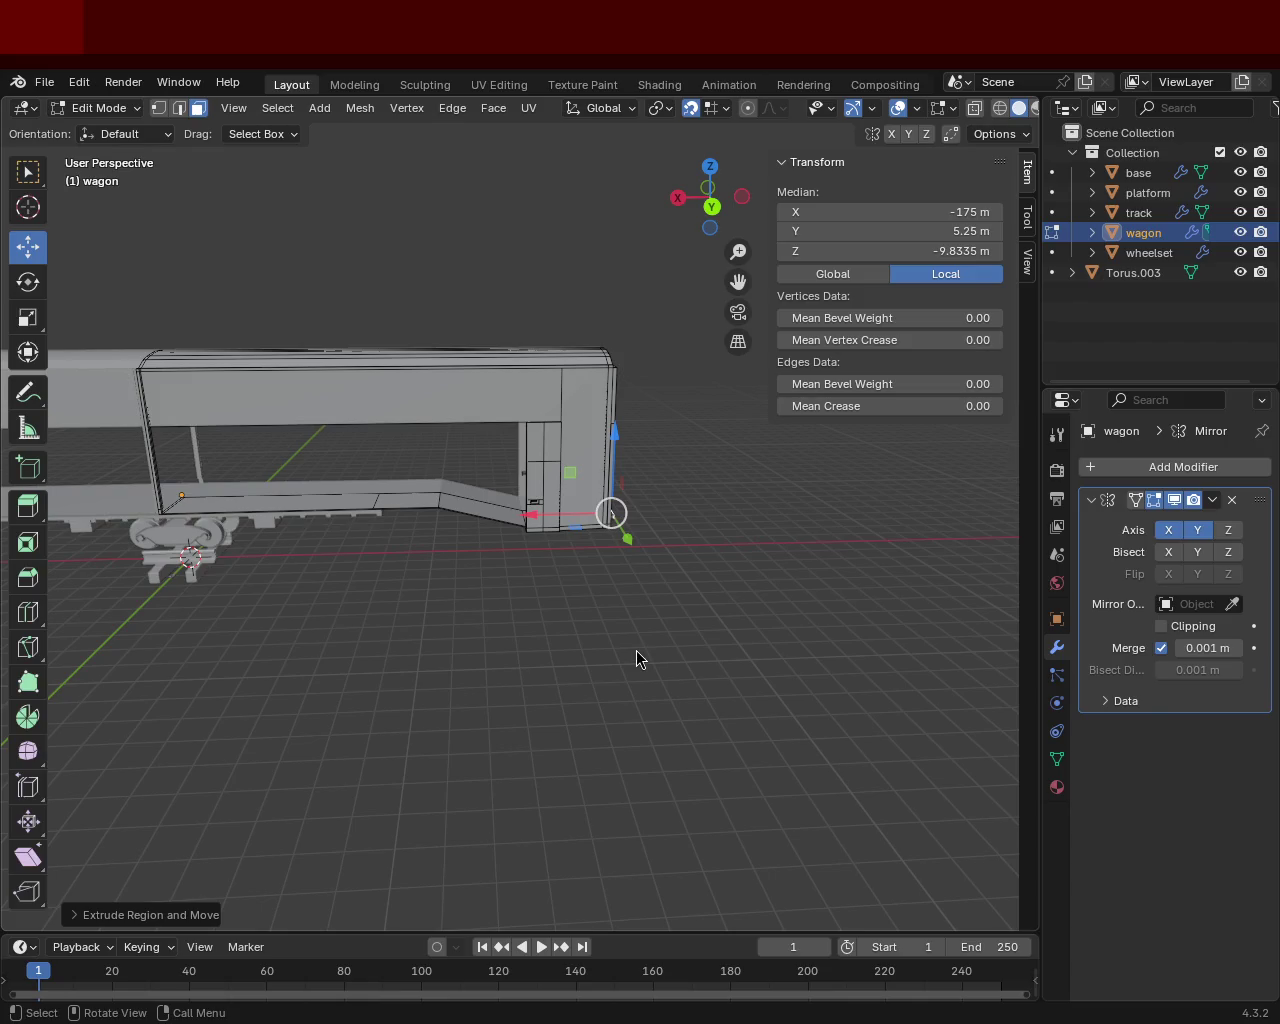
pyautogui.moveTo(302, 438)
pyautogui.mouseDown(button='middle')
pyautogui.moveTo(565, 656)
pyautogui.moveTo(565, 428)
pyautogui.mouseUp(button='middle')
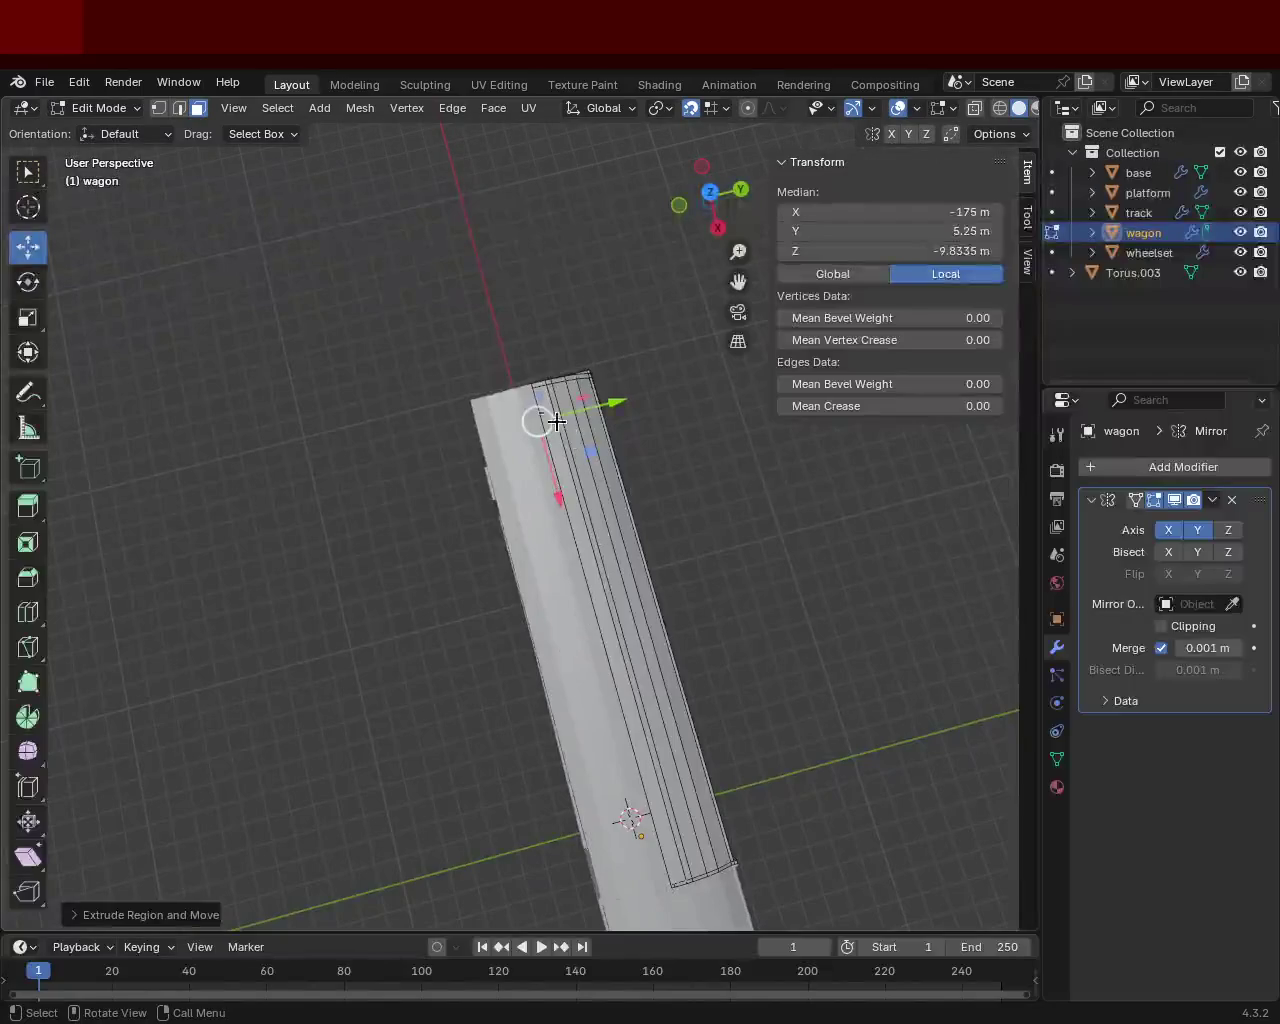
pyautogui.moveTo(520, 505)
pyautogui.mouseDown(button='middle')
pyautogui.moveTo(626, 644)
pyautogui.moveTo(369, 609)
pyautogui.moveTo(449, 552)
pyautogui.moveTo(394, 475)
pyautogui.moveTo(484, 557)
pyautogui.moveTo(563, 571)
pyautogui.moveTo(600, 505)
pyautogui.moveTo(485, 553)
pyautogui.mouseUp(button='middle')
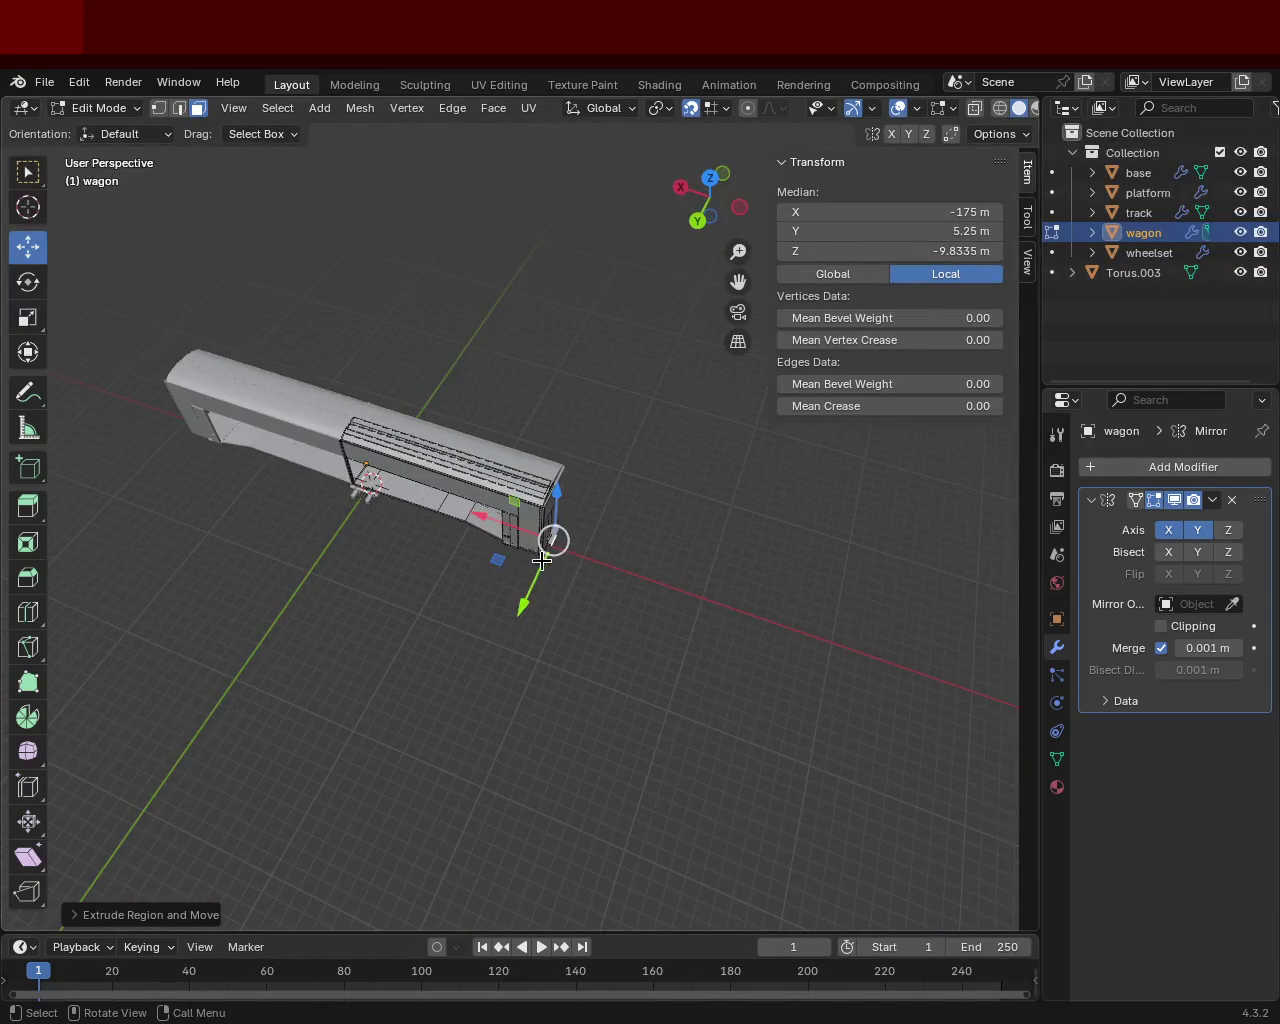
pyautogui.moveTo(575, 542)
pyautogui.mouseDown(button='middle')
pyautogui.moveTo(349, 437)
pyautogui.moveTo(629, 537)
pyautogui.moveTo(529, 491)
pyautogui.mouseUp(button='middle')
pyautogui.scroll(2, 580, 536)
pyautogui.scroll(2, 617, 472)
pyautogui.keyDown('shift'); pyautogui.moveTo(691, 492); pyautogui.dragTo(554, 466, button='middle'); pyautogui.keyUp('shift')
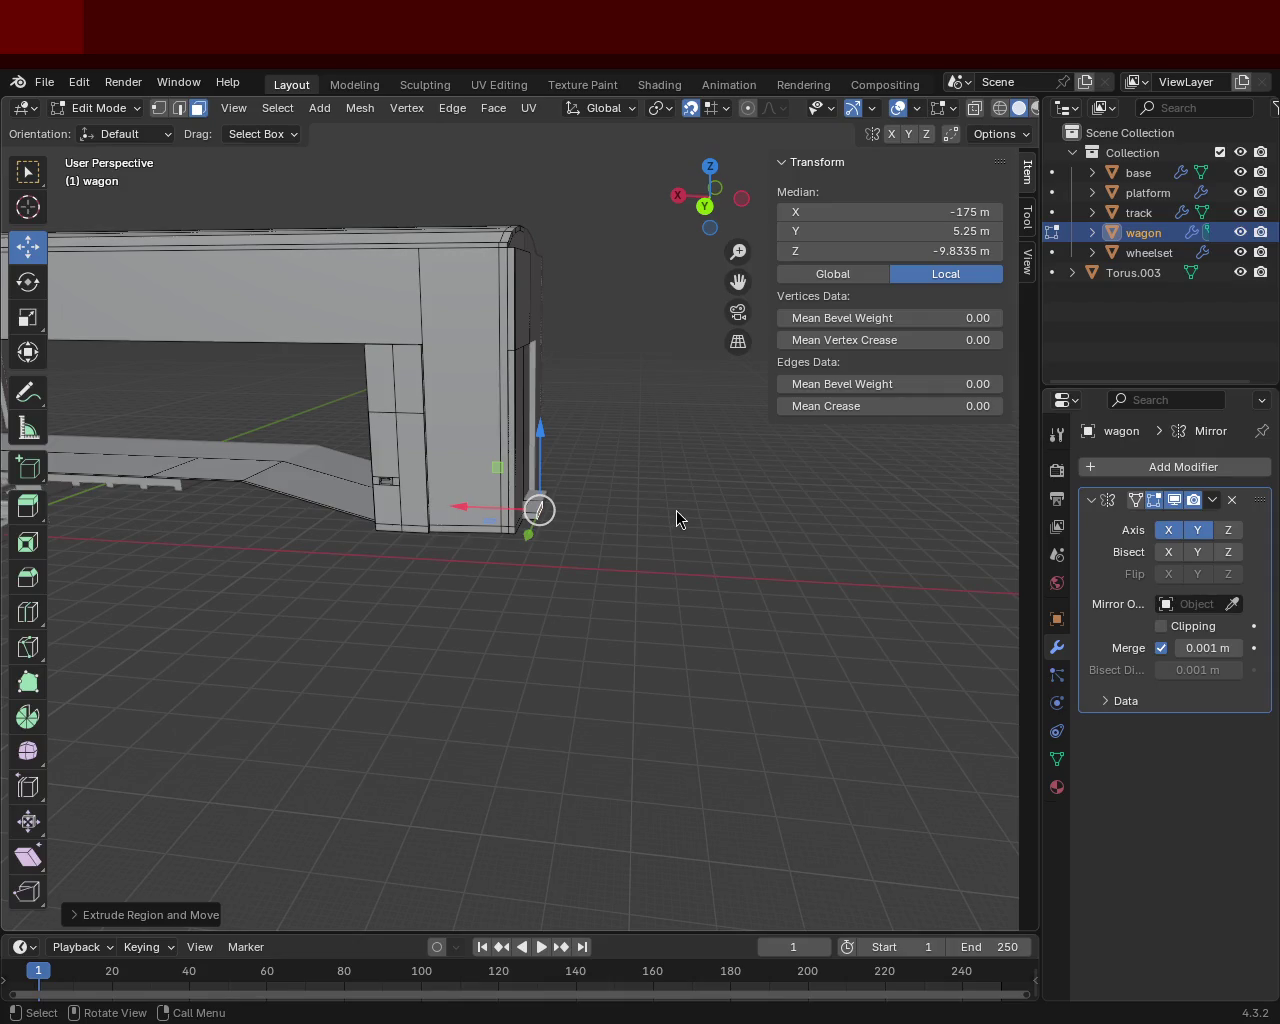
pyautogui.scroll(-3, 432, 369)
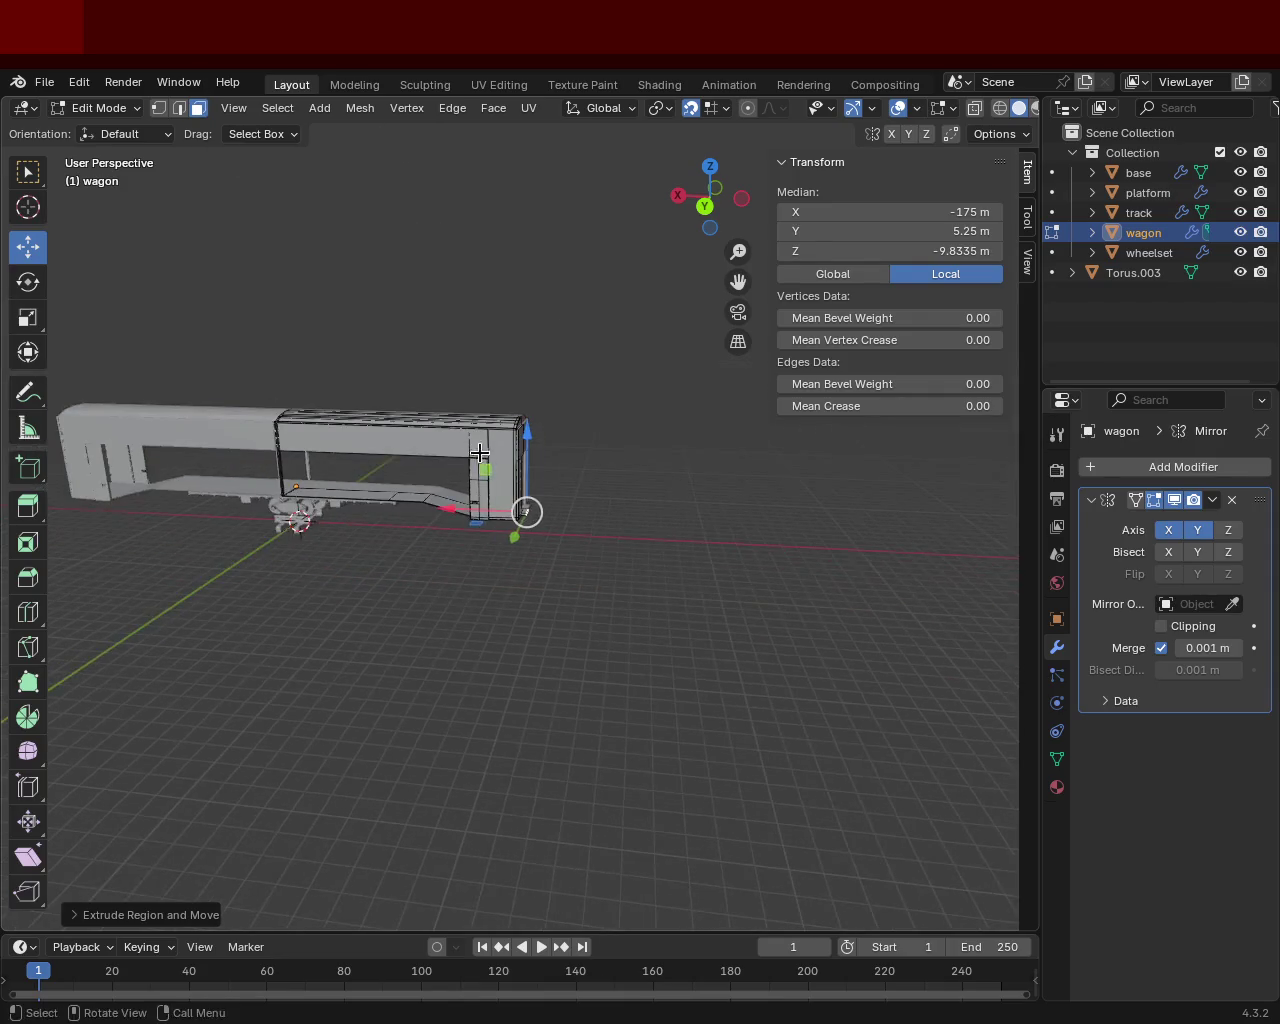
pyautogui.hotkey('ctrl', 's')
# Frame the selected wagon part and view the wagon from a low side angle.
pyautogui.moveTo(432, 369)
pyautogui.mouseDown(button='middle')
pyautogui.moveTo(436, 332)
pyautogui.moveTo(694, 666)
pyautogui.moveTo(463, 423)
pyautogui.moveTo(510, 536)
pyautogui.mouseUp(button='middle')
pyautogui.scroll(-5, 634, 603)
pyautogui.moveTo(634, 603)
pyautogui.mouseDown(button='middle')
pyautogui.moveTo(571, 511)
pyautogui.moveTo(587, 597)
pyautogui.moveTo(697, 520)
pyautogui.moveTo(560, 624)
pyautogui.moveTo(504, 563)
pyautogui.mouseUp(button='middle')
pyautogui.scroll(5, 571, 511)
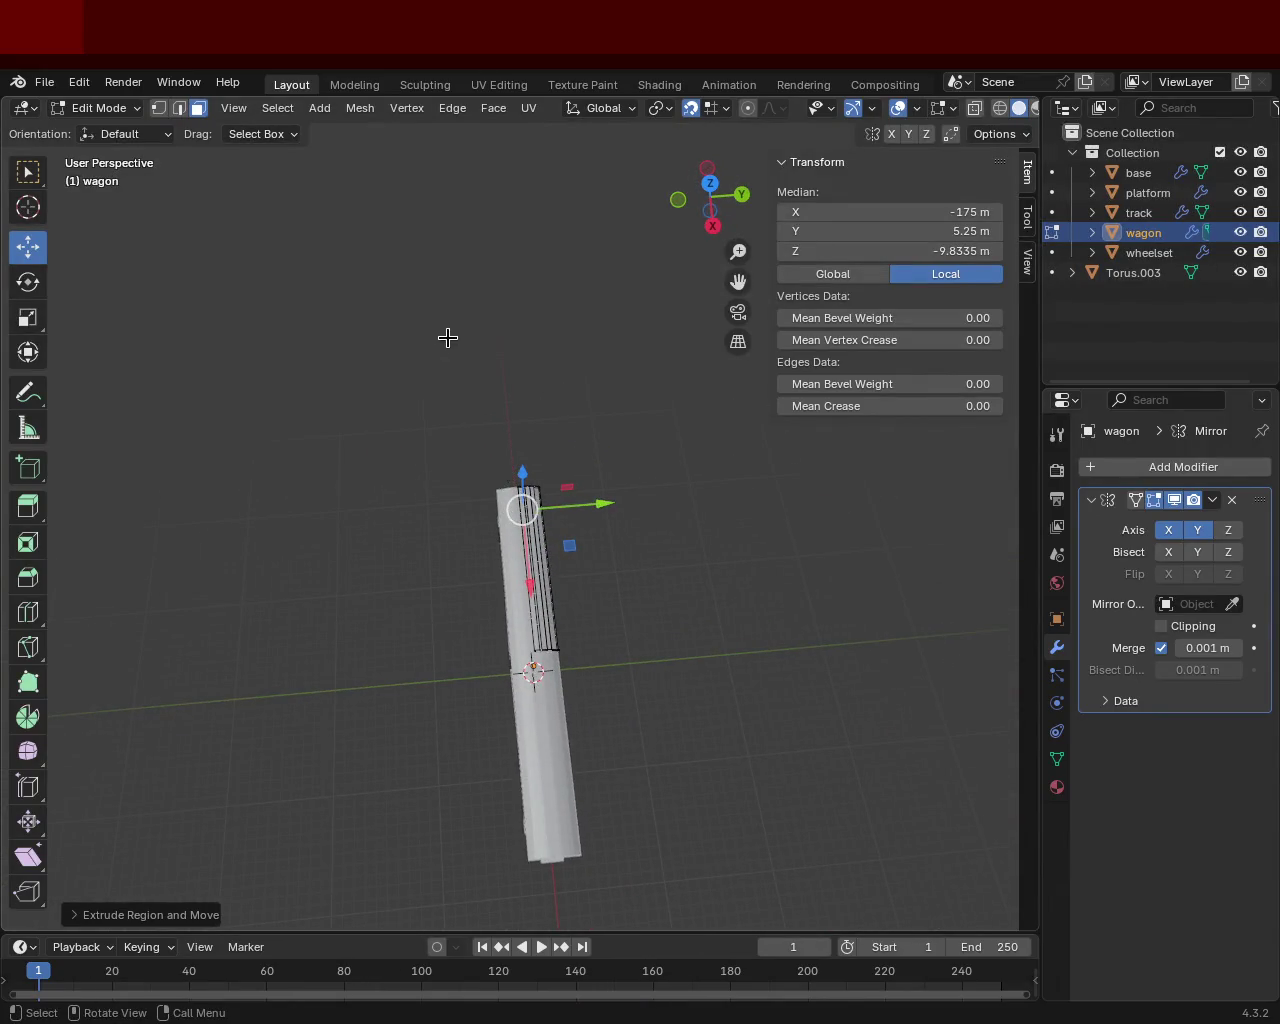
pyautogui.moveTo(323, 269)
pyautogui.mouseDown(button='middle')
pyautogui.moveTo(346, 520)
pyautogui.moveTo(500, 374)
pyautogui.moveTo(329, 380)
pyautogui.moveTo(450, 288)
pyautogui.mouseUp(button='middle')
pyautogui.press('KP_Decimal')
pyautogui.moveTo(531, 449)
pyautogui.mouseDown(button='middle')
pyautogui.moveTo(560, 477)
pyautogui.moveTo(455, 254)
pyautogui.mouseUp(button='middle')
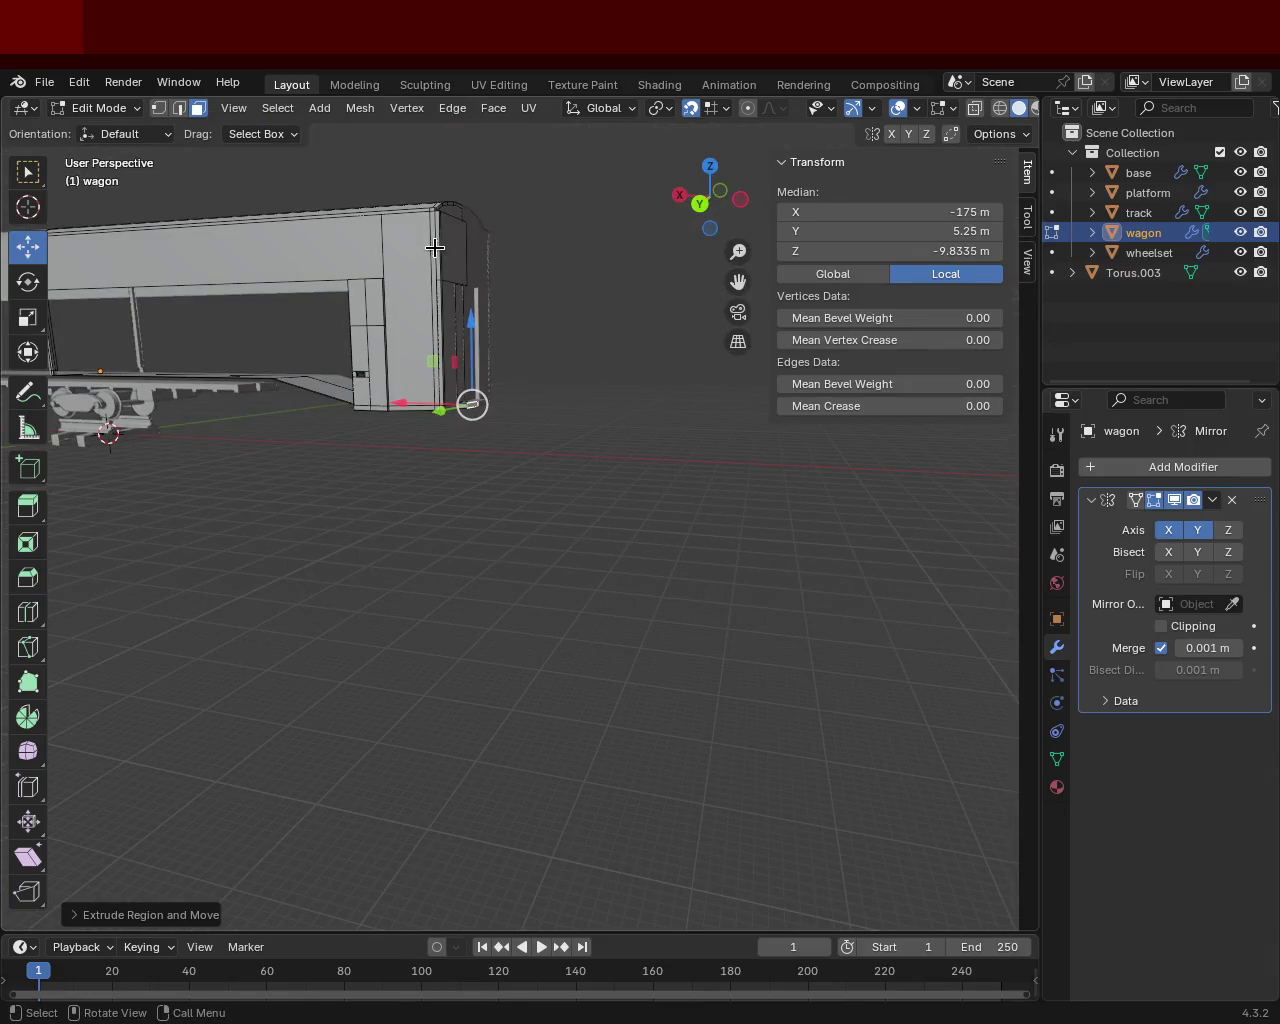
pyautogui.moveTo(482, 421)
pyautogui.mouseDown(button='middle')
pyautogui.moveTo(515, 405)
pyautogui.moveTo(566, 414)
pyautogui.moveTo(727, 490)
pyautogui.moveTo(514, 500)
pyautogui.moveTo(491, 543)
pyautogui.moveTo(509, 561)
pyautogui.moveTo(504, 549)
pyautogui.mouseUp(button='middle')
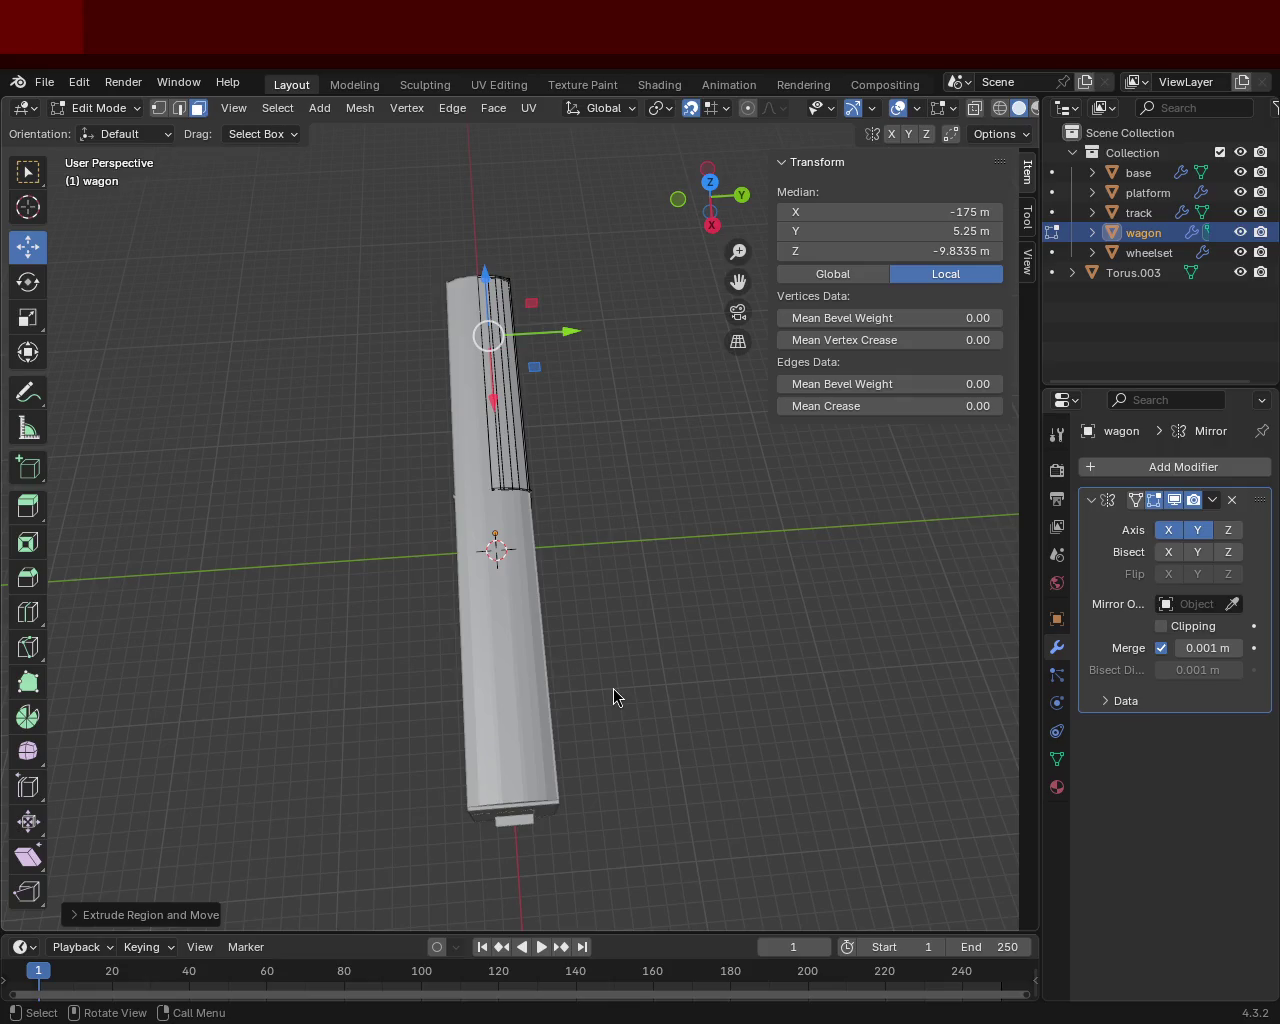
pyautogui.moveTo(667, 622)
pyautogui.mouseDown(button='middle')
pyautogui.moveTo(494, 490)
pyautogui.moveTo(529, 474)
pyautogui.moveTo(534, 486)
pyautogui.mouseUp(button='middle')
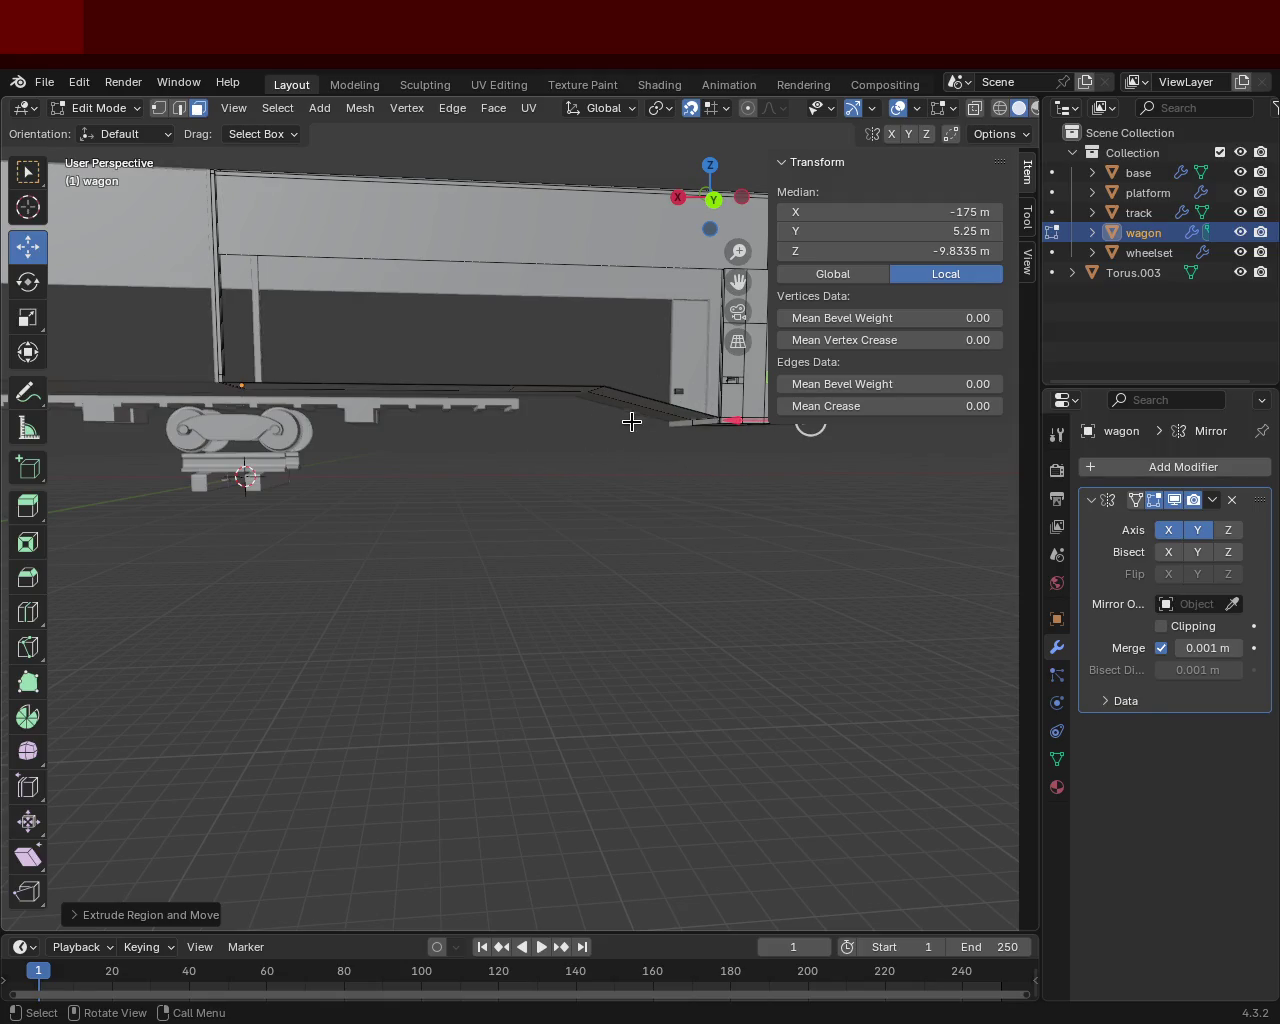
pyautogui.moveTo(467, 444)
pyautogui.mouseDown(button='middle')
pyautogui.moveTo(584, 469)
pyautogui.moveTo(324, 465)
pyautogui.moveTo(429, 475)
pyautogui.mouseUp(button='middle')
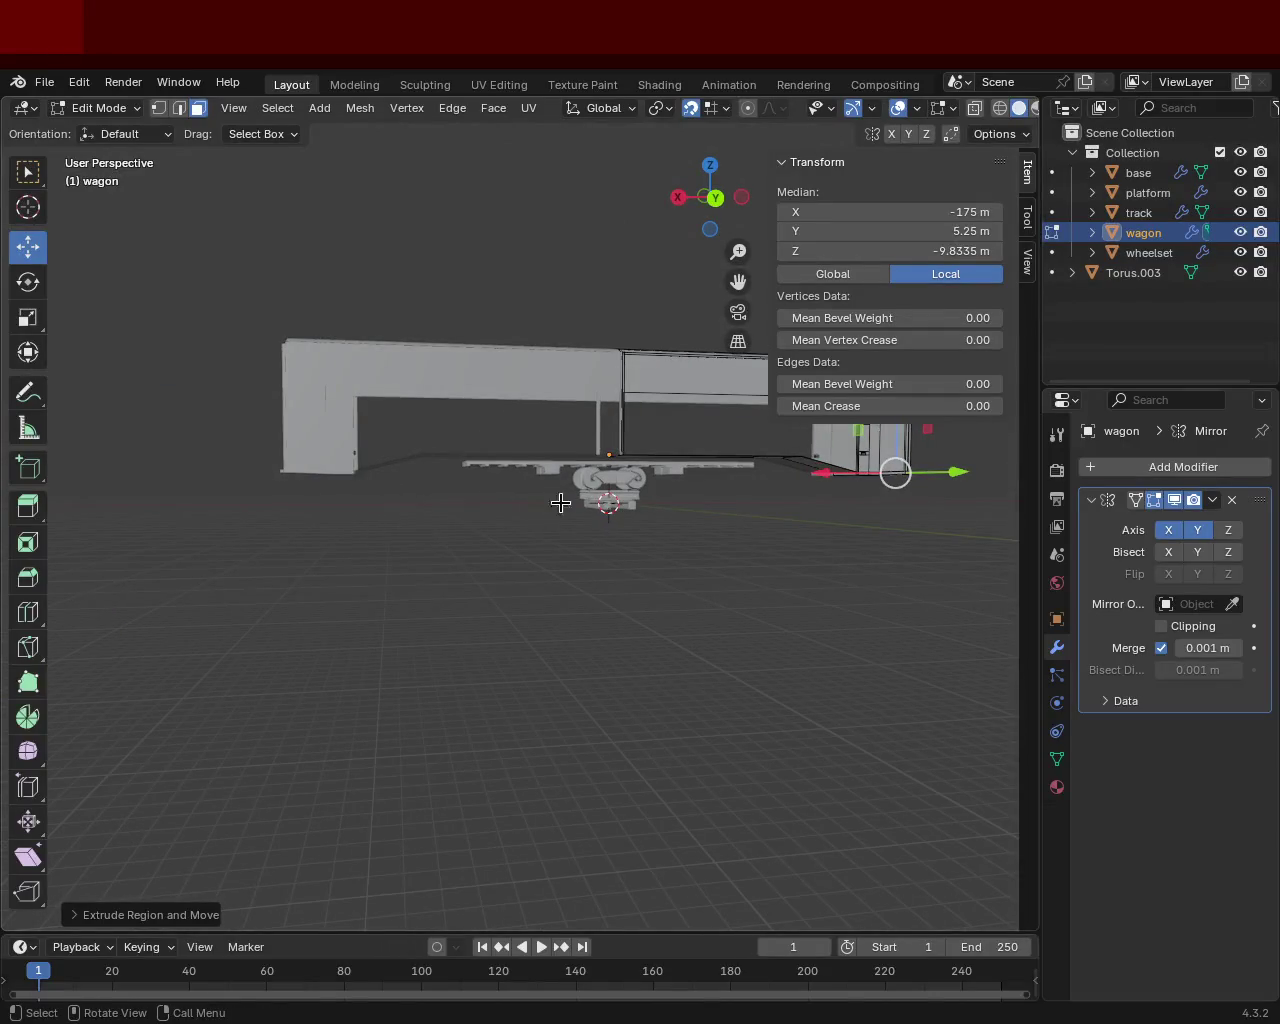
pyautogui.moveTo(538, 503); pyautogui.dragTo(446, 480, button='middle')
pyautogui.moveTo(613, 568)
pyautogui.mouseDown(button='middle')
pyautogui.moveTo(581, 639)
pyautogui.moveTo(577, 543)
pyautogui.moveTo(543, 434)
pyautogui.moveTo(286, 477)
pyautogui.moveTo(329, 423)
pyautogui.moveTo(377, 486)
pyautogui.moveTo(645, 494)
pyautogui.moveTo(620, 434)
pyautogui.moveTo(729, 486)
pyautogui.moveTo(371, 471)
pyautogui.moveTo(534, 437)
pyautogui.moveTo(563, 354)
pyautogui.moveTo(543, 452)
pyautogui.moveTo(557, 534)
pyautogui.moveTo(493, 490)
pyautogui.moveTo(400, 500)
pyautogui.moveTo(439, 580)
pyautogui.mouseUp(button='middle')
pyautogui.scroll(5, 577, 543)
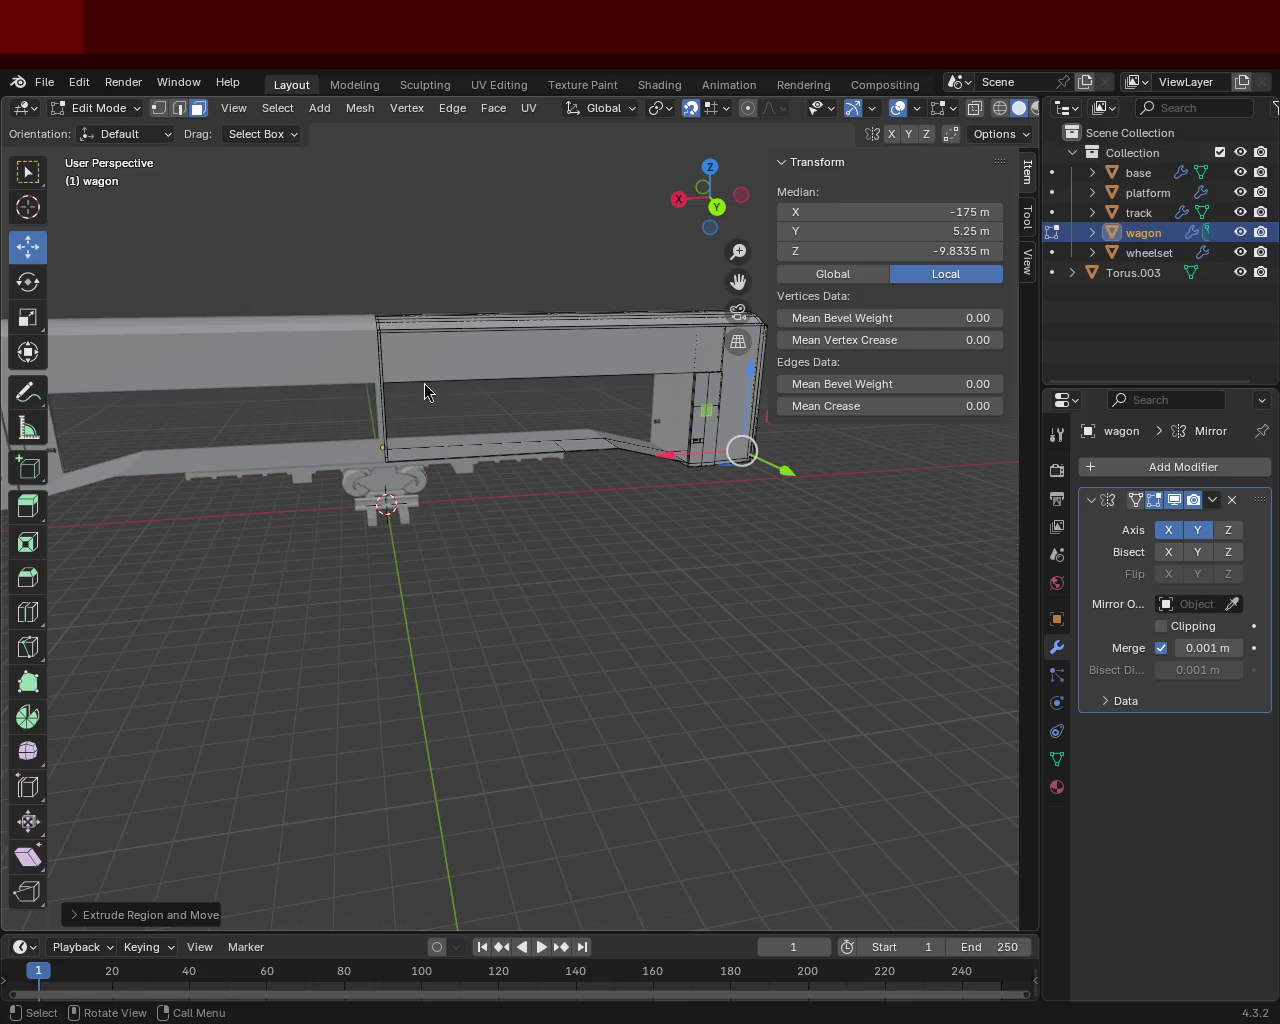
pyautogui.moveTo(634, 603); pyautogui.dragTo(280, 446, button='middle')
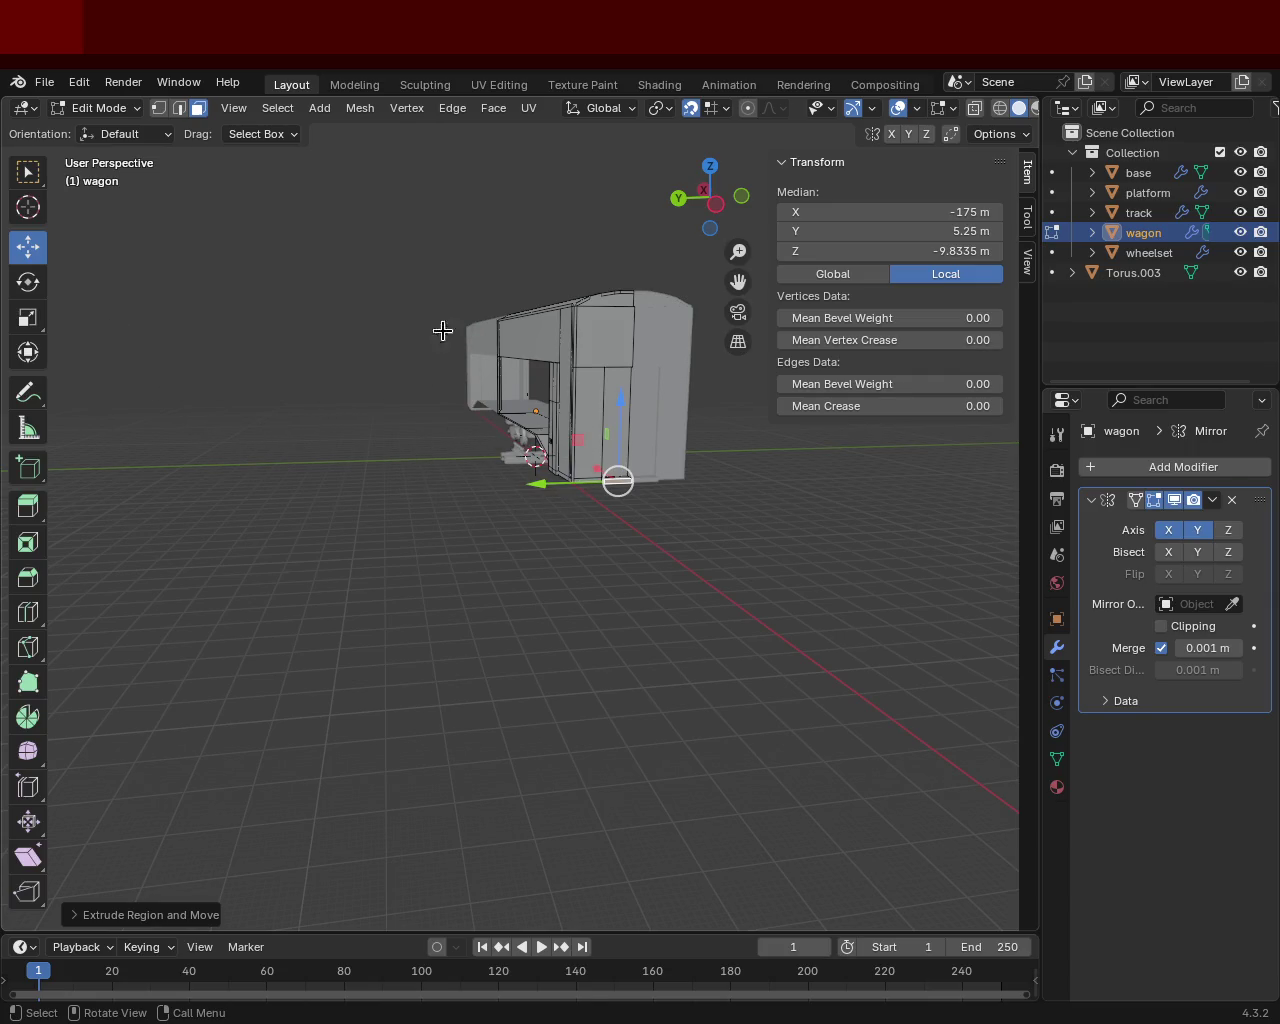
pyautogui.moveTo(470, 389)
pyautogui.mouseDown(button='middle')
pyautogui.moveTo(489, 497)
pyautogui.moveTo(520, 486)
pyautogui.mouseUp(button='middle')
pyautogui.scroll(-3, 661, 574)
pyautogui.moveTo(661, 574); pyautogui.dragTo(600, 470, button='middle')
pyautogui.scroll(5, 437, 369)
pyautogui.moveTo(437, 369)
pyautogui.mouseDown(button='middle')
pyautogui.moveTo(531, 454)
pyautogui.moveTo(426, 391)
pyautogui.moveTo(434, 526)
pyautogui.moveTo(269, 500)
pyautogui.moveTo(480, 449)
pyautogui.moveTo(431, 503)
pyautogui.moveTo(482, 500)
pyautogui.moveTo(549, 457)
pyautogui.moveTo(620, 494)
pyautogui.mouseUp(button='middle')
pyautogui.scroll(-3, 534, 449)
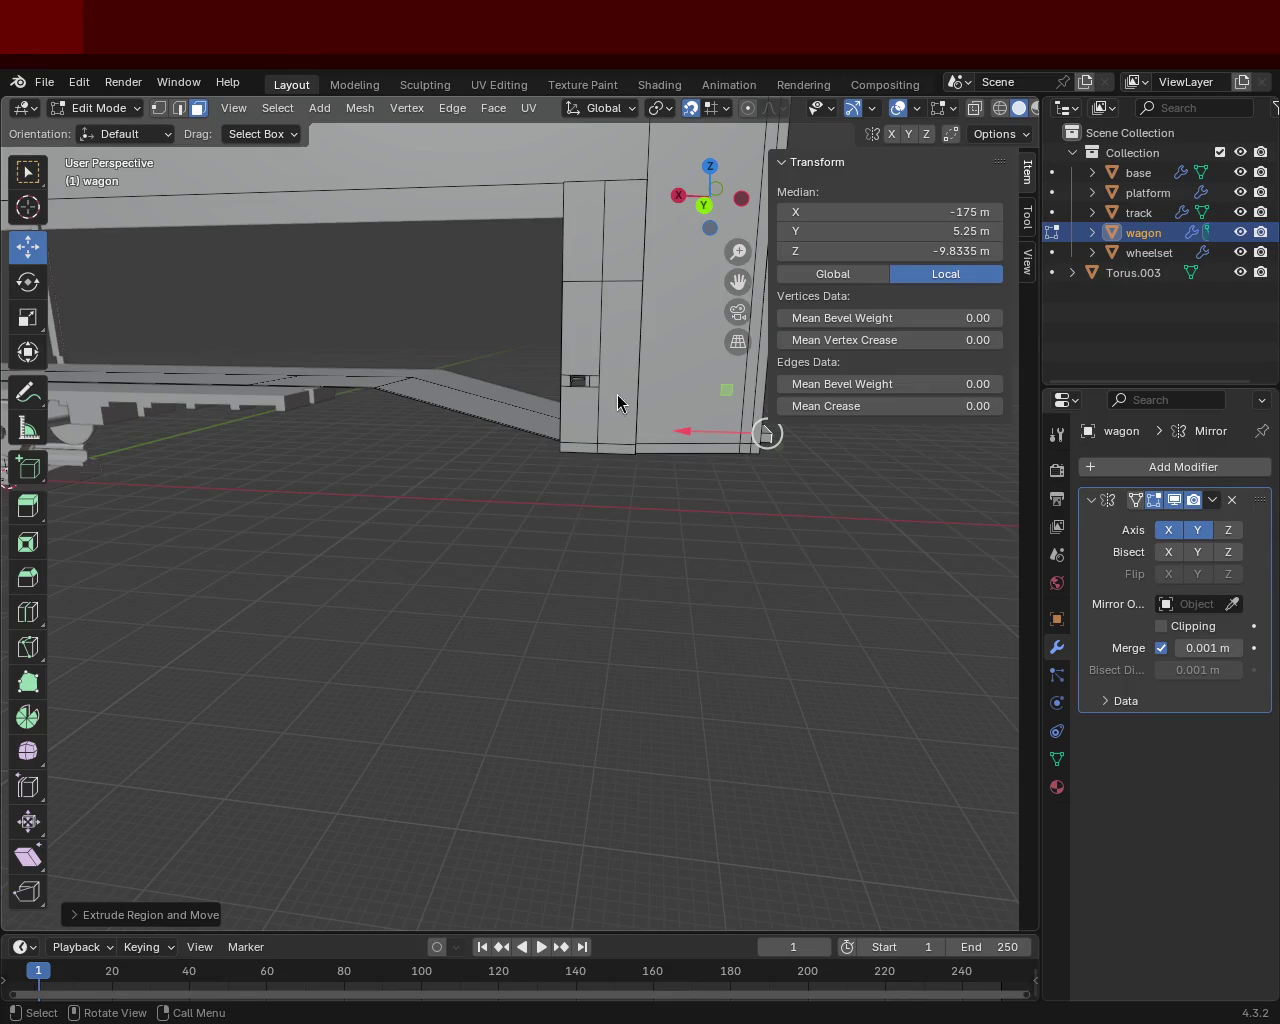
pyautogui.moveTo(350, 288)
pyautogui.mouseDown(button='middle')
pyautogui.moveTo(648, 364)
pyautogui.moveTo(640, 380)
pyautogui.mouseUp(button='middle')
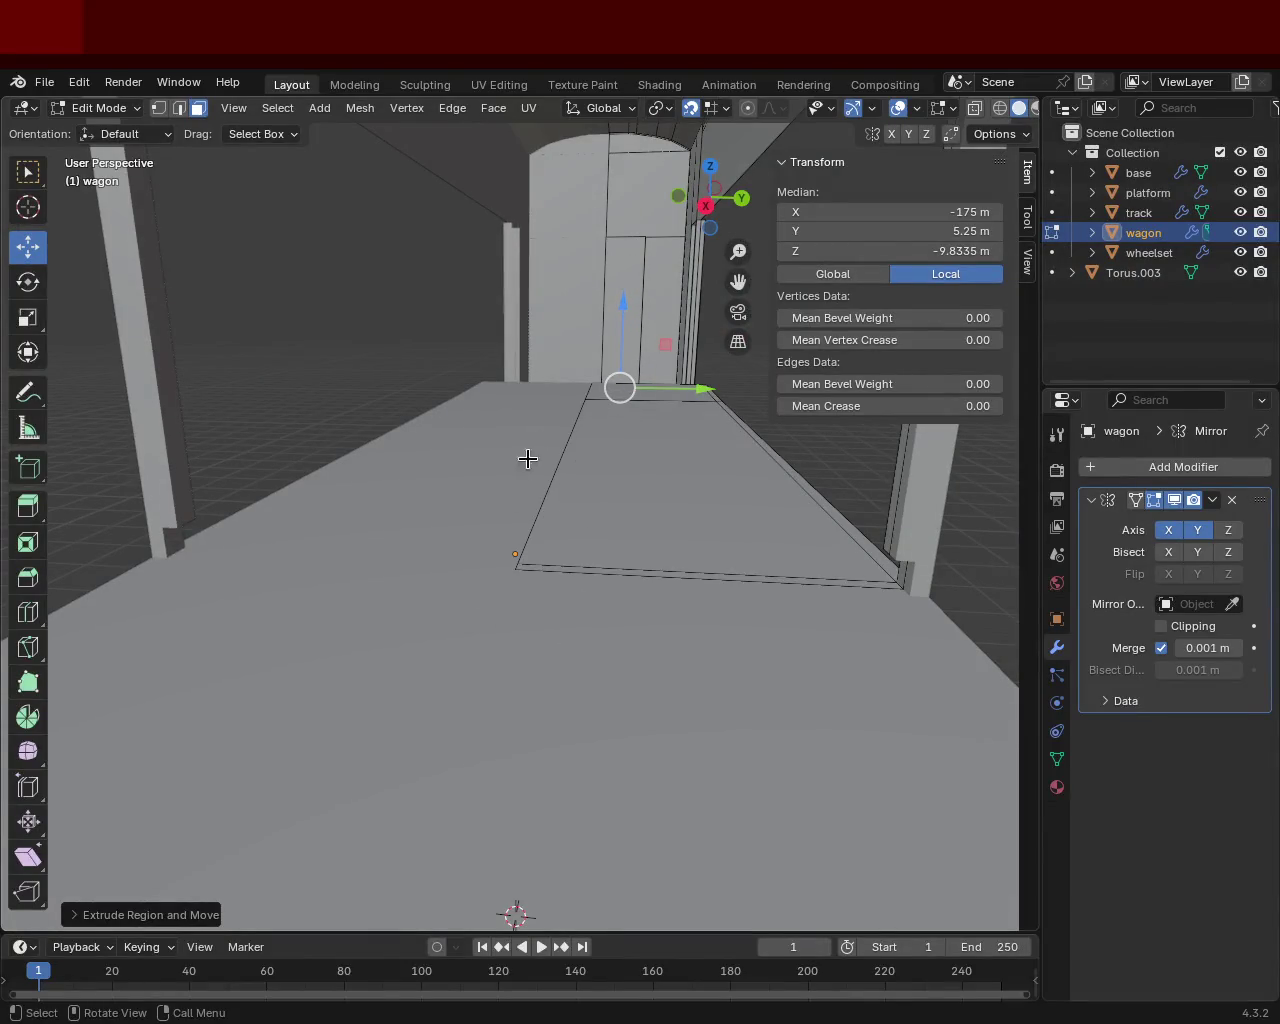
pyautogui.moveTo(620, 440)
pyautogui.mouseDown(button='middle')
pyautogui.moveTo(646, 453)
pyautogui.moveTo(623, 437)
pyautogui.moveTo(606, 451)
pyautogui.moveTo(343, 466)
pyautogui.moveTo(421, 484)
pyautogui.mouseUp(button='middle')
pyautogui.moveTo(471, 409)
pyautogui.keyDown('shift'); pyautogui.mouseDown(button='middle')
pyautogui.moveTo(386, 417)
pyautogui.moveTo(470, 343)
pyautogui.mouseUp(button='middle'); pyautogui.keyUp('shift')
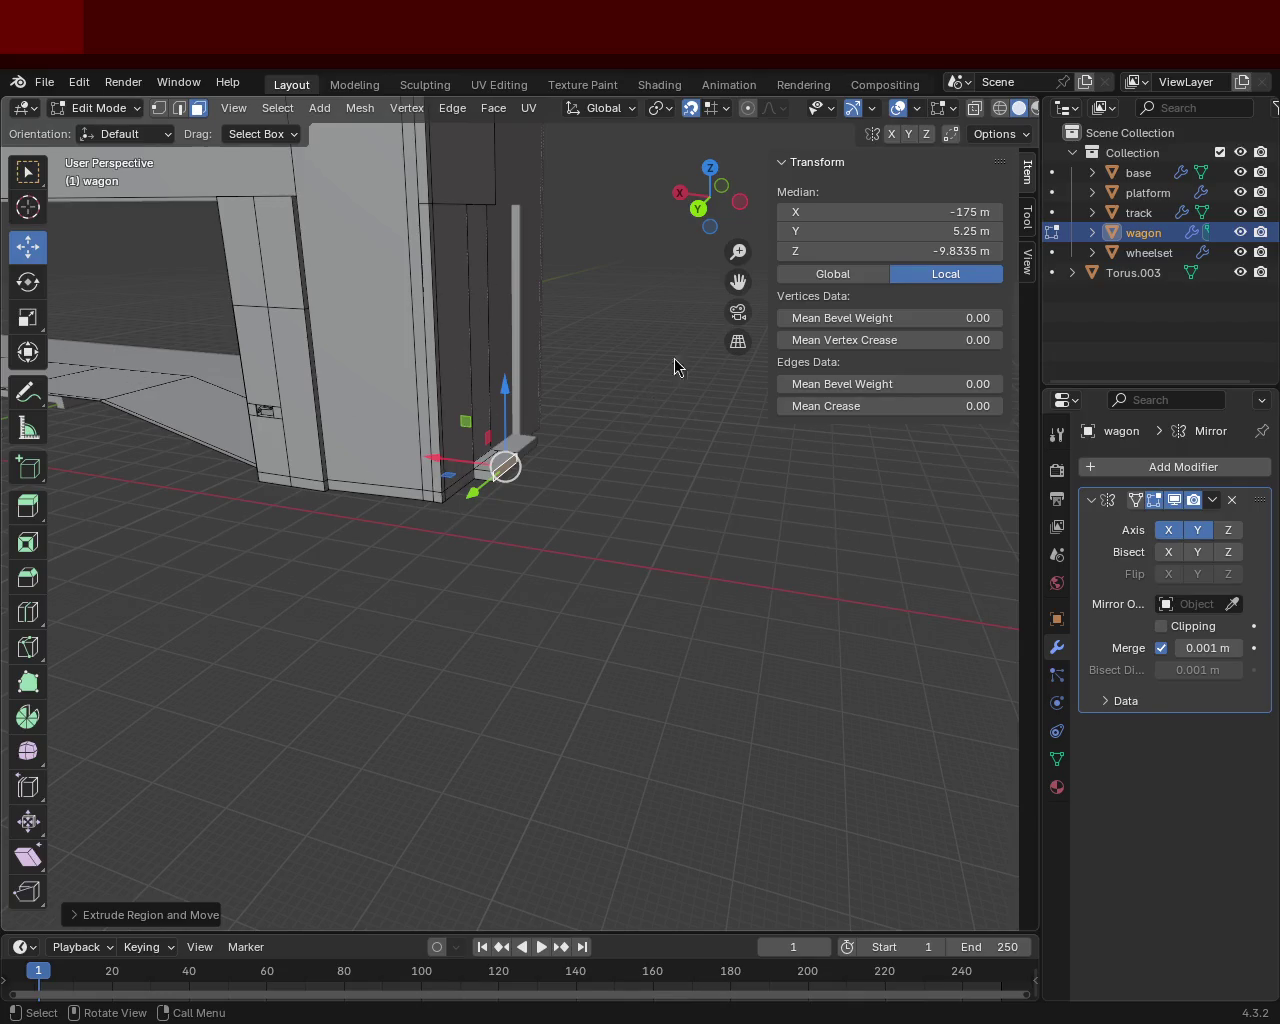
pyautogui.moveTo(585, 442)
pyautogui.keyDown('ctrl'); pyautogui.mouseDown(button='middle')
pyautogui.moveTo(452, 480)
pyautogui.moveTo(375, 458)
pyautogui.moveTo(694, 540)
pyautogui.moveTo(543, 603)
pyautogui.moveTo(411, 463)
pyautogui.moveTo(585, 430)
pyautogui.moveTo(466, 535)
pyautogui.moveTo(511, 535)
pyautogui.moveTo(559, 417)
pyautogui.moveTo(534, 537)
pyautogui.moveTo(557, 616)
pyautogui.mouseUp(button='middle'); pyautogui.keyUp('ctrl')
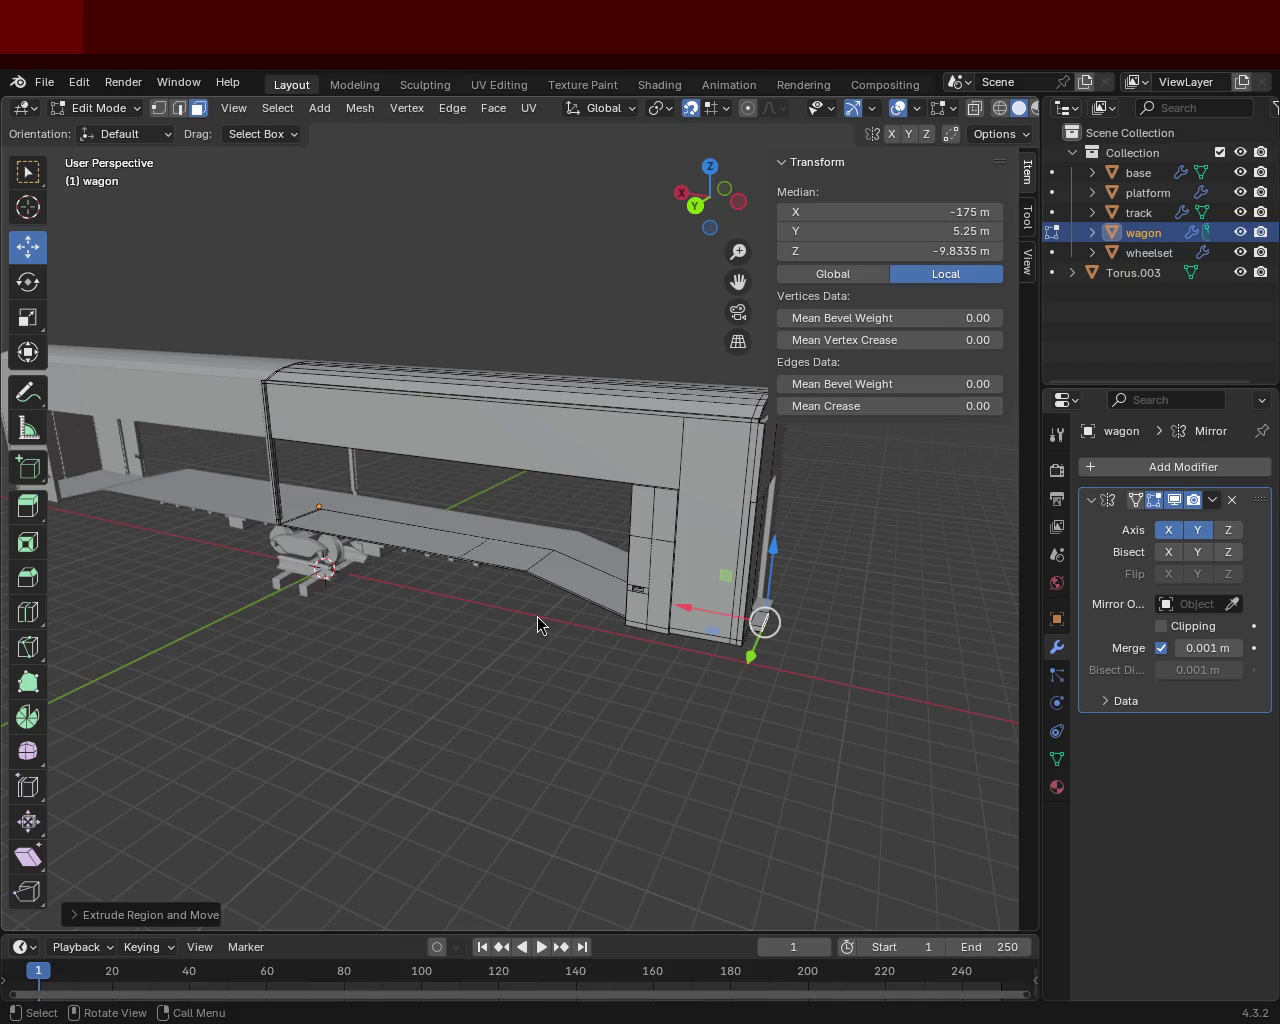
pyautogui.hotkey('shift', 'b')
pyautogui.moveTo(500, 535); pyautogui.dragTo(606, 491)
pyautogui.scroll(-6, 606, 491)
pyautogui.moveTo(686, 580); pyautogui.dragTo(632, 581, button='middle')
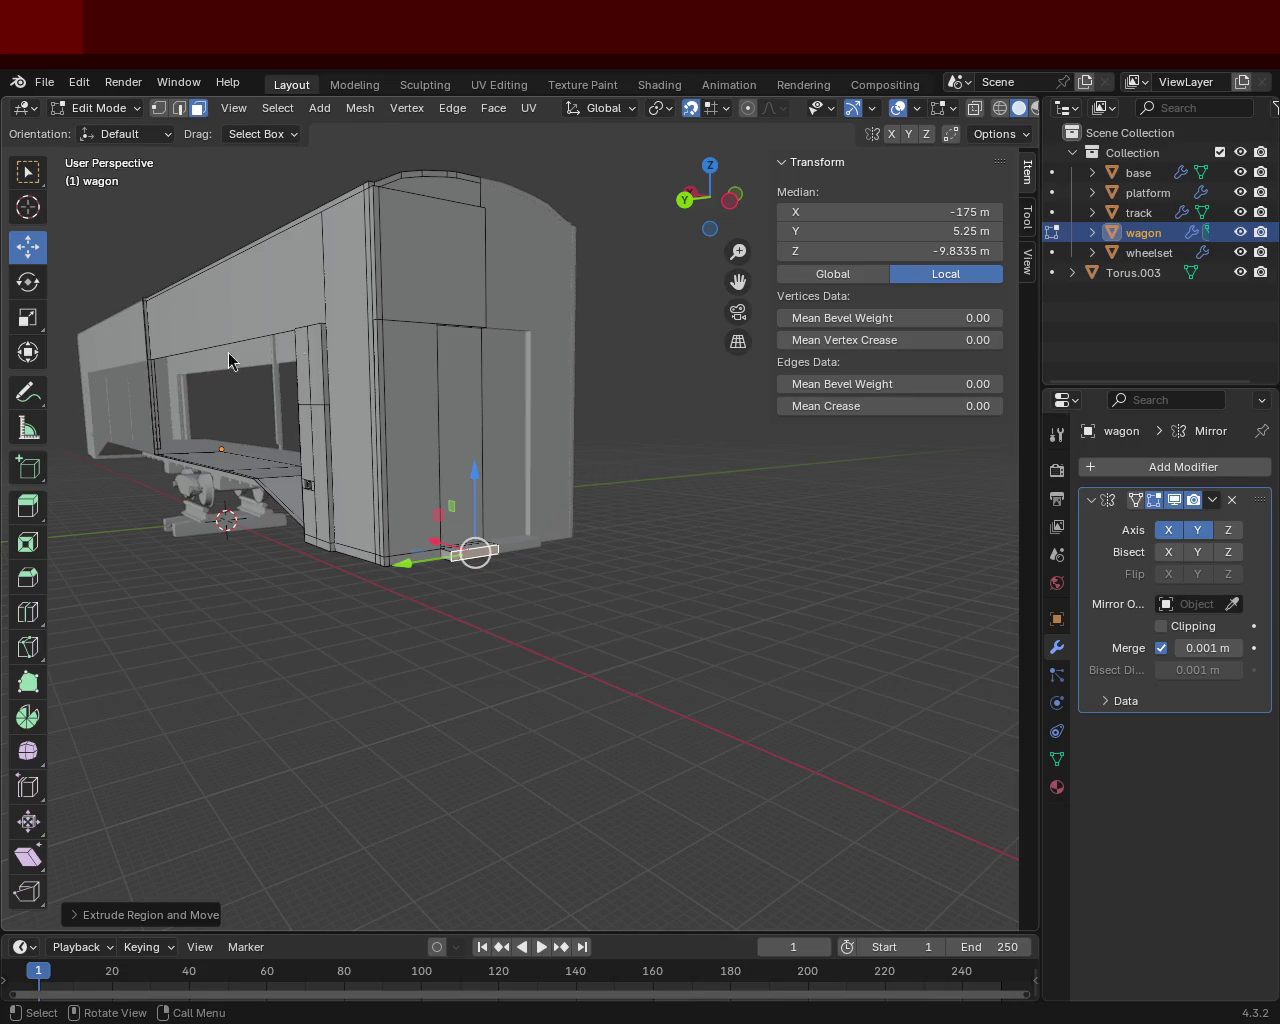
pyautogui.scroll(5, 620, 503)
pyautogui.moveTo(620, 503)
pyautogui.mouseDown(button='middle')
pyautogui.moveTo(490, 467)
pyautogui.moveTo(400, 509)
pyautogui.moveTo(423, 466)
pyautogui.moveTo(634, 492)
pyautogui.moveTo(470, 493)
pyautogui.moveTo(520, 586)
pyautogui.moveTo(677, 557)
pyautogui.moveTo(571, 523)
pyautogui.moveTo(607, 585)
pyautogui.moveTo(600, 517)
pyautogui.moveTo(514, 494)
pyautogui.moveTo(434, 503)
pyautogui.moveTo(527, 508)
pyautogui.moveTo(531, 483)
pyautogui.mouseUp(button='middle')
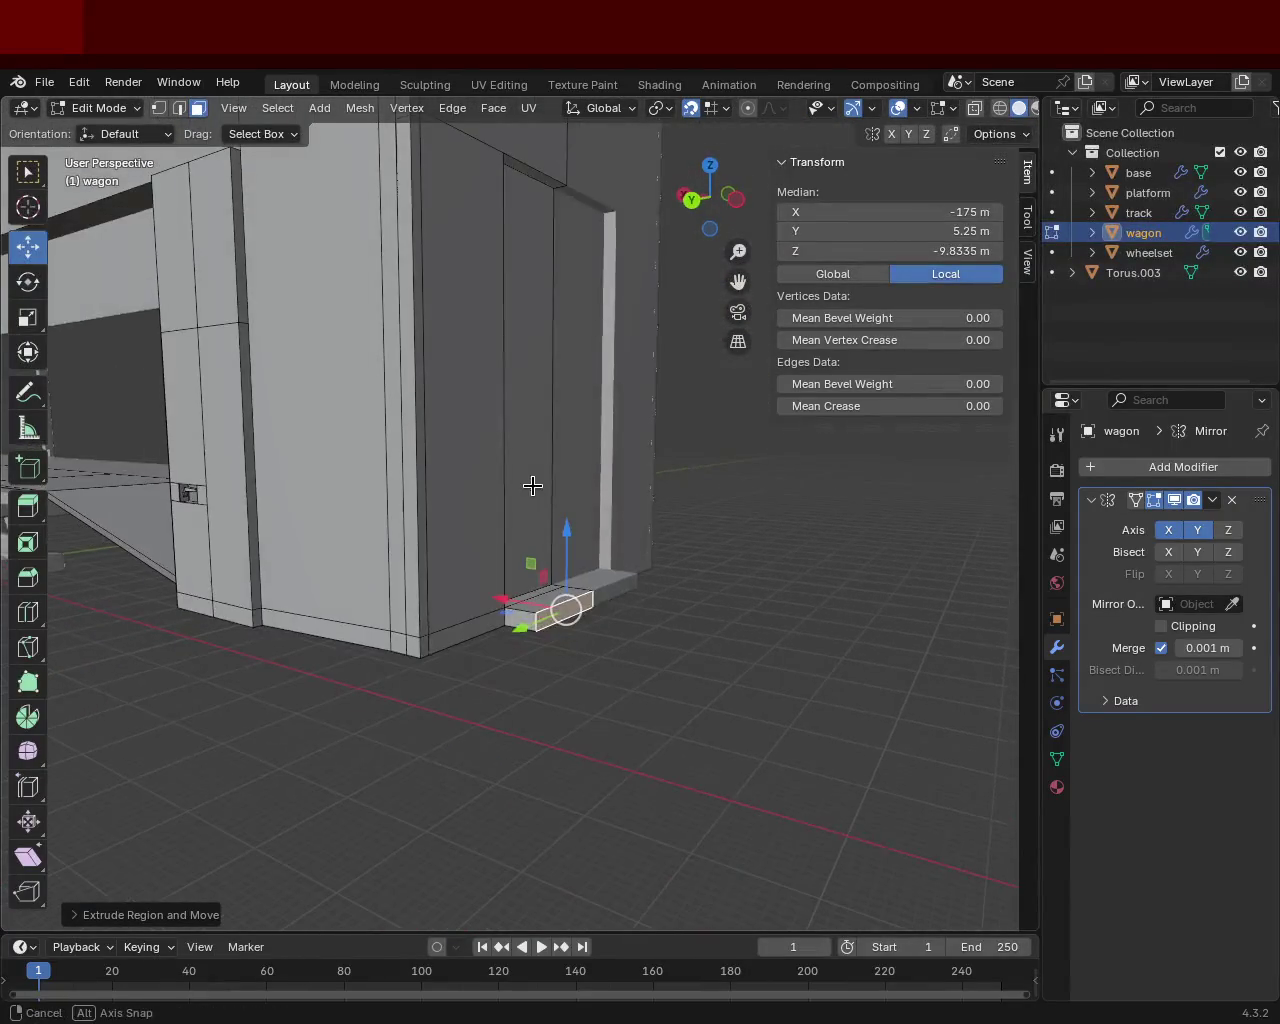
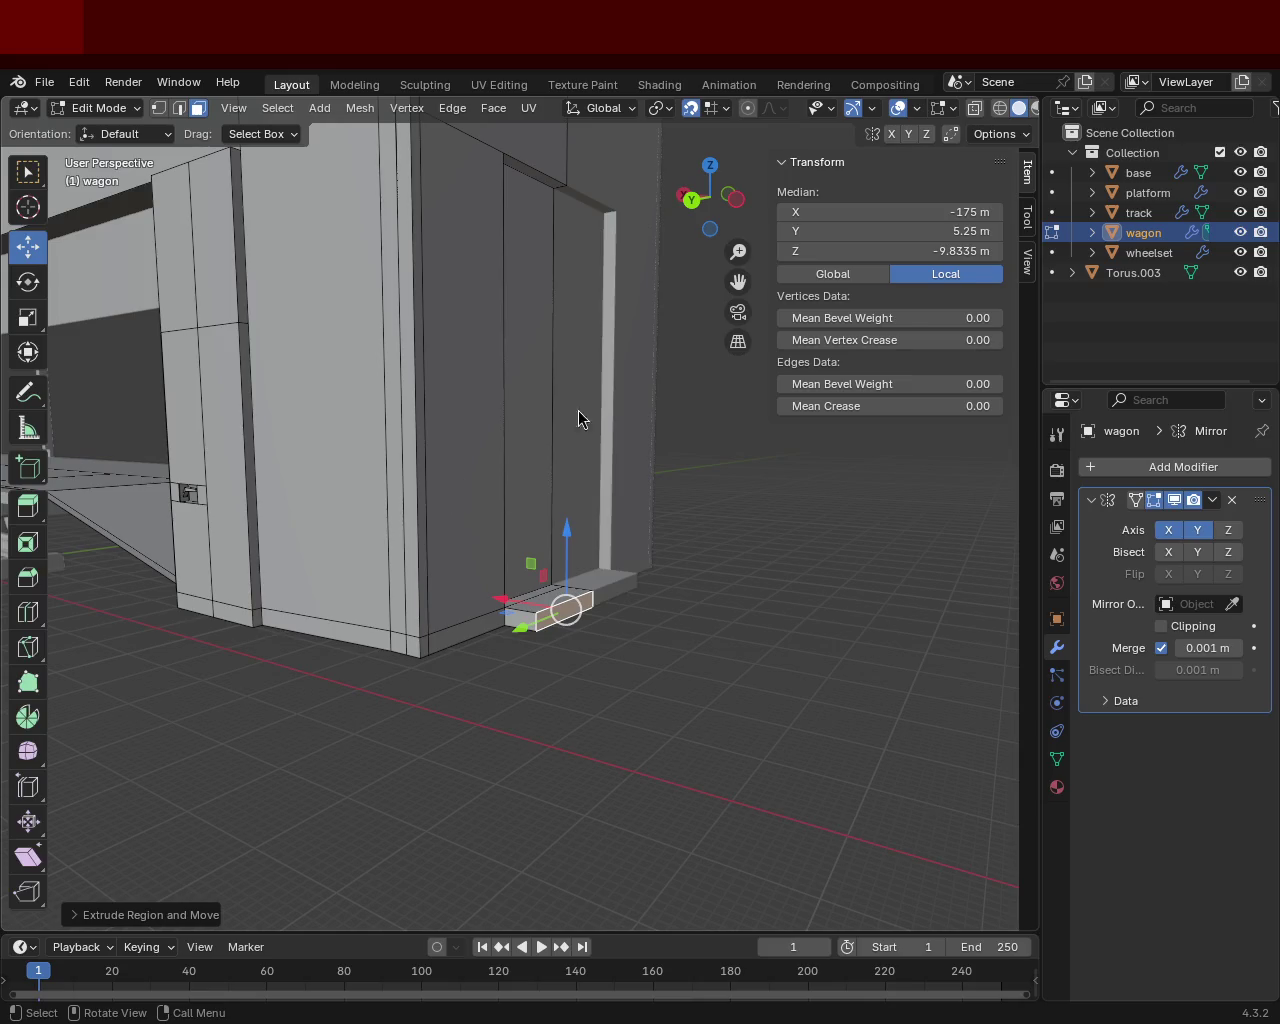
# Extrude the wagon's slanted underside face out along its normal.
pyautogui.moveTo(360, 523)
pyautogui.mouseDown(button='middle')
pyautogui.moveTo(543, 514)
pyautogui.moveTo(477, 543)
pyautogui.moveTo(543, 429)
pyautogui.moveTo(459, 444)
pyautogui.moveTo(646, 449)
pyautogui.moveTo(537, 463)
pyautogui.moveTo(537, 423)
pyautogui.mouseUp(button='middle')
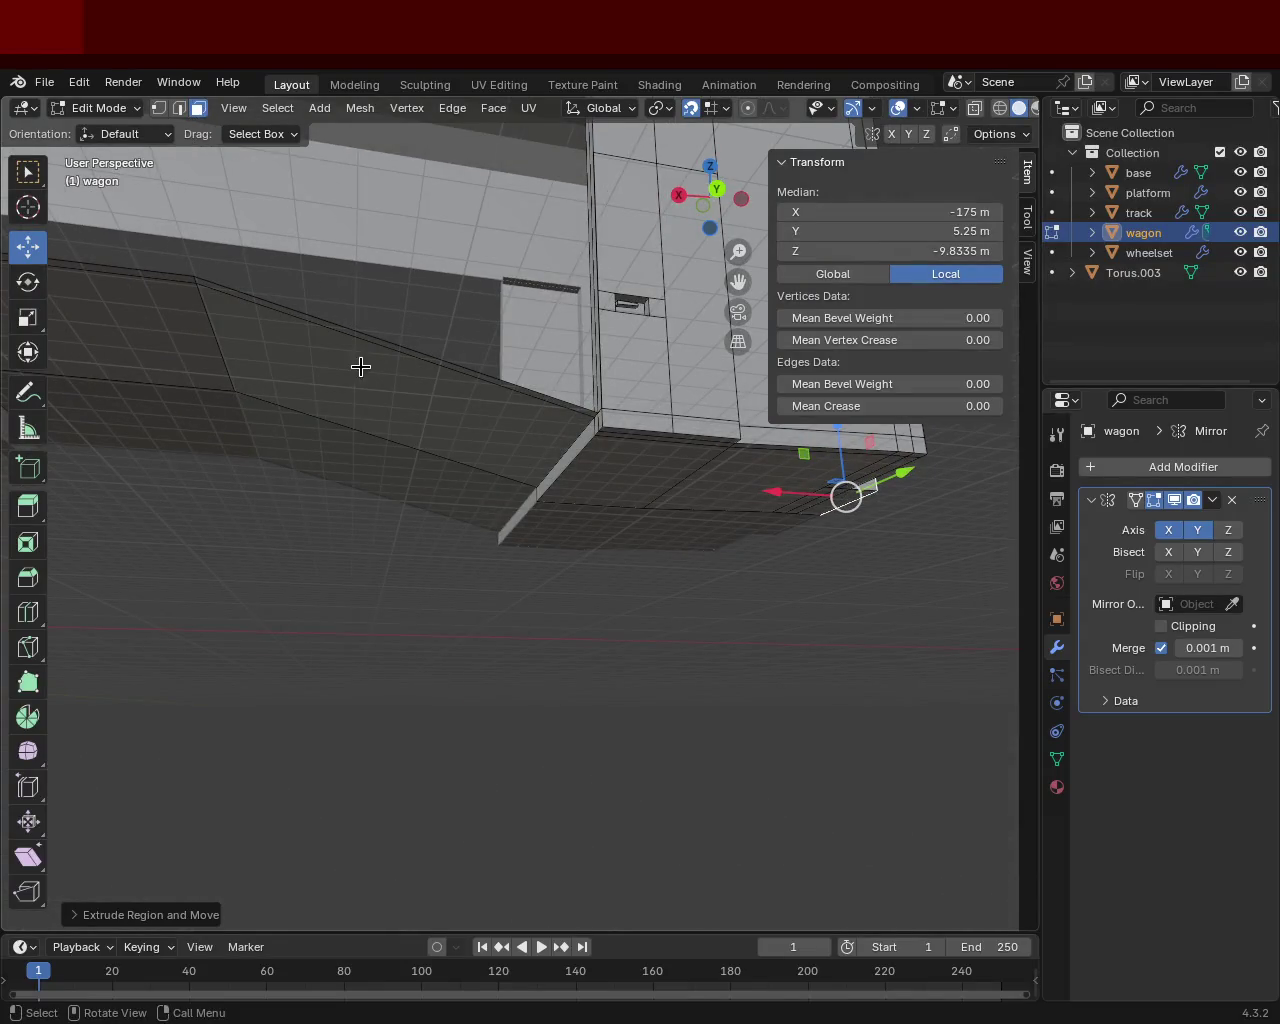
pyautogui.click(464, 382)
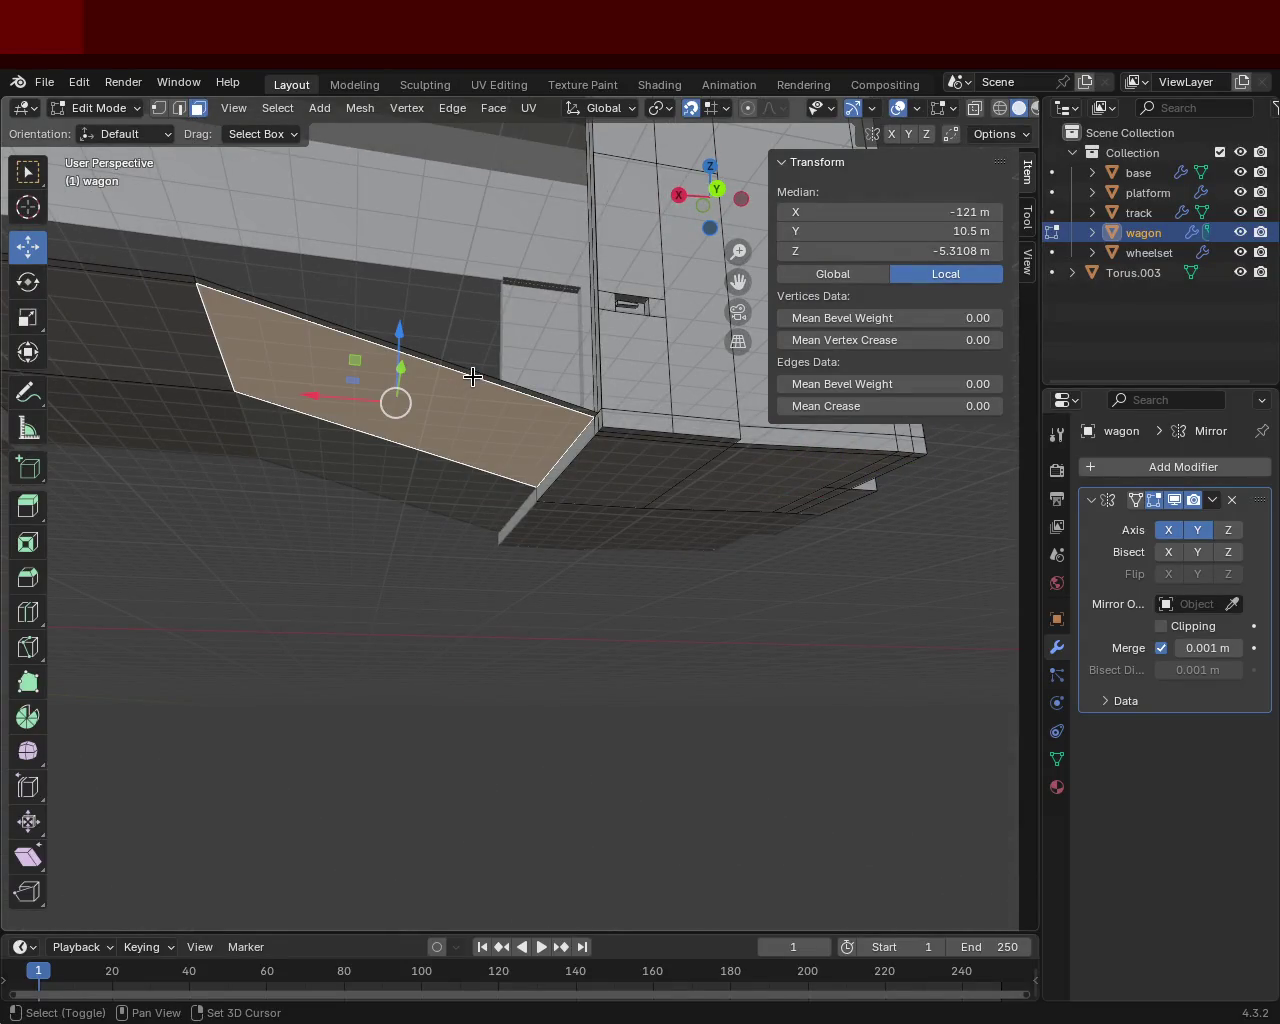
pyautogui.press('e')
pyautogui.moveTo(471, 371)
pyautogui.mouseDown(button='middle')
pyautogui.moveTo(573, 523)
pyautogui.moveTo(646, 496)
pyautogui.moveTo(423, 503)
pyautogui.moveTo(559, 560)
pyautogui.moveTo(486, 423)
pyautogui.moveTo(514, 386)
pyautogui.moveTo(379, 397)
pyautogui.moveTo(463, 423)
pyautogui.moveTo(380, 449)
pyautogui.moveTo(399, 544)
pyautogui.moveTo(420, 443)
pyautogui.moveTo(466, 423)
pyautogui.mouseUp(button='middle')
pyautogui.click(600, 506)
# In vertex mode, merge the corner pillar's vertices At Last, in two passes.
pyautogui.click(158, 108)
pyautogui.click(556, 269)
pyautogui.click(569, 271)
pyautogui.keyDown('shift'); pyautogui.click(571, 277); pyautogui.keyUp('shift')
pyautogui.press('m')
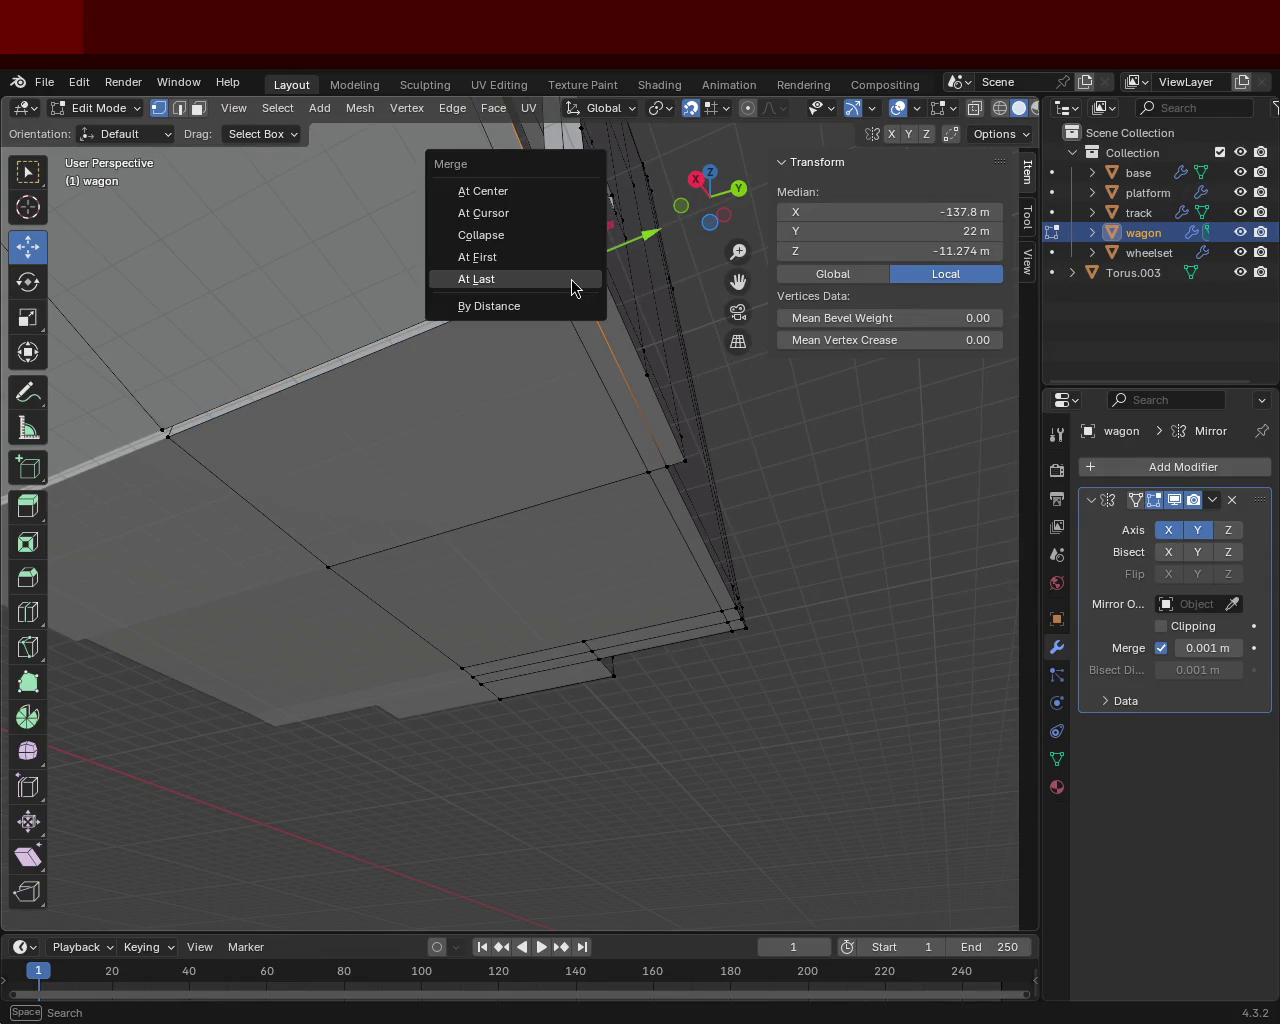
pyautogui.click(571, 279)
pyautogui.keyDown('shift'); pyautogui.click(546, 288); pyautogui.keyUp('shift')
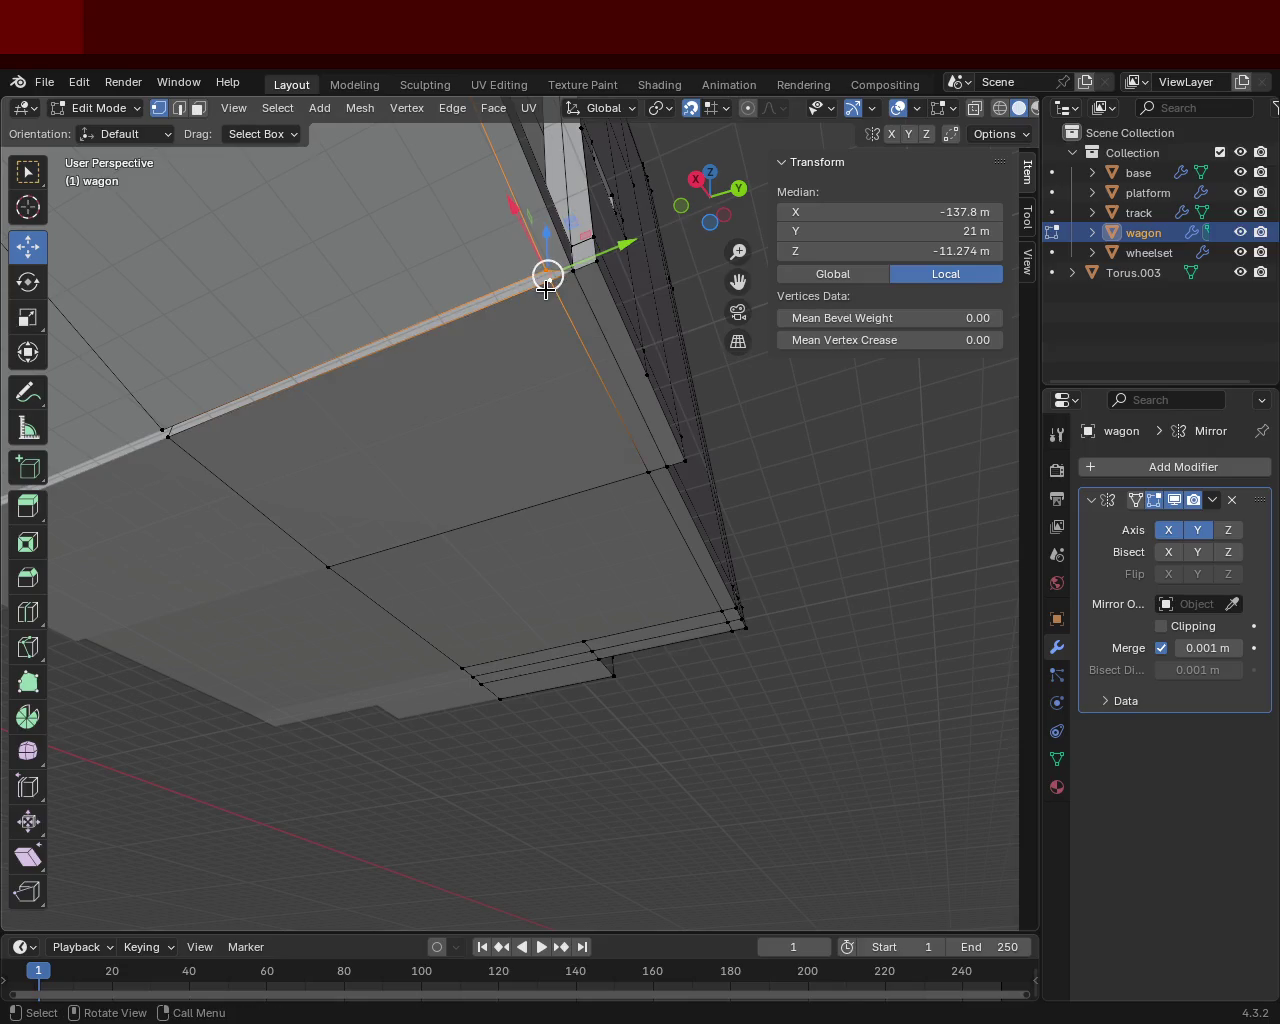
pyautogui.press('m')
pyautogui.click(546, 291)
# At another corner, merge two underside vertices into one with Merge At Last.
pyautogui.moveTo(334, 366)
pyautogui.mouseDown(button='middle')
pyautogui.moveTo(506, 391)
pyautogui.moveTo(519, 366)
pyautogui.moveTo(429, 452)
pyautogui.moveTo(495, 691)
pyautogui.moveTo(409, 729)
pyautogui.moveTo(471, 594)
pyautogui.moveTo(400, 680)
pyautogui.moveTo(253, 646)
pyautogui.moveTo(386, 589)
pyautogui.mouseUp(button='middle')
pyautogui.click(541, 400)
pyautogui.keyDown('shift'); pyautogui.click(543, 398); pyautogui.keyUp('shift')
pyautogui.press('m')
pyautogui.click(543, 405)
# Select vertices at the platform corner and grow the selection to adjacent faces.
pyautogui.click(288, 478)
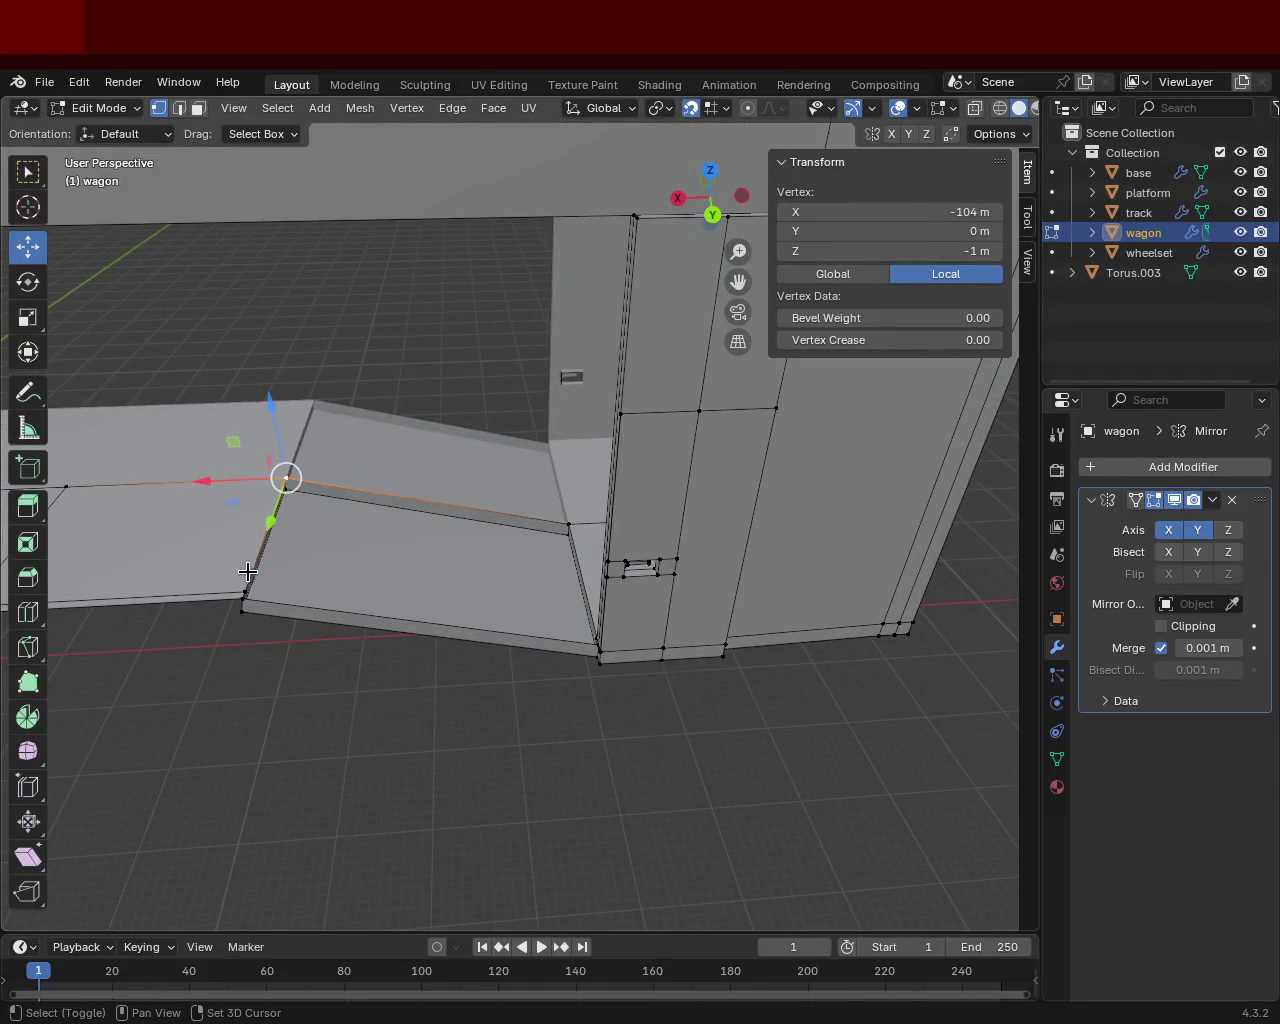
pyautogui.keyDown('shift'); pyautogui.click(246, 592); pyautogui.keyUp('shift')
pyautogui.keyDown('shift'); pyautogui.click(246, 592); pyautogui.keyUp('shift')
pyautogui.click(240, 594)
pyautogui.keyDown('shift'); pyautogui.click(278, 505); pyautogui.keyUp('shift')
pyautogui.press('ctrl+KP_Add')
pyautogui.moveTo(284, 476)
pyautogui.mouseDown(button='middle')
pyautogui.moveTo(666, 481)
pyautogui.moveTo(680, 531)
pyautogui.moveTo(786, 563)
pyautogui.mouseUp(button='middle')
pyautogui.keyDown('shift'); pyautogui.click(804, 578); pyautogui.keyUp('shift')
pyautogui.keyDown('shift'); pyautogui.click(804, 578); pyautogui.keyUp('shift')
pyautogui.keyDown('shift'); pyautogui.click(804, 578); pyautogui.keyUp('shift')
pyautogui.keyDown('shift'); pyautogui.click(815, 590); pyautogui.keyUp('shift')
pyautogui.moveTo(743, 577)
pyautogui.mouseDown(button='middle')
pyautogui.moveTo(457, 466)
pyautogui.moveTo(623, 535)
pyautogui.moveTo(533, 497)
pyautogui.moveTo(549, 497)
pyautogui.moveTo(517, 540)
pyautogui.moveTo(536, 557)
pyautogui.moveTo(517, 534)
pyautogui.moveTo(581, 463)
pyautogui.moveTo(509, 543)
pyautogui.mouseUp(button='middle')
# Move the platform corner edges slightly along the X axis.
pyautogui.click(517, 531)
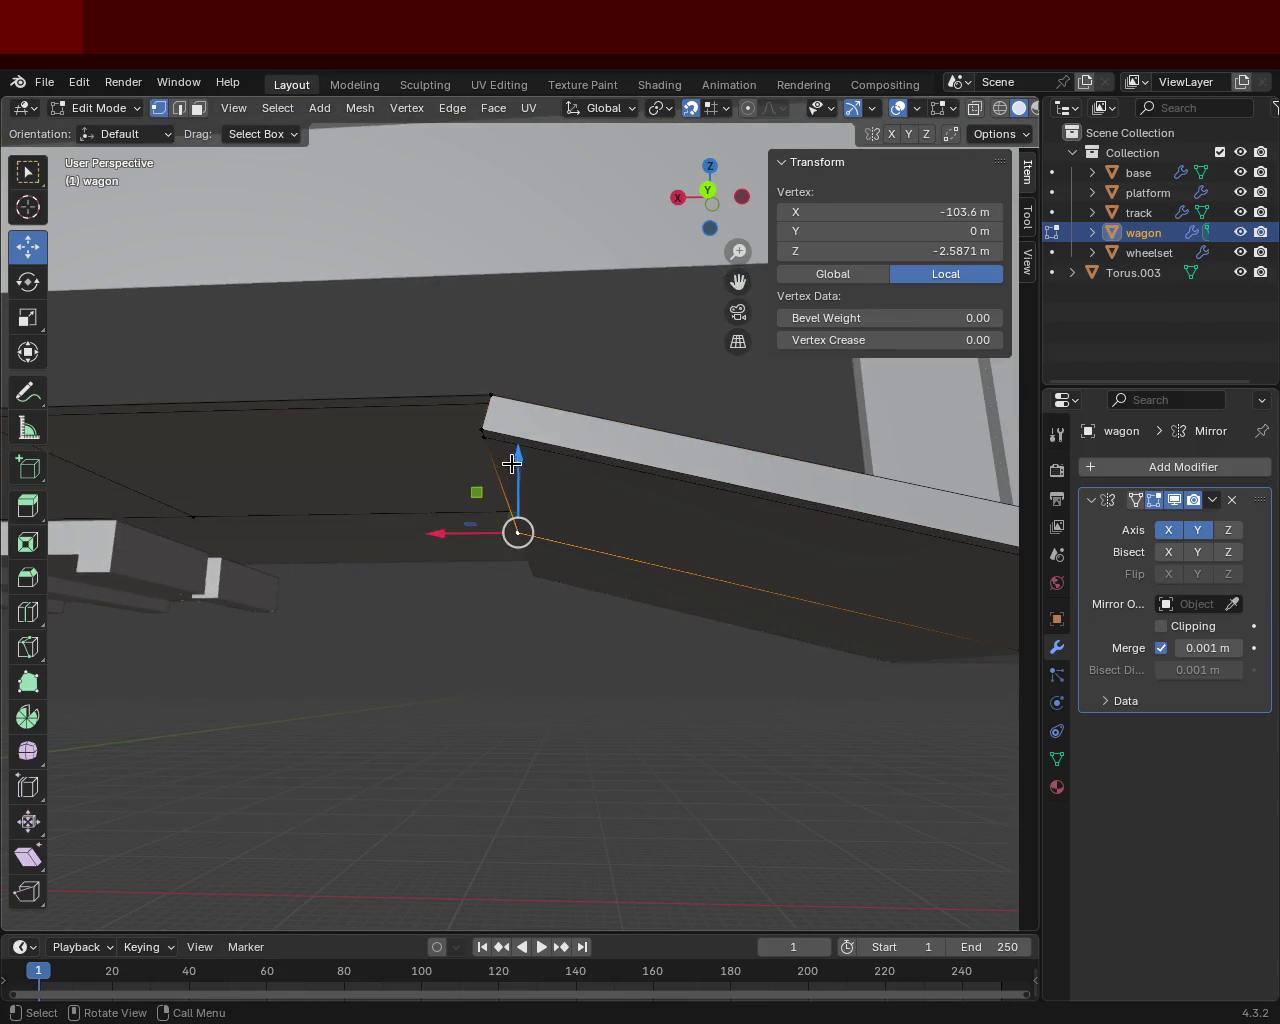
pyautogui.keyDown('shift'); pyautogui.click(479, 437); pyautogui.keyUp('shift')
pyautogui.keyDown('shift'); pyautogui.click(497, 472); pyautogui.keyUp('shift')
pyautogui.press('g')
pyautogui.press('x')
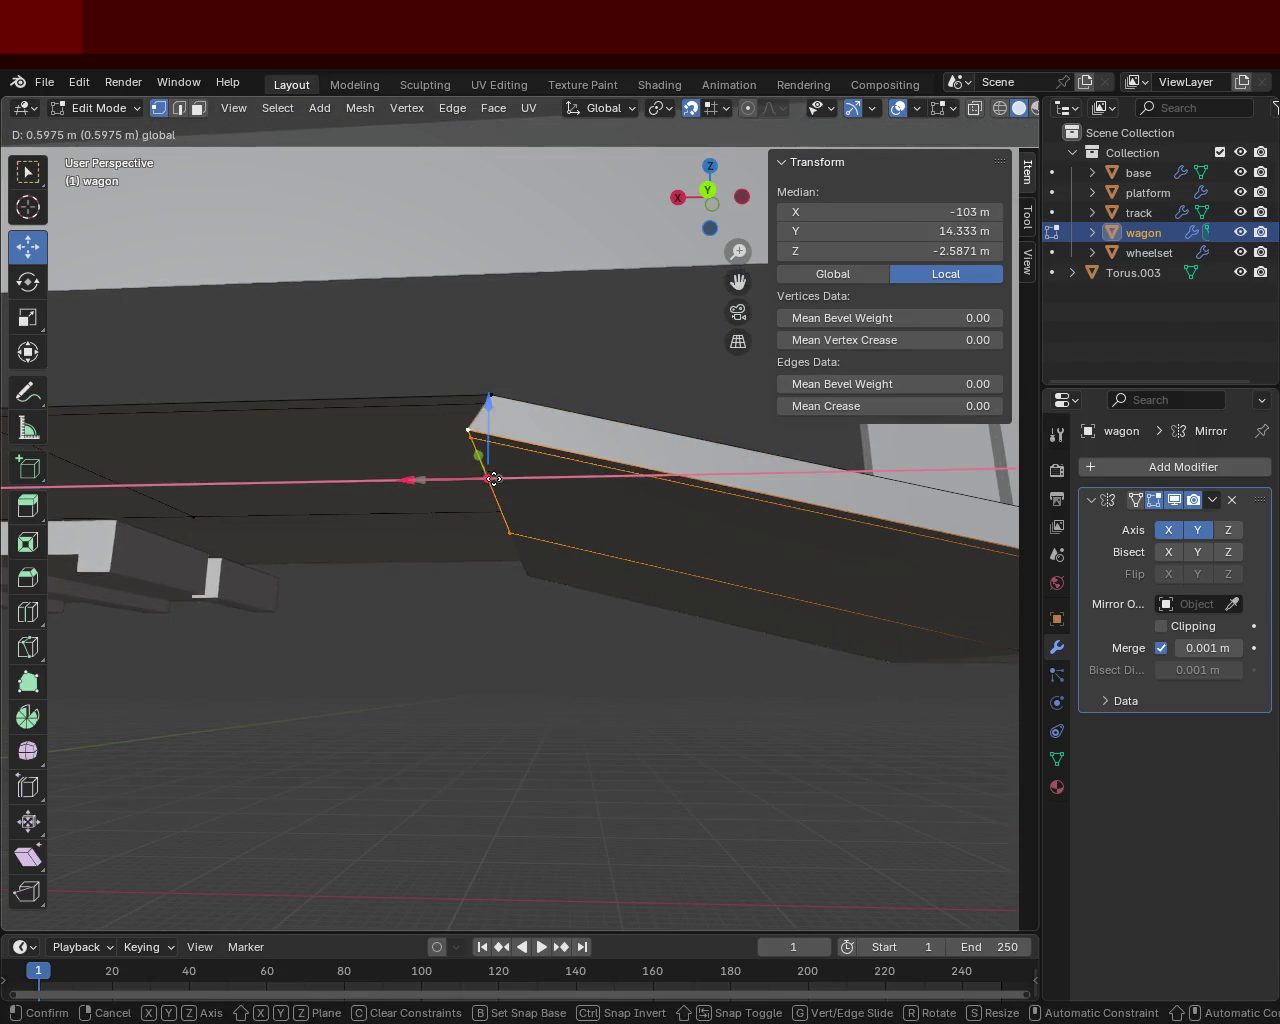
pyautogui.click(507, 480)
pyautogui.moveTo(507, 480)
pyautogui.mouseDown(button='middle')
pyautogui.moveTo(537, 507)
pyautogui.moveTo(526, 432)
pyautogui.moveTo(330, 302)
pyautogui.mouseUp(button='middle')
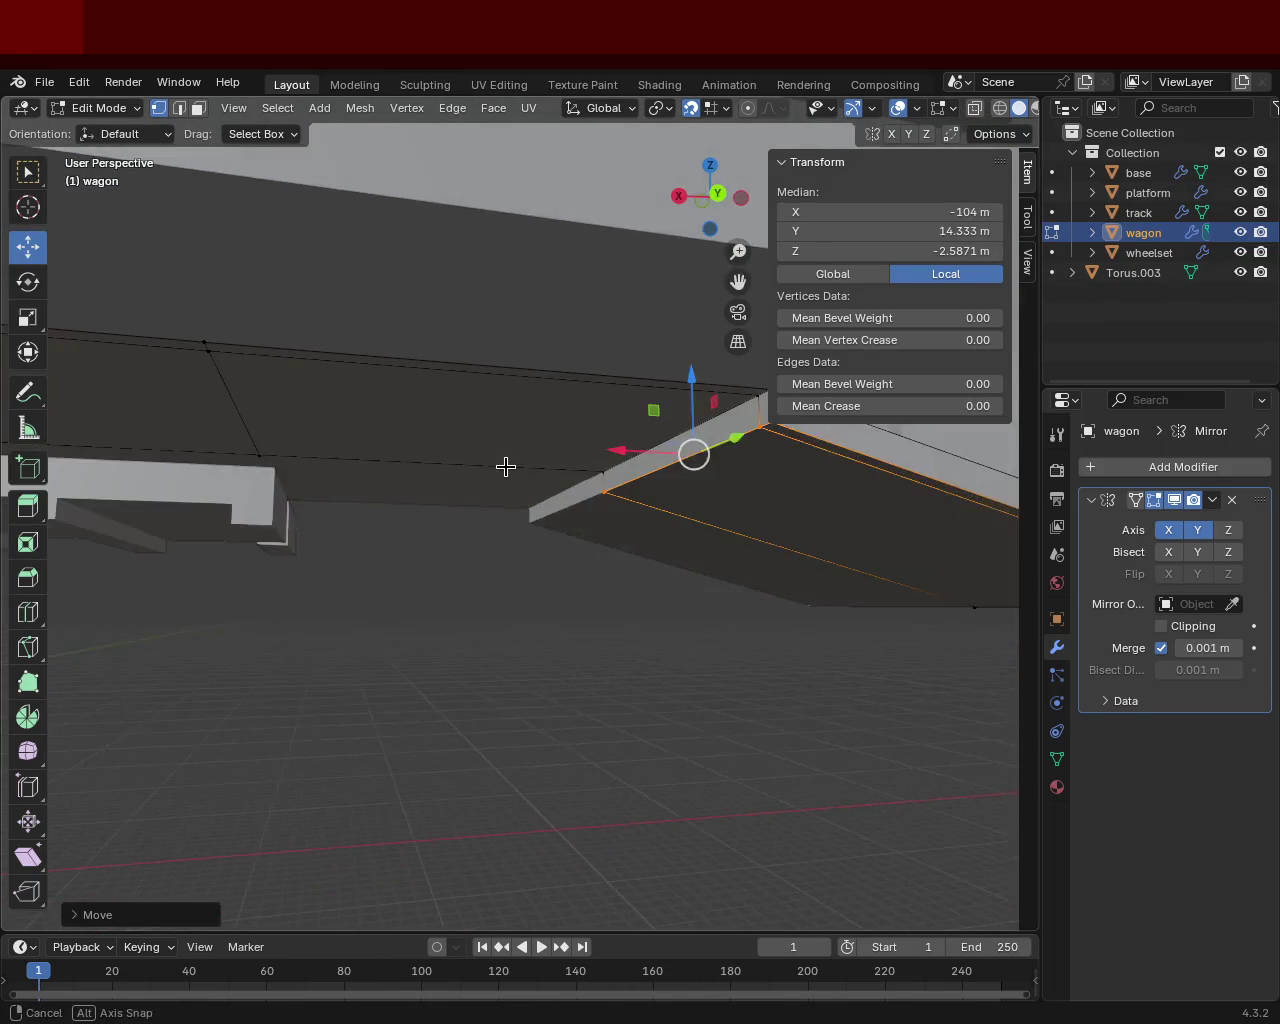
# In face mode, select the thin top strip and the large face below, and extrude them.
pyautogui.click(199, 108)
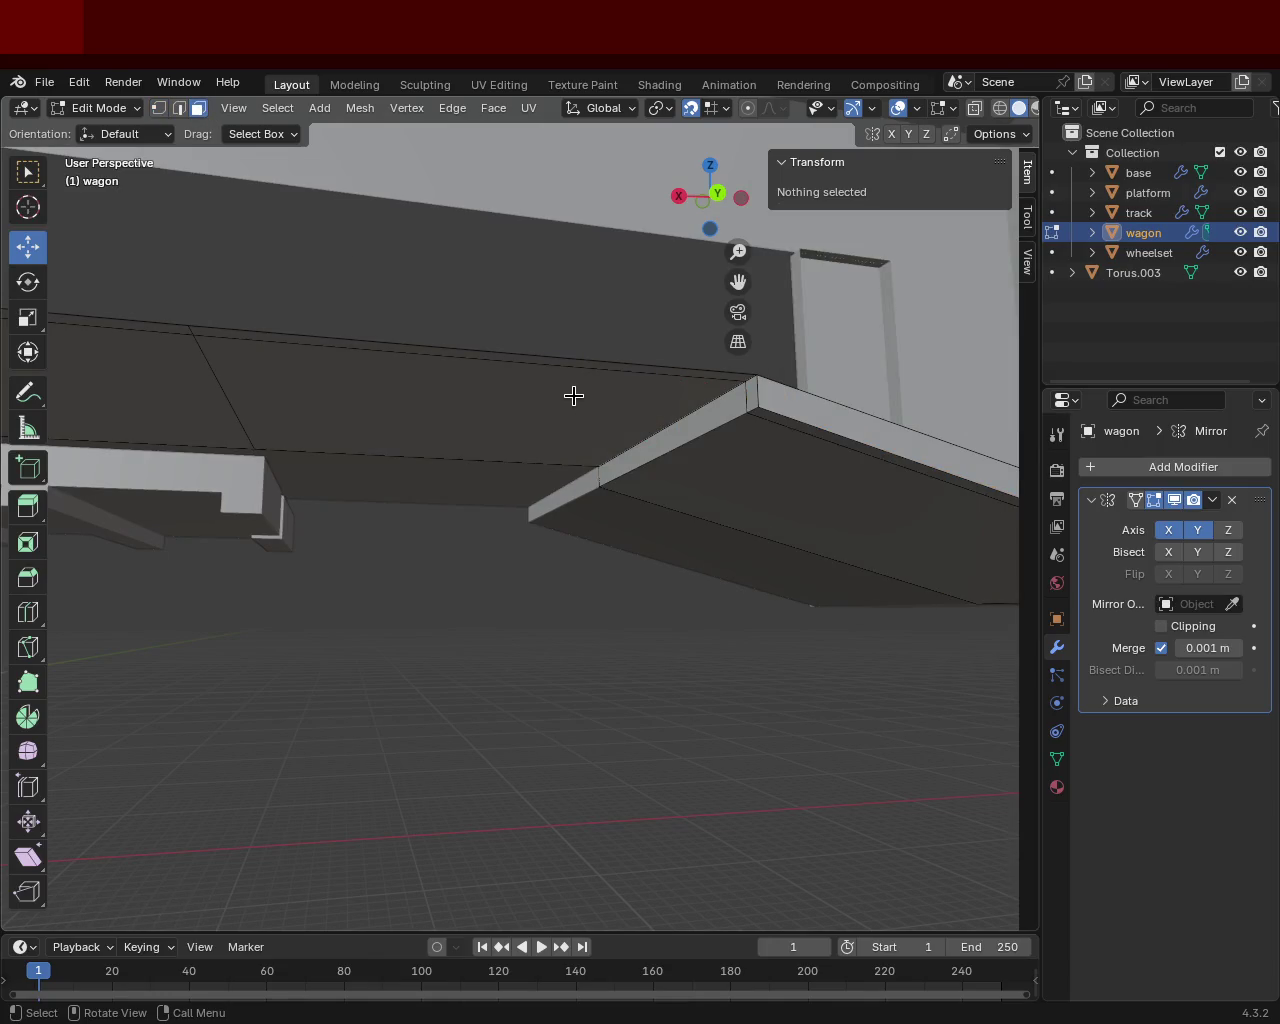
pyautogui.click(590, 365)
pyautogui.click(557, 400)
pyautogui.press('e')
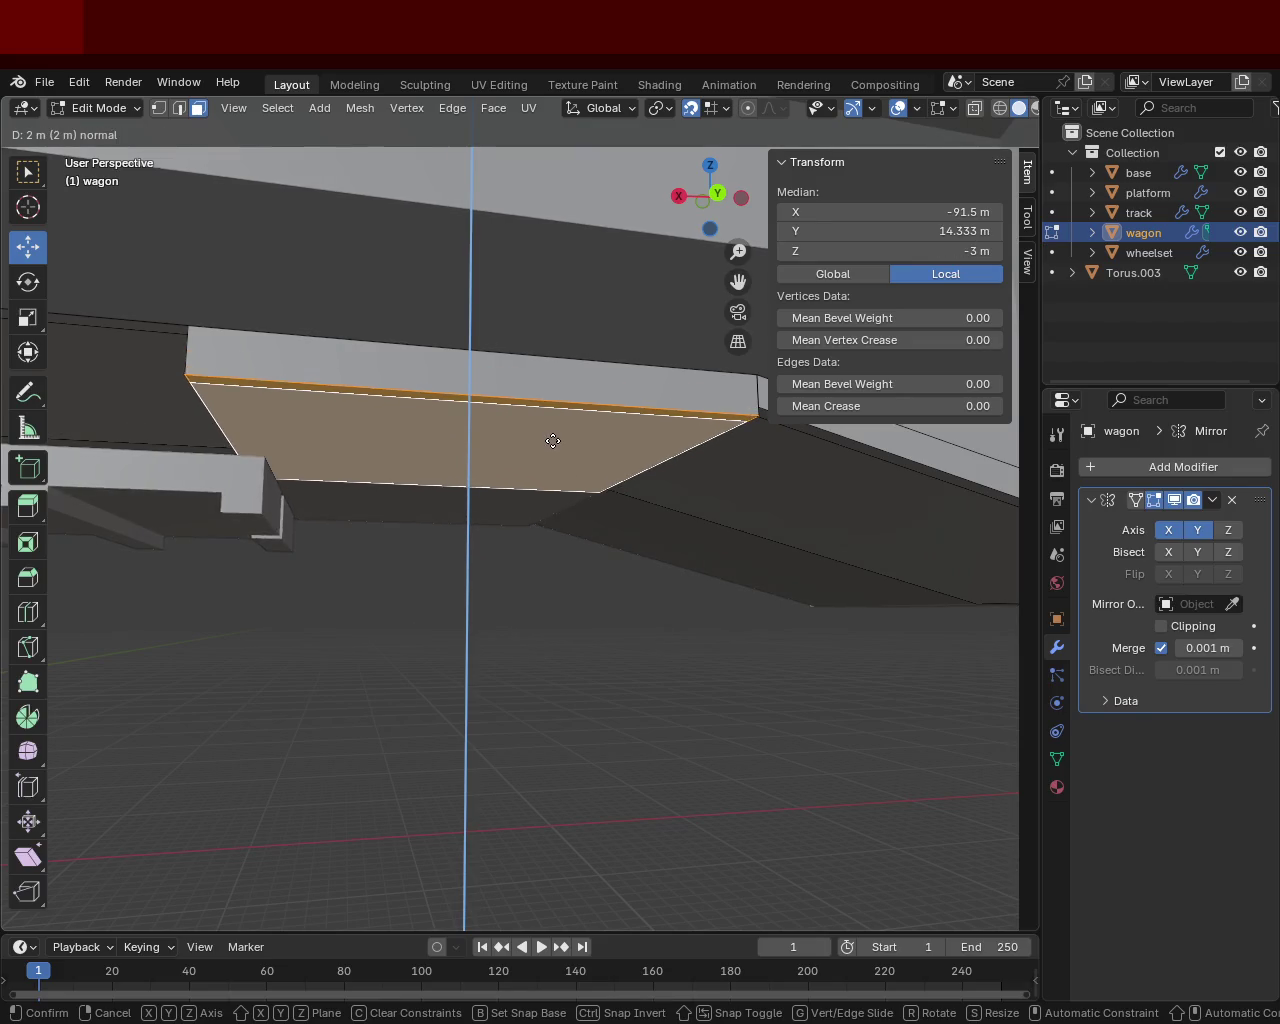
# Finish the floor face extrusion at 1 m and select the sloped ramp face.
pyautogui.click(553, 425)
pyautogui.moveTo(551, 420)
pyautogui.mouseDown(button='middle')
pyautogui.moveTo(346, 534)
pyautogui.moveTo(572, 549)
pyautogui.moveTo(614, 508)
pyautogui.moveTo(643, 537)
pyautogui.moveTo(624, 559)
pyautogui.moveTo(543, 543)
pyautogui.moveTo(597, 690)
pyautogui.moveTo(609, 517)
pyautogui.moveTo(521, 501)
pyautogui.mouseUp(button='middle')
pyautogui.click(521, 501)
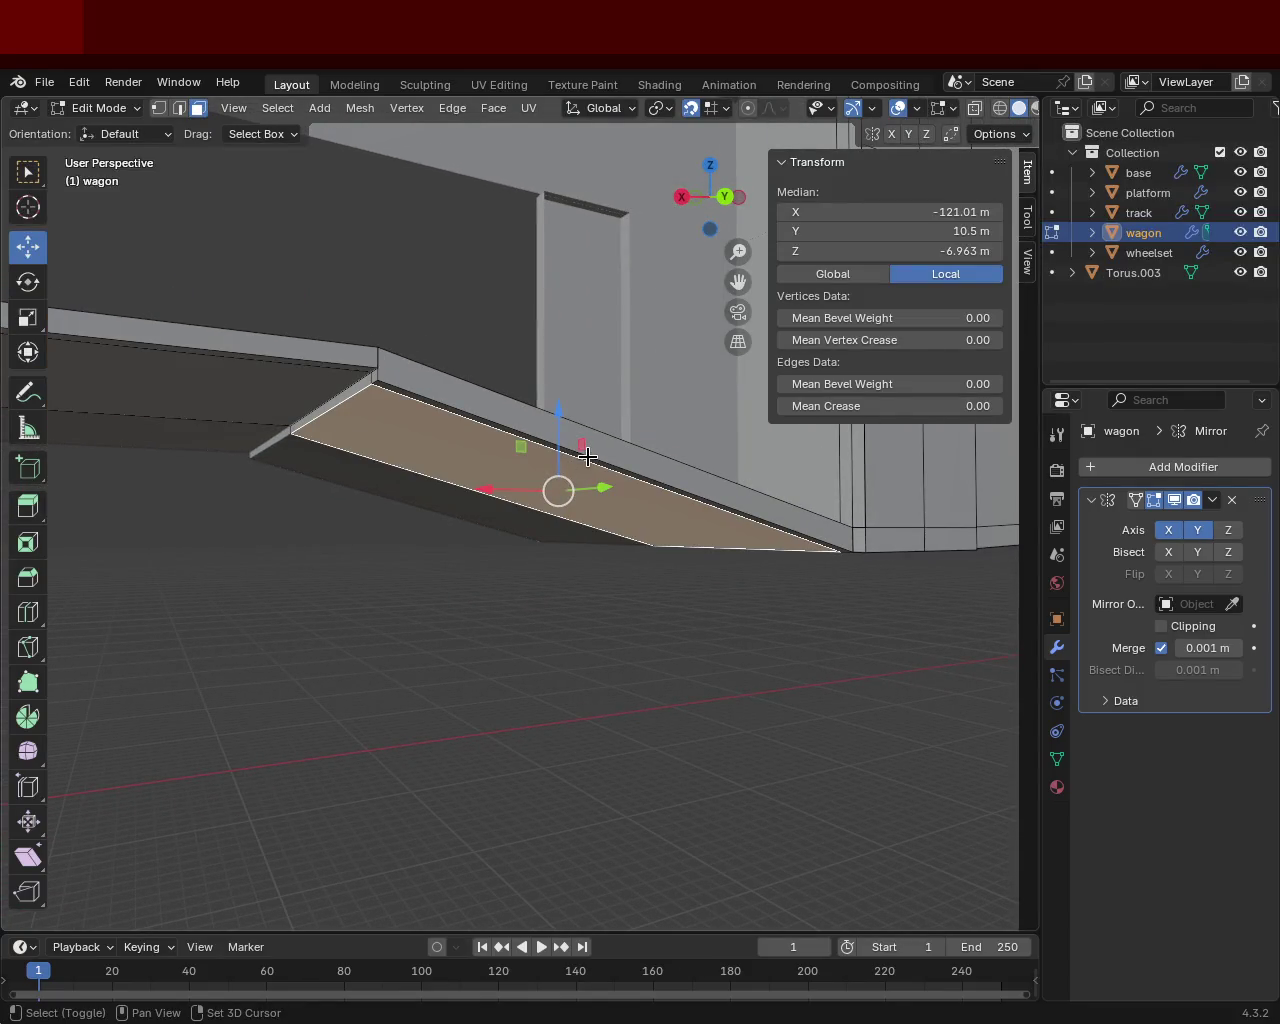
pyautogui.moveTo(450, 462)
pyautogui.keyDown('shift'); pyautogui.mouseDown(button='middle')
pyautogui.moveTo(423, 465)
pyautogui.moveTo(520, 460)
pyautogui.mouseUp(button='middle'); pyautogui.keyUp('shift')
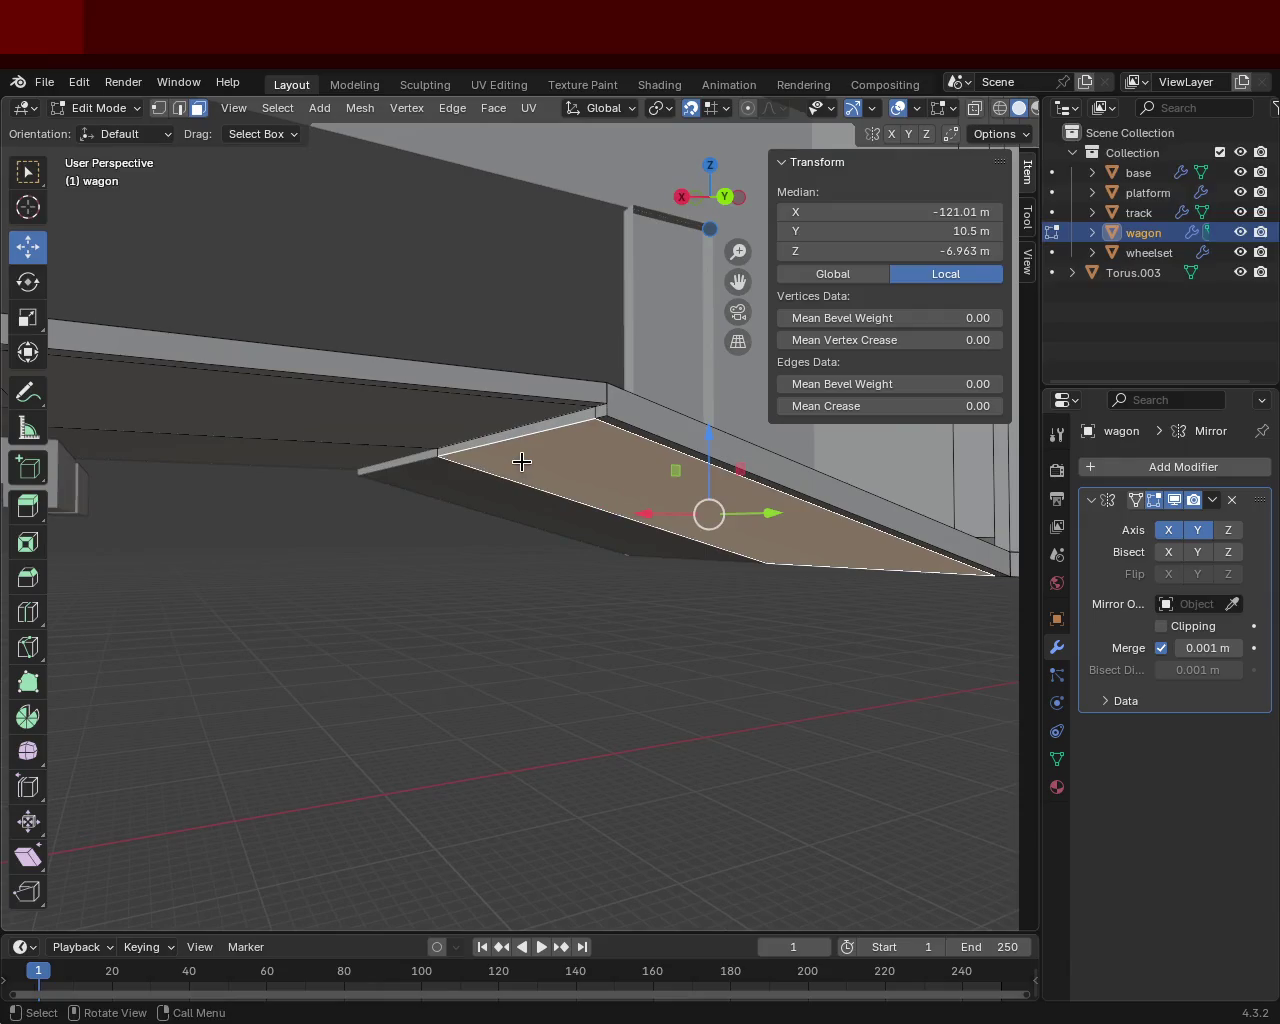
pyautogui.moveTo(689, 514)
pyautogui.keyDown('shift'); pyautogui.mouseDown(button='middle')
pyautogui.moveTo(467, 481)
pyautogui.moveTo(380, 506)
pyautogui.moveTo(380, 486)
pyautogui.moveTo(414, 480)
pyautogui.moveTo(415, 514)
pyautogui.moveTo(549, 551)
pyautogui.moveTo(503, 546)
pyautogui.moveTo(517, 489)
pyautogui.moveTo(488, 436)
pyautogui.moveTo(466, 294)
pyautogui.mouseUp(button='middle'); pyautogui.keyUp('shift')
# Extrude the ramp face downward along its normal, redoing it after an undo.
pyautogui.hotkey('ctrl', 'z')
pyautogui.hotkey('ctrl', 'shift', 'z')
pyautogui.hotkey('ctrl', 'z')
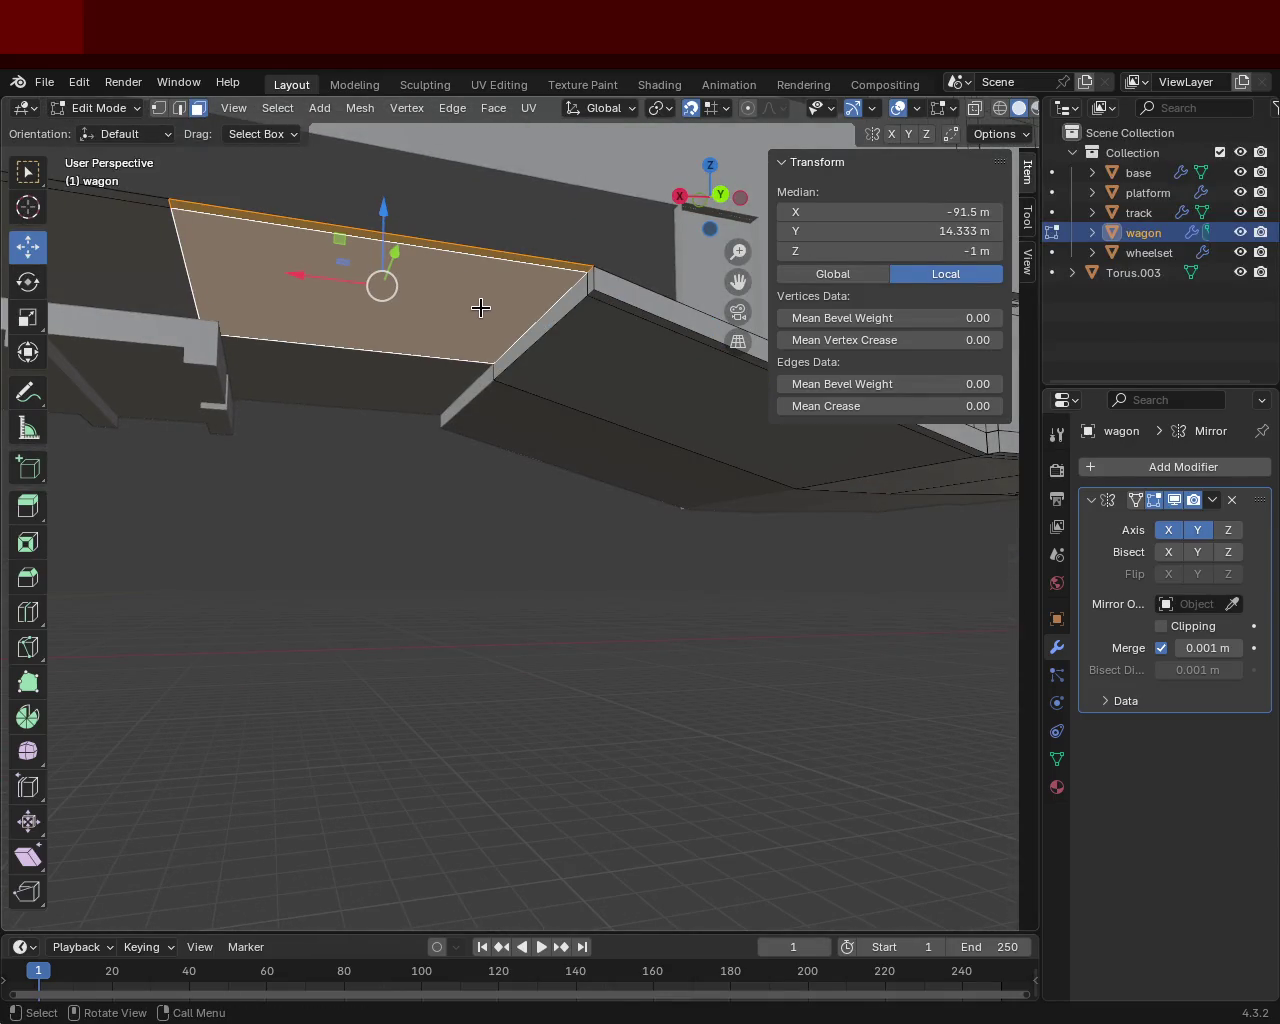
pyautogui.press('e')
pyautogui.click(476, 322)
pyautogui.hotkey('ctrl', 'z')
pyautogui.press('e')
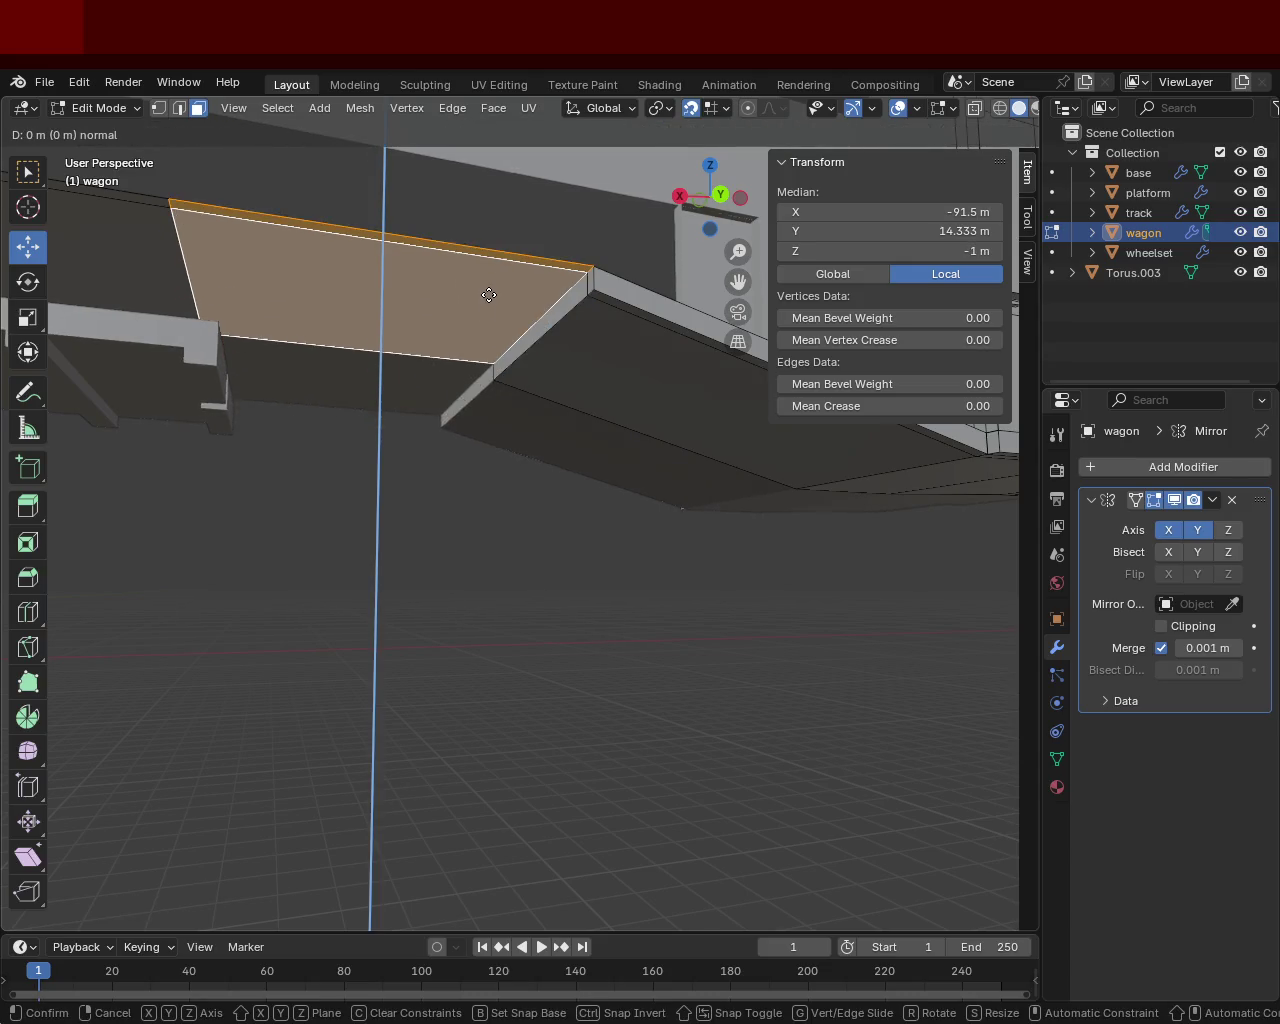
pyautogui.click(486, 317)
pyautogui.moveTo(486, 317); pyautogui.dragTo(537, 420, button='middle')
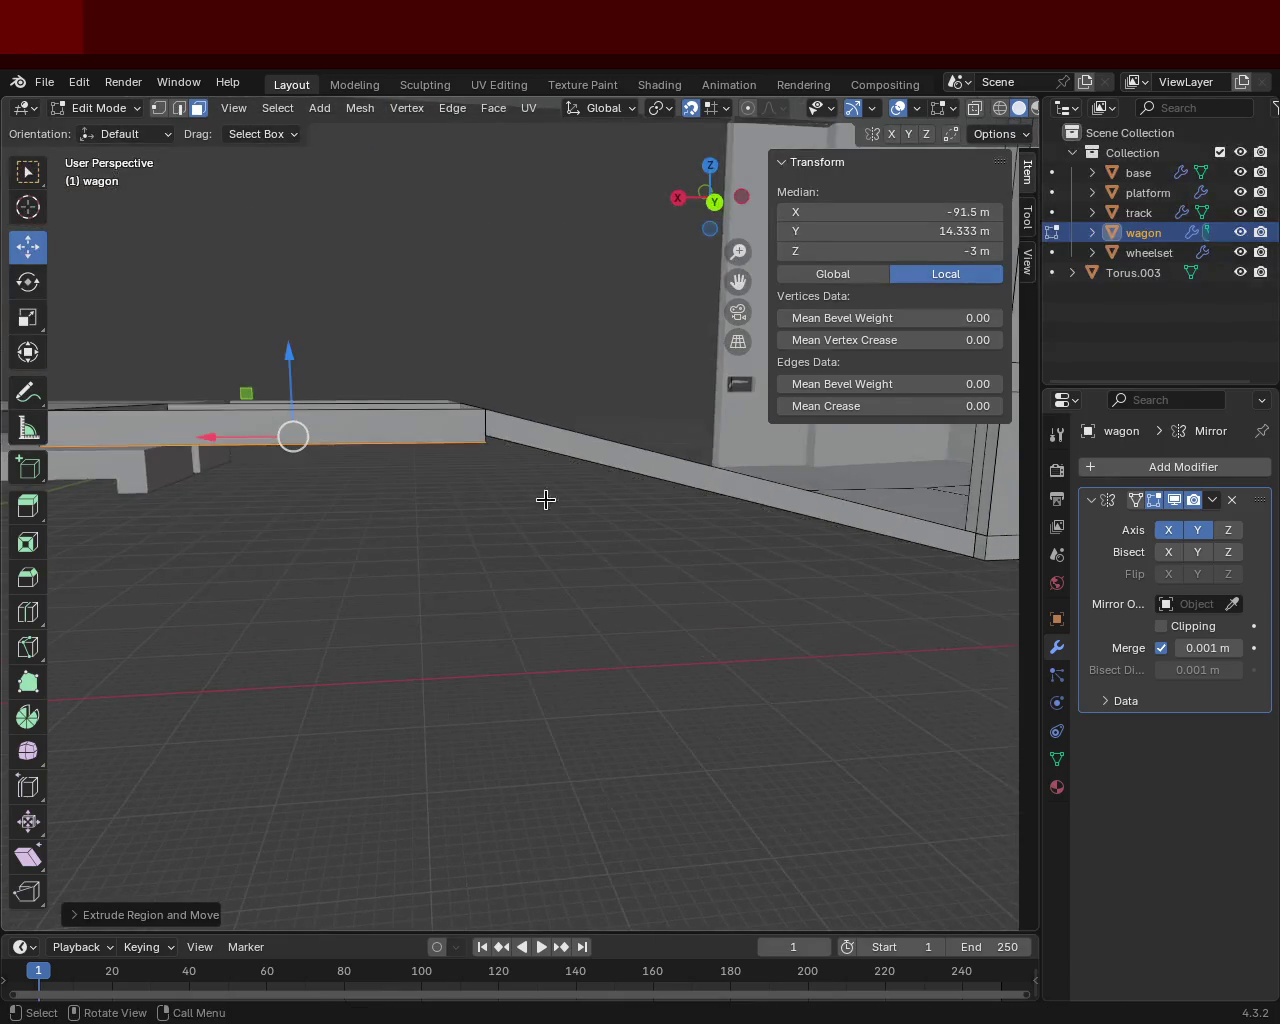
pyautogui.click(160, 109)
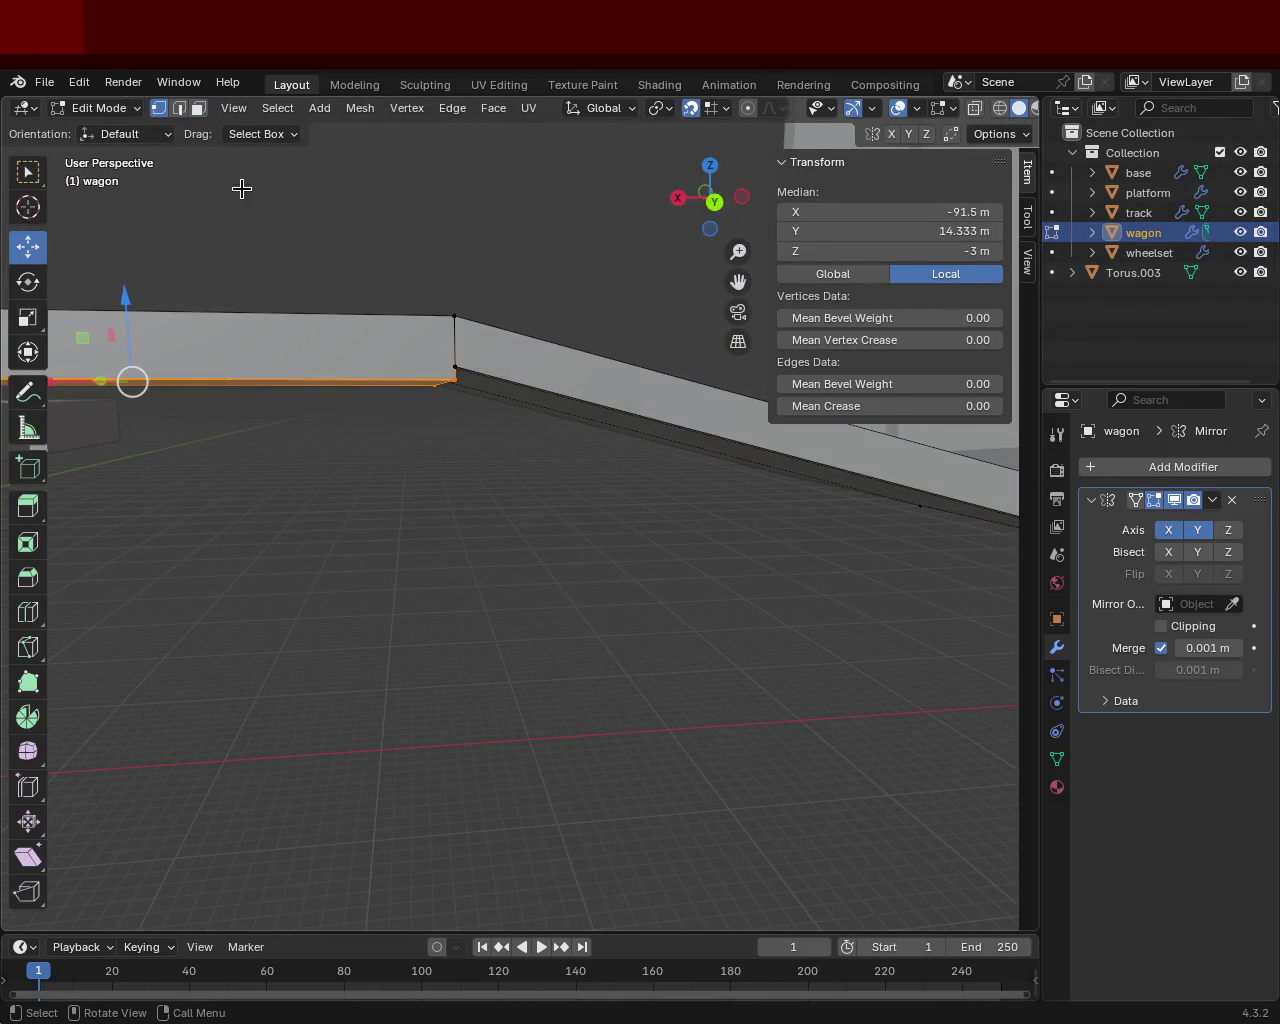
# Merge two pairs of coincident vertices at the floor corner with Merge At Last.
pyautogui.click(457, 374)
pyautogui.keyDown('shift'); pyautogui.click(457, 374); pyautogui.keyUp('shift')
pyautogui.press('m')
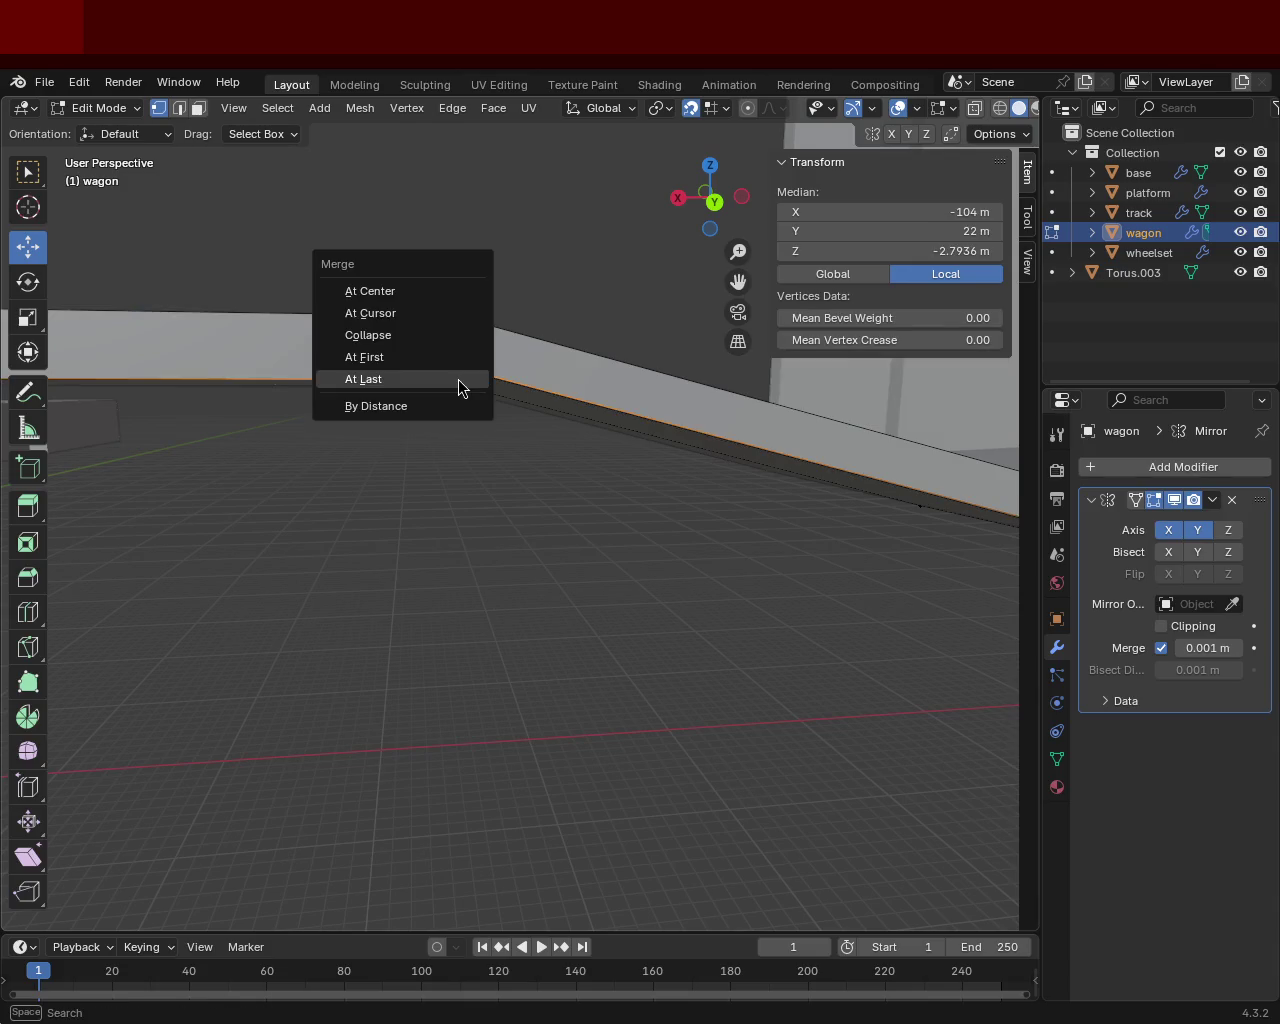
pyautogui.click(458, 379)
pyautogui.moveTo(466, 429)
pyautogui.mouseDown(button='middle')
pyautogui.moveTo(483, 257)
pyautogui.moveTo(451, 369)
pyautogui.moveTo(451, 280)
pyautogui.moveTo(383, 266)
pyautogui.moveTo(471, 306)
pyautogui.moveTo(370, 272)
pyautogui.mouseUp(button='middle')
pyautogui.click(366, 270)
pyautogui.keyDown('shift'); pyautogui.click(358, 264); pyautogui.keyUp('shift')
pyautogui.press('m')
pyautogui.click(356, 283)
# Merge the lower pillar vertex onto the coincident floor vertex.
pyautogui.moveTo(386, 323)
pyautogui.mouseDown(button='middle')
pyautogui.moveTo(437, 486)
pyautogui.moveTo(469, 452)
pyautogui.mouseUp(button='middle')
pyautogui.click(487, 515)
pyautogui.keyDown('shift'); pyautogui.click(480, 543); pyautogui.keyUp('shift')
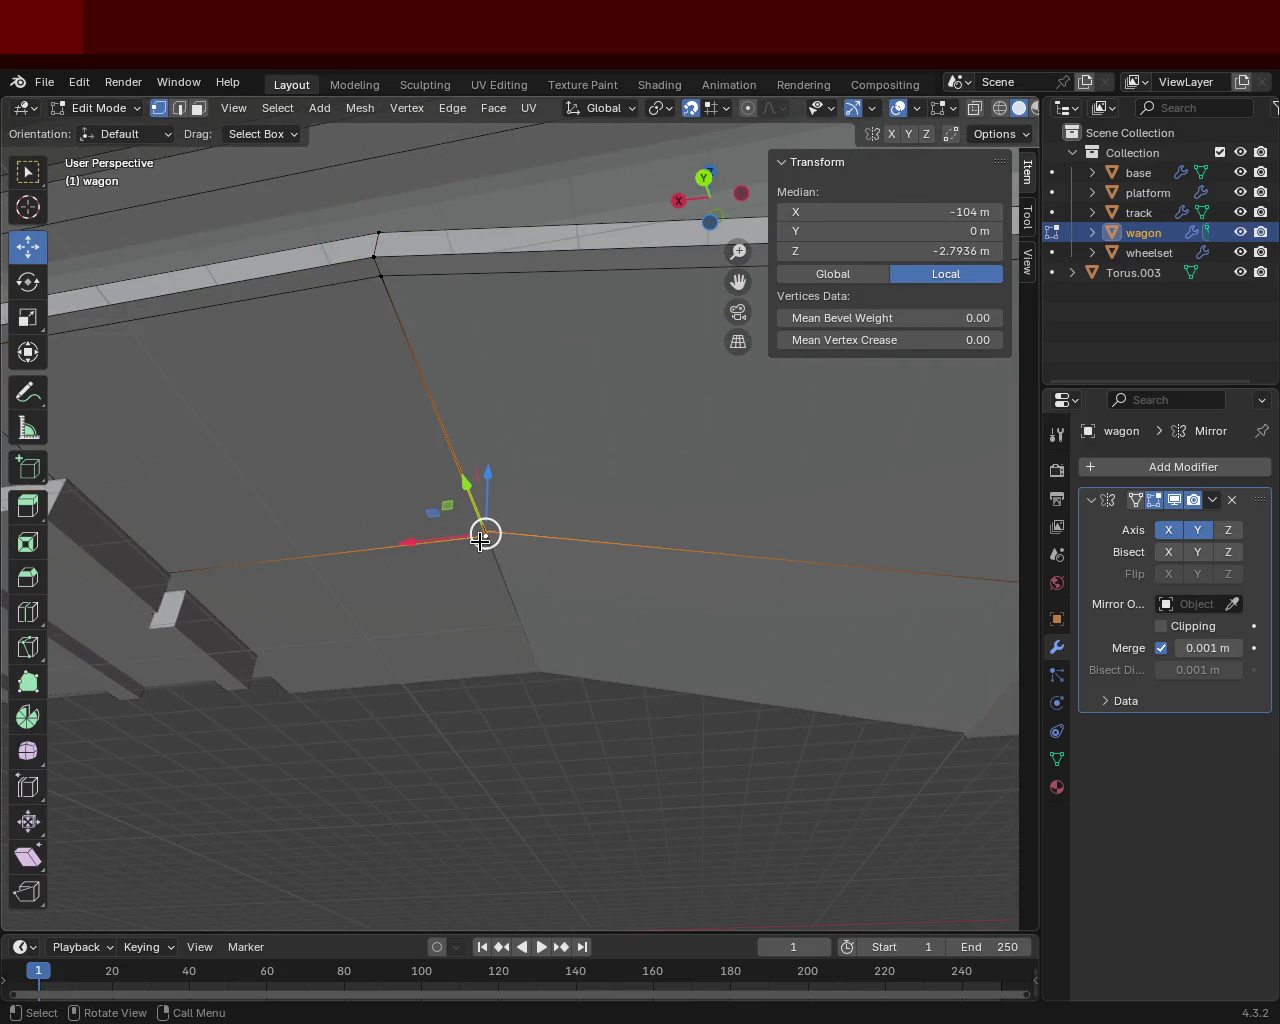
pyautogui.press('m')
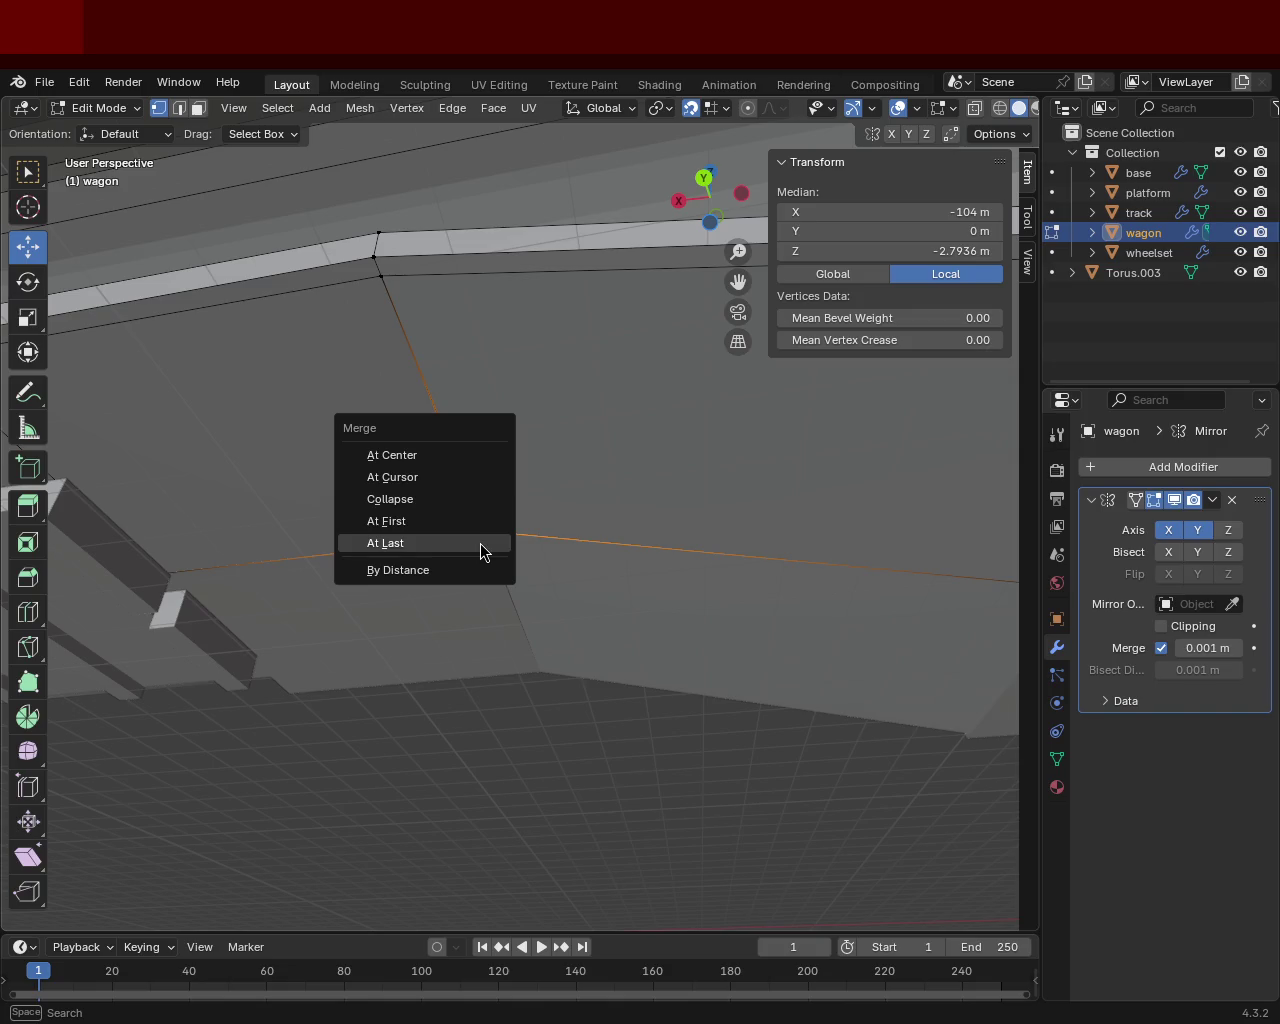
pyautogui.click(386, 543)
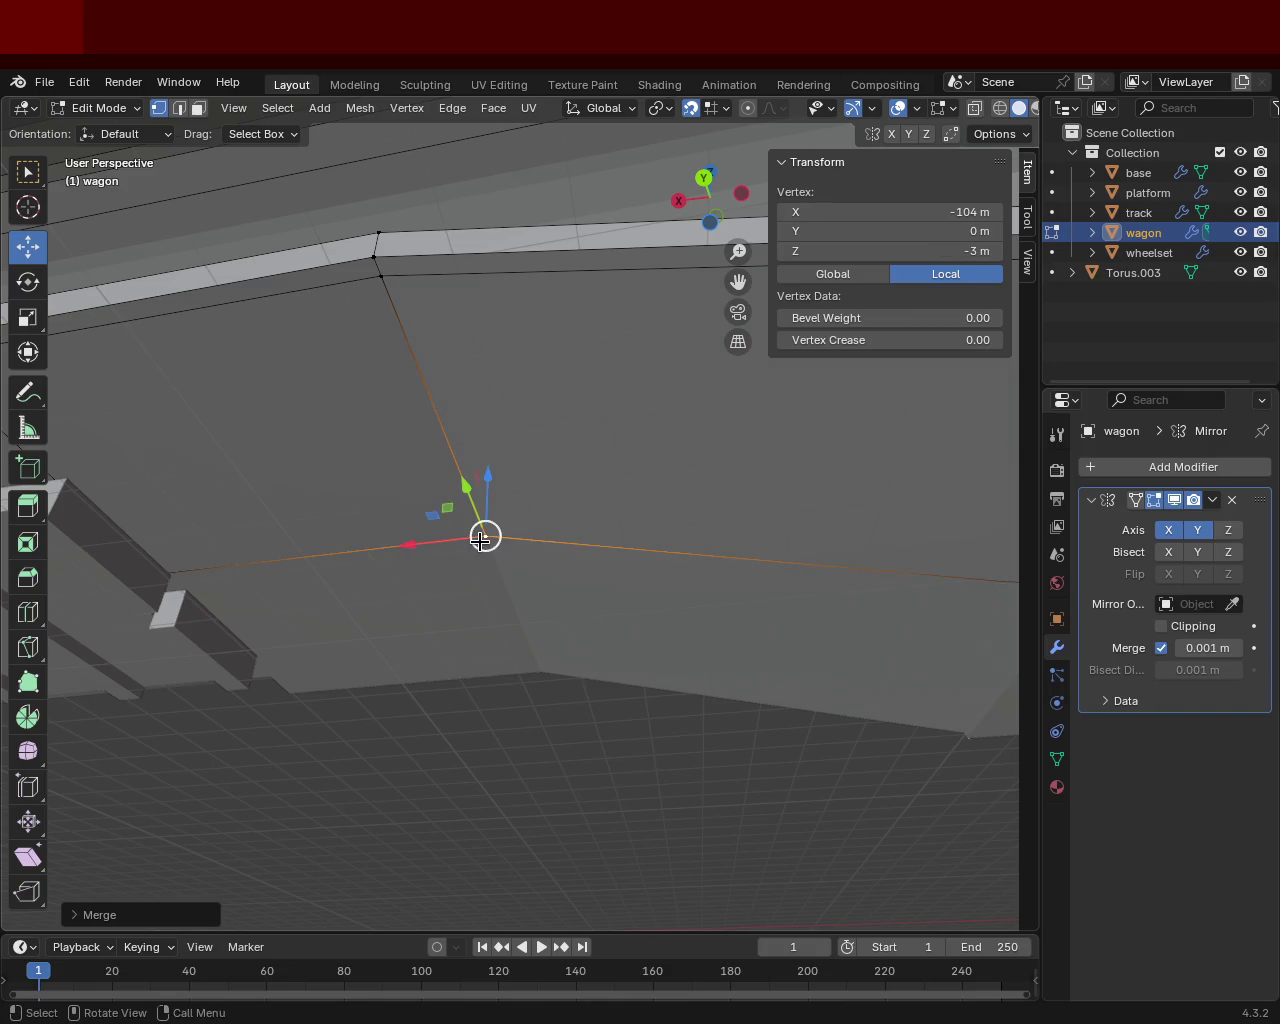
# Select the floor edge loops on both sides plus the wagon floor face.
pyautogui.moveTo(480, 543)
pyautogui.mouseDown(button='middle')
pyautogui.moveTo(500, 657)
pyautogui.moveTo(469, 611)
pyautogui.moveTo(530, 580)
pyautogui.moveTo(594, 634)
pyautogui.moveTo(803, 623)
pyautogui.moveTo(523, 594)
pyautogui.moveTo(560, 480)
pyautogui.mouseUp(button='middle')
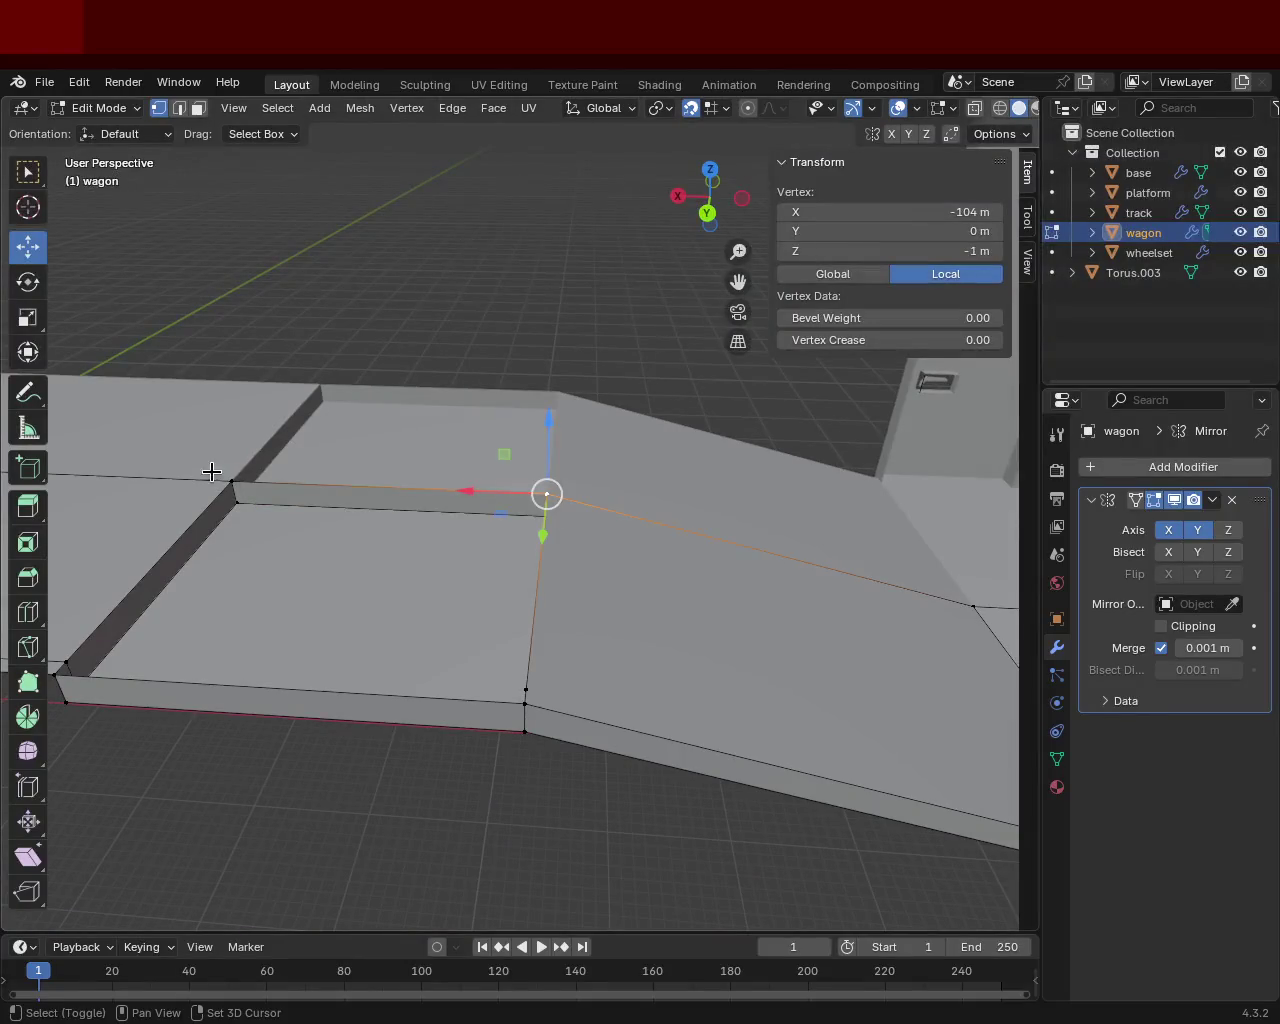
pyautogui.keyDown('alt'); pyautogui.click(209, 551); pyautogui.keyUp('alt')
pyautogui.keyDown('shift'); pyautogui.moveTo(209, 551); pyautogui.dragTo(326, 543, button='middle'); pyautogui.keyUp('shift')
pyautogui.keyDown('alt'); pyautogui.keyDown('shift'); pyautogui.click(328, 555); pyautogui.keyUp('shift'); pyautogui.keyUp('alt')
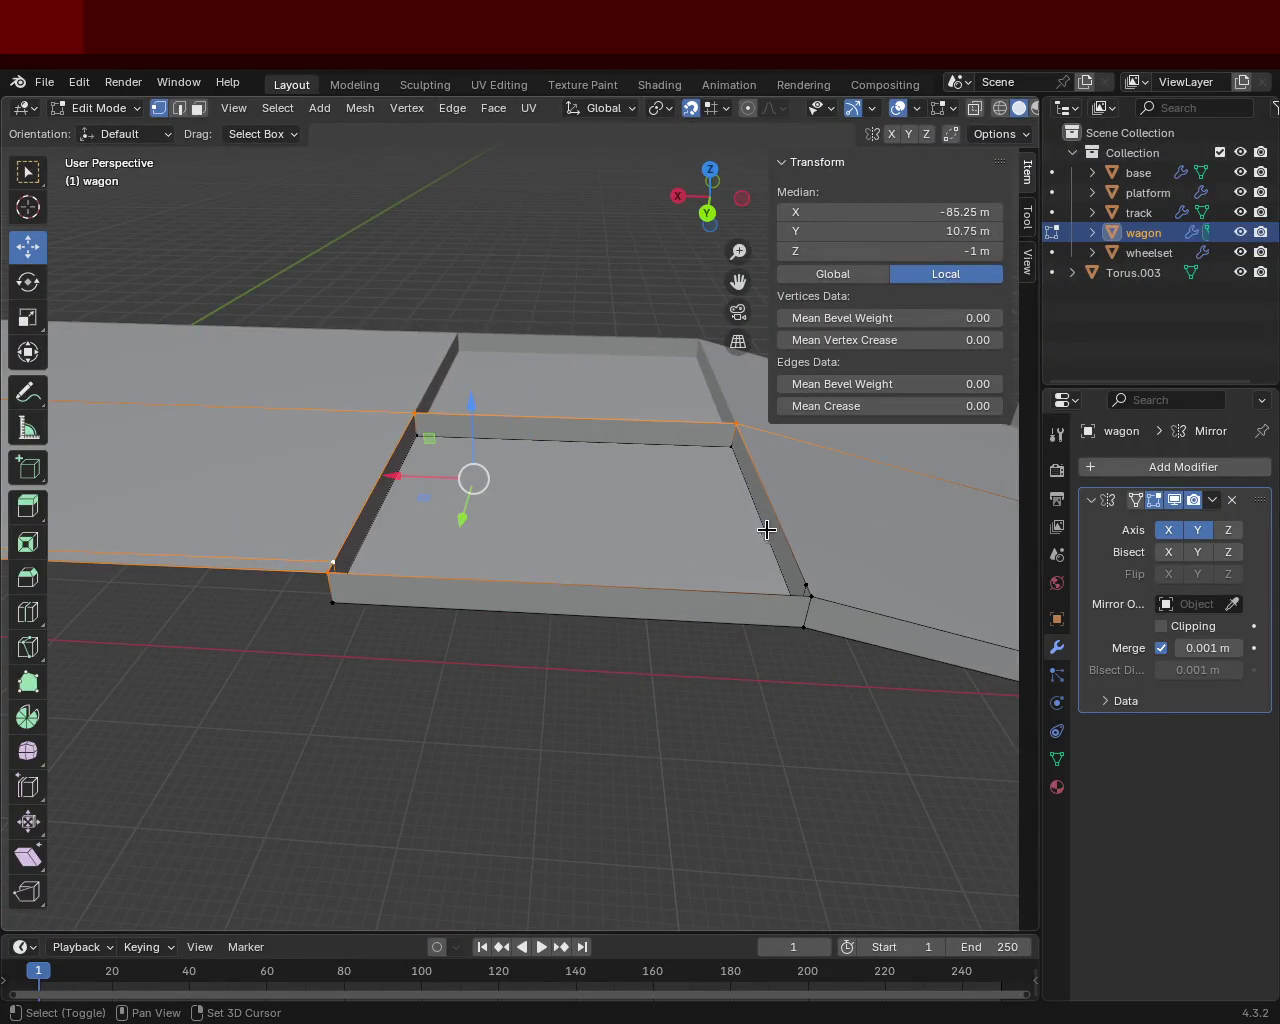
pyautogui.keyDown('alt'); pyautogui.keyDown('shift'); pyautogui.click(805, 575); pyautogui.keyUp('shift'); pyautogui.keyUp('alt')
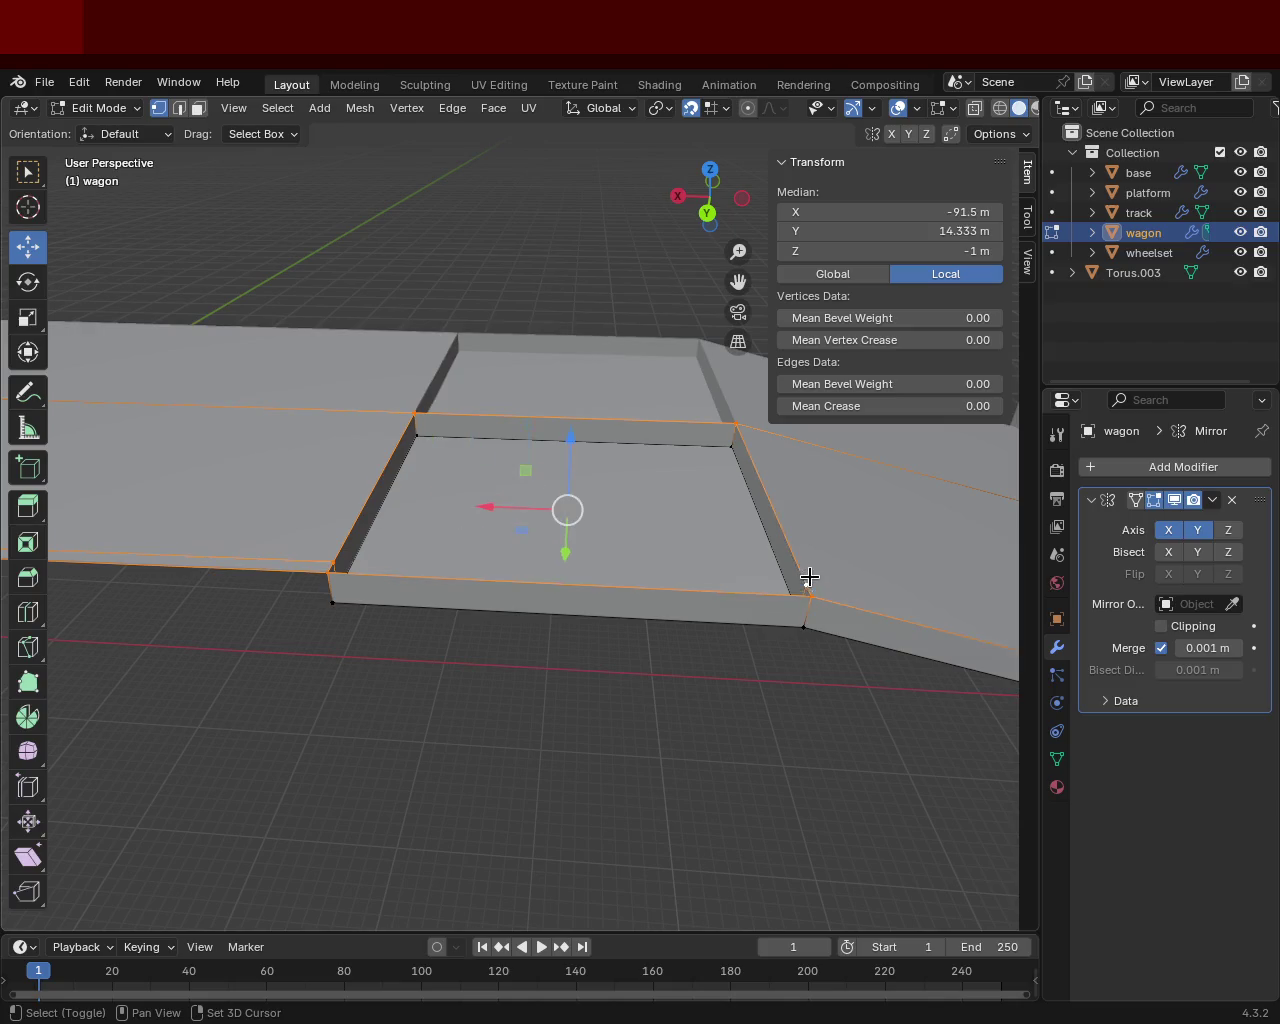
pyautogui.keyDown('shift'); pyautogui.click(580, 478); pyautogui.keyUp('shift')
pyautogui.moveTo(580, 478)
pyautogui.mouseDown(button='middle')
pyautogui.moveTo(666, 577)
pyautogui.moveTo(437, 452)
pyautogui.moveTo(466, 506)
pyautogui.moveTo(620, 469)
pyautogui.moveTo(503, 403)
pyautogui.moveTo(810, 493)
pyautogui.moveTo(529, 535)
pyautogui.moveTo(614, 517)
pyautogui.moveTo(529, 463)
pyautogui.moveTo(642, 485)
pyautogui.moveTo(623, 503)
pyautogui.moveTo(603, 480)
pyautogui.moveTo(623, 460)
pyautogui.moveTo(588, 474)
pyautogui.moveTo(780, 483)
pyautogui.moveTo(426, 418)
pyautogui.moveTo(343, 575)
pyautogui.moveTo(446, 409)
pyautogui.moveTo(574, 457)
pyautogui.moveTo(544, 578)
pyautogui.moveTo(434, 491)
pyautogui.moveTo(583, 505)
pyautogui.moveTo(590, 470)
pyautogui.moveTo(330, 450)
pyautogui.moveTo(349, 449)
pyautogui.moveTo(380, 517)
pyautogui.moveTo(719, 506)
pyautogui.moveTo(640, 491)
pyautogui.moveTo(606, 520)
pyautogui.moveTo(523, 466)
pyautogui.moveTo(343, 457)
pyautogui.moveTo(430, 500)
pyautogui.mouseUp(button='middle')
pyautogui.moveTo(657, 629)
pyautogui.mouseDown(button='middle')
pyautogui.moveTo(501, 611)
pyautogui.moveTo(509, 494)
pyautogui.moveTo(666, 540)
pyautogui.moveTo(523, 543)
pyautogui.mouseUp(button='middle')
pyautogui.moveTo(674, 563)
pyautogui.mouseDown(button='middle')
pyautogui.moveTo(623, 523)
pyautogui.moveTo(490, 480)
pyautogui.moveTo(477, 396)
pyautogui.mouseUp(button='middle')
# Delete the lower face under the wagon's outer corner, cancelling the accidental extrude.
pyautogui.scroll(-2, 600, 376)
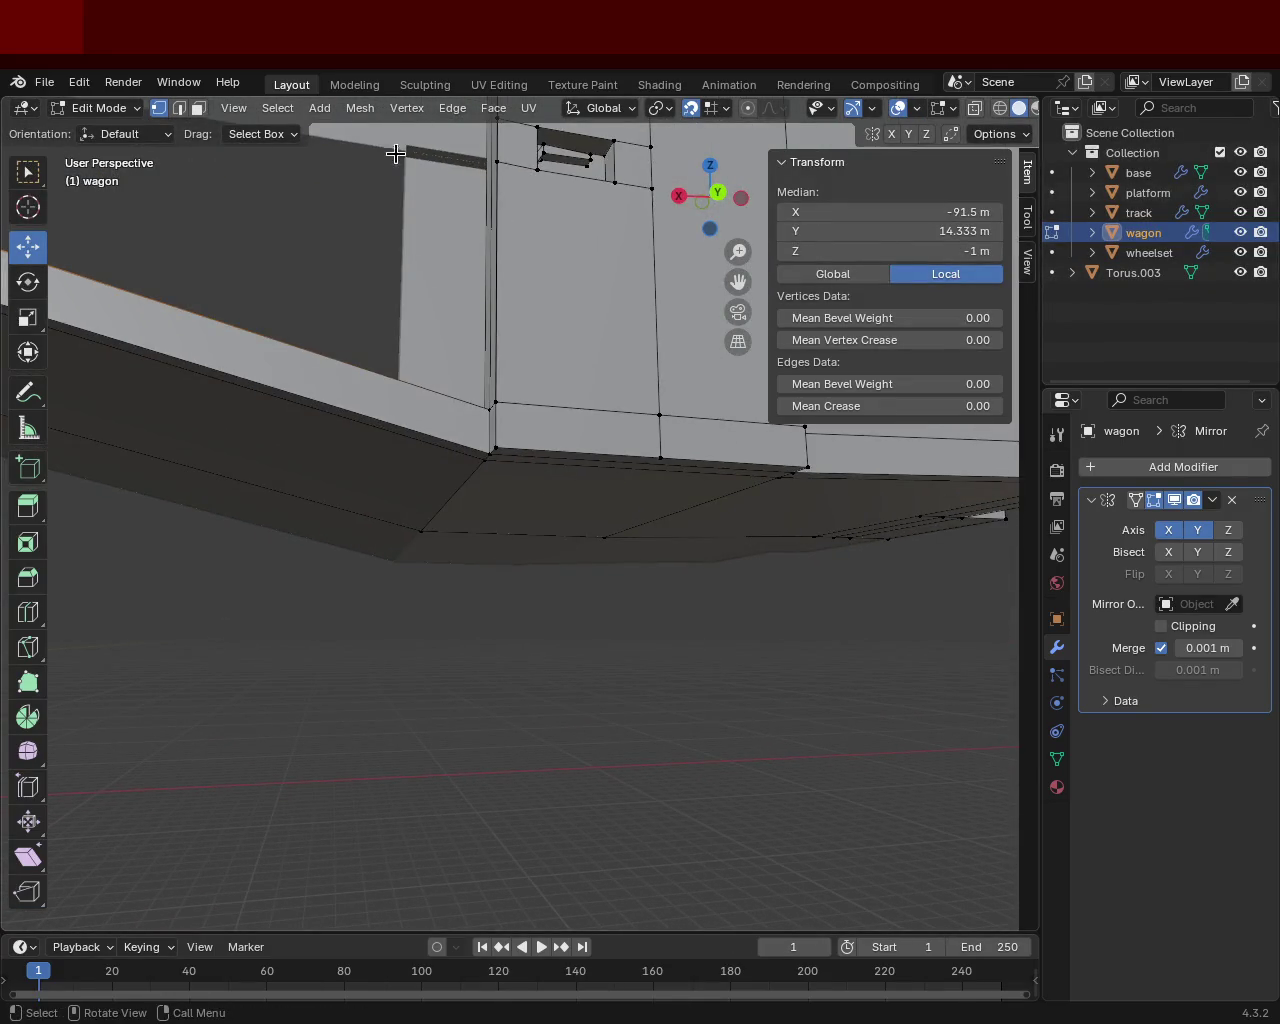
pyautogui.click(503, 431)
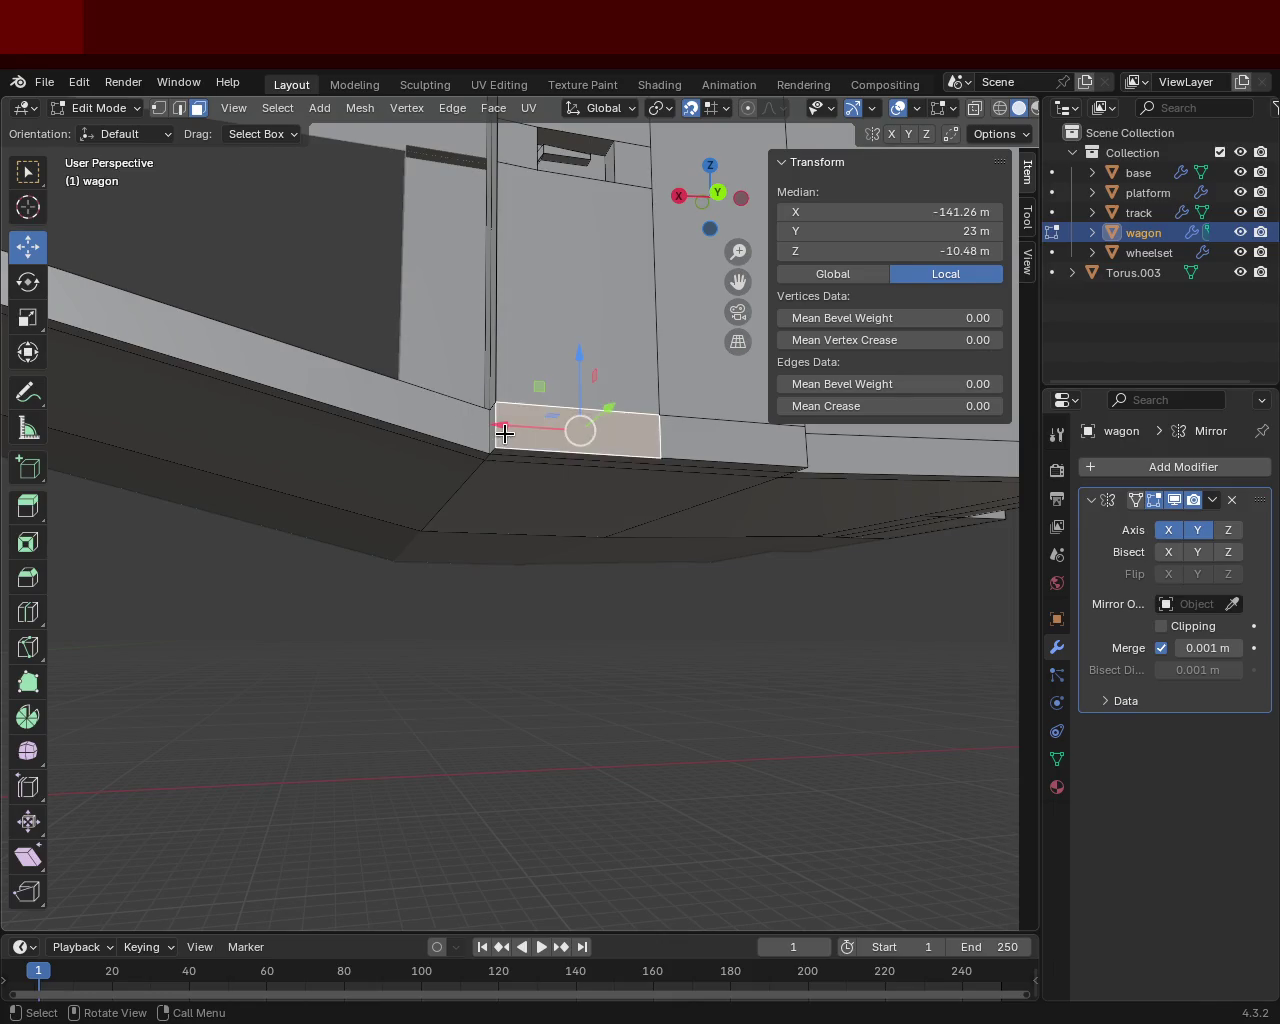
pyautogui.press('e')
pyautogui.rightClick(512, 442)
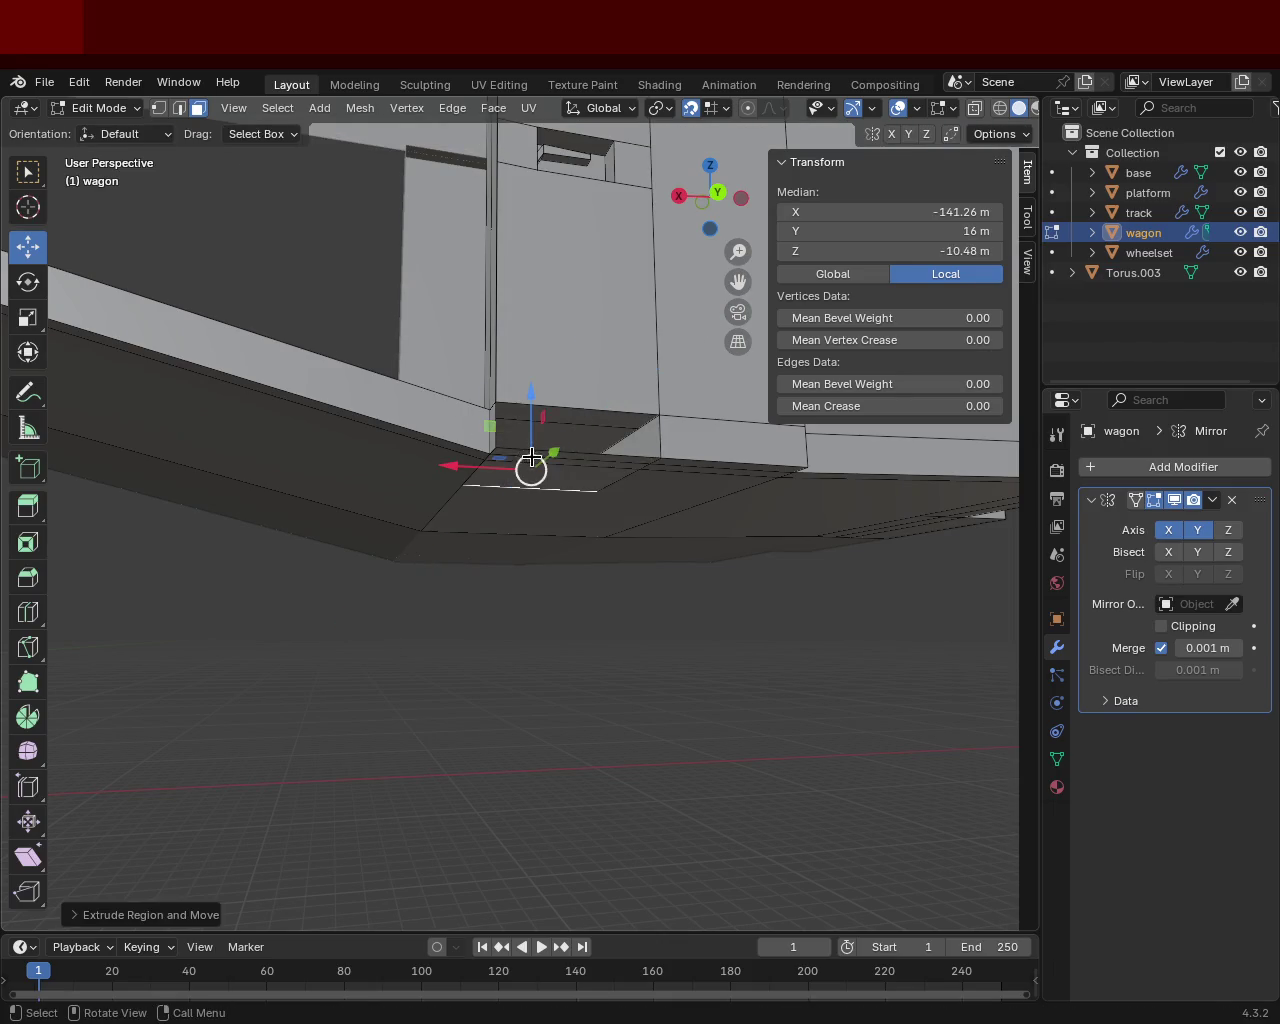
pyautogui.press('x')
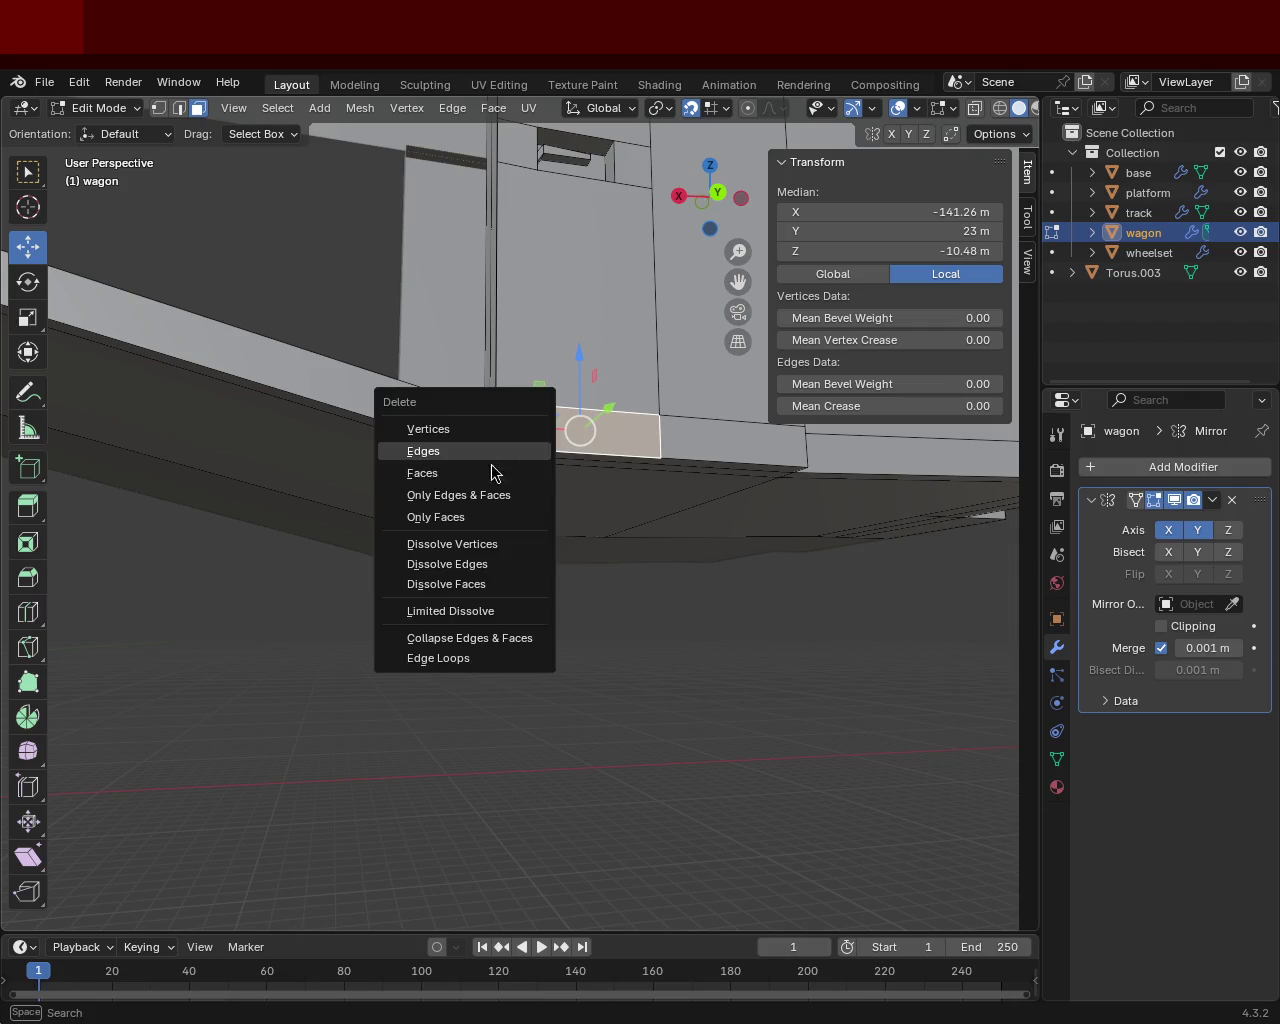
pyautogui.click(491, 471)
# Delete the remaining leftover faces beneath the wagon.
pyautogui.click(482, 428)
pyautogui.click(760, 445)
pyautogui.click(717, 440)
pyautogui.click(684, 437)
pyautogui.moveTo(684, 437)
pyautogui.mouseDown(button='middle')
pyautogui.moveTo(434, 417)
pyautogui.moveTo(566, 423)
pyautogui.mouseUp(button='middle')
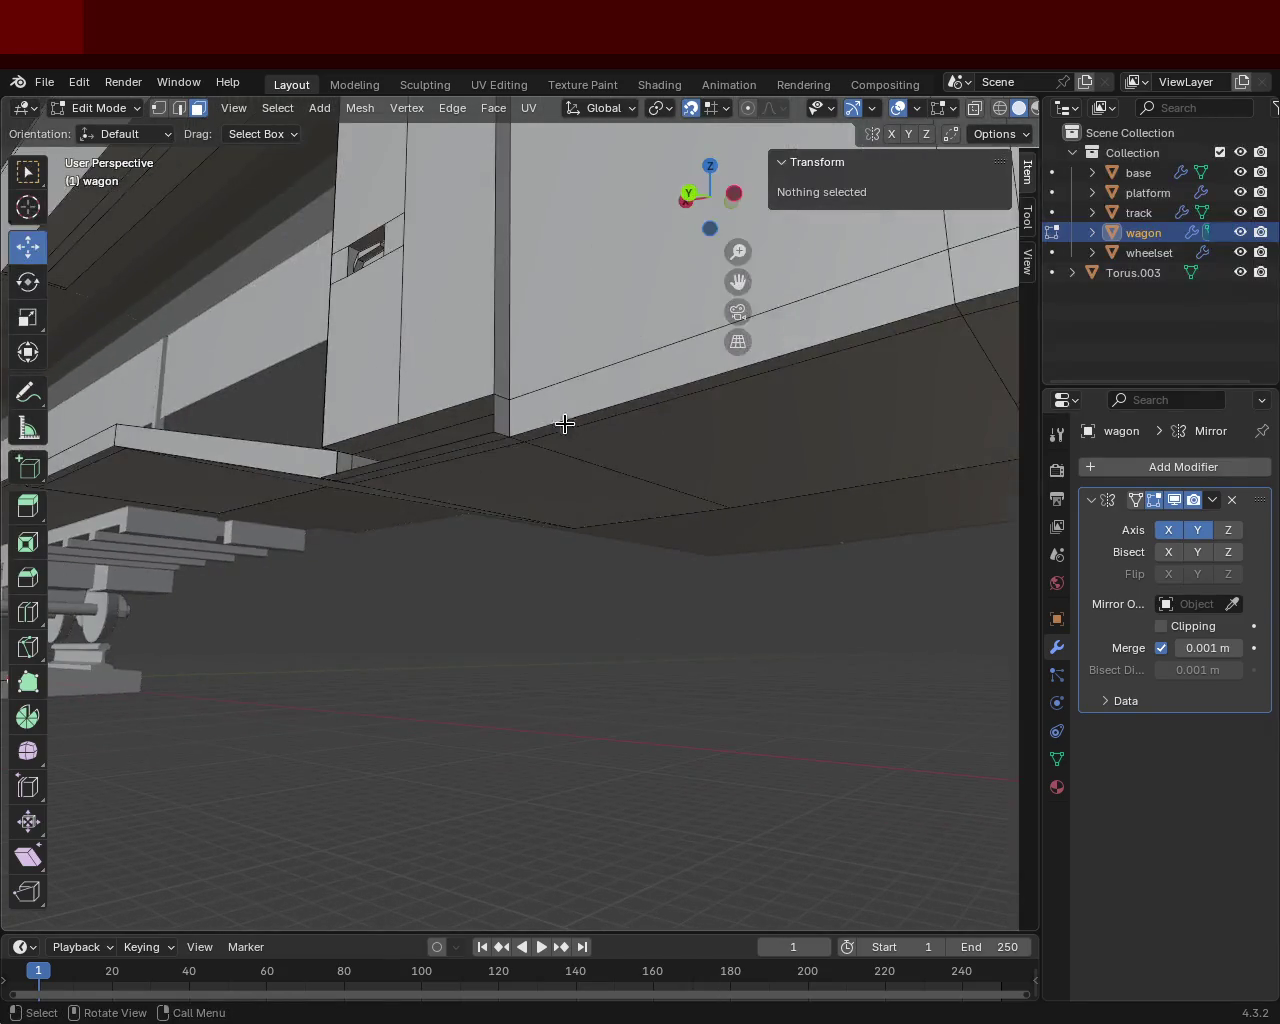
pyautogui.click(498, 420)
pyautogui.press('x')
pyautogui.click(494, 423)
pyautogui.click(452, 446)
pyautogui.press('x')
pyautogui.click(458, 445)
pyautogui.moveTo(458, 445)
pyautogui.mouseDown(button='middle')
pyautogui.moveTo(574, 437)
pyautogui.moveTo(598, 390)
pyautogui.mouseUp(button='middle')
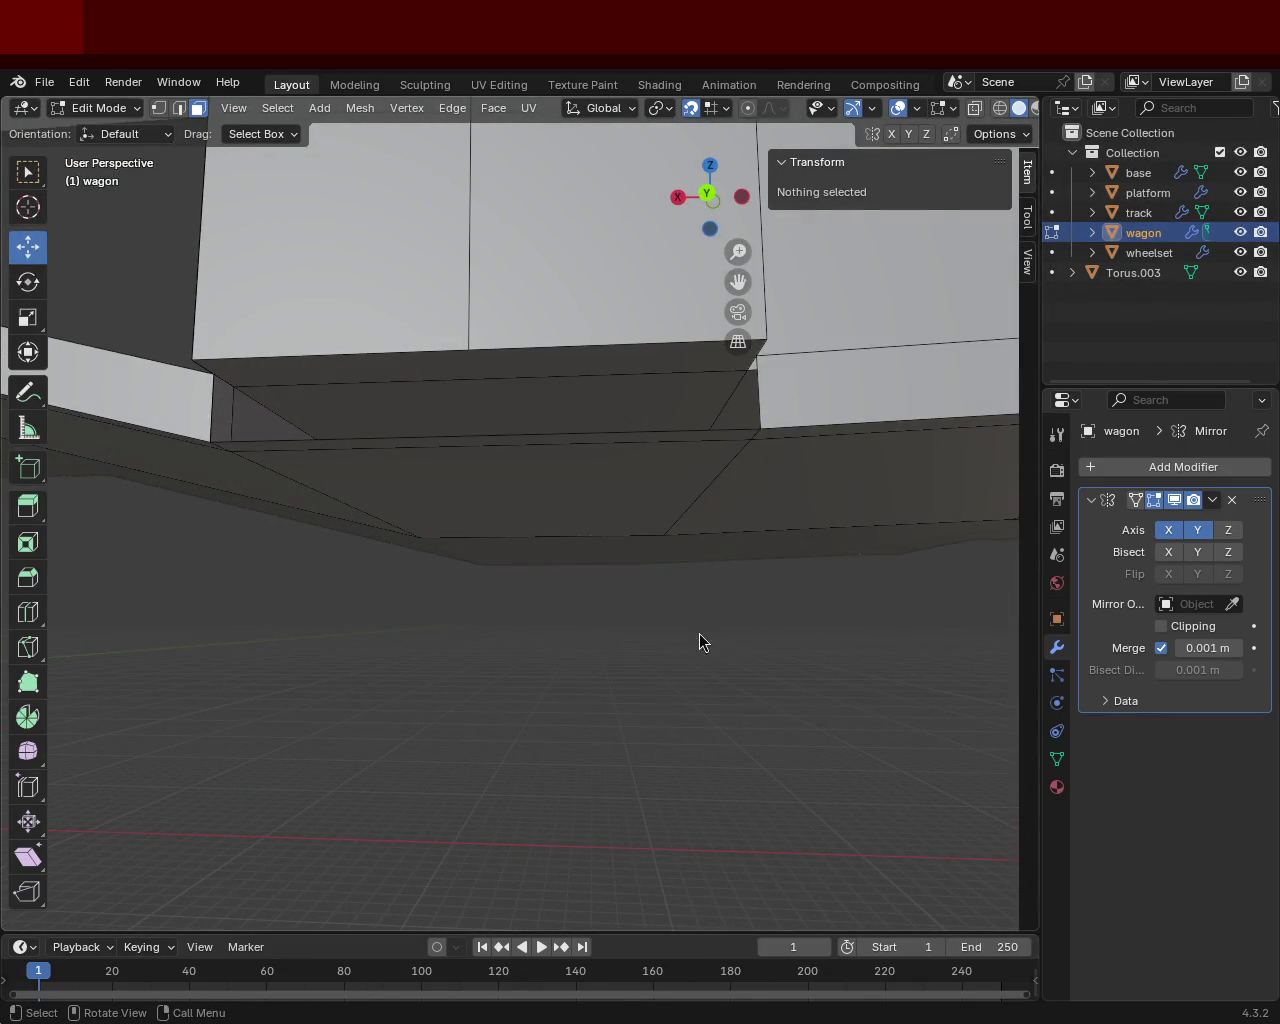
# Select edges and corner vertices along the wagon's bottom side.
pyautogui.click(398, 307)
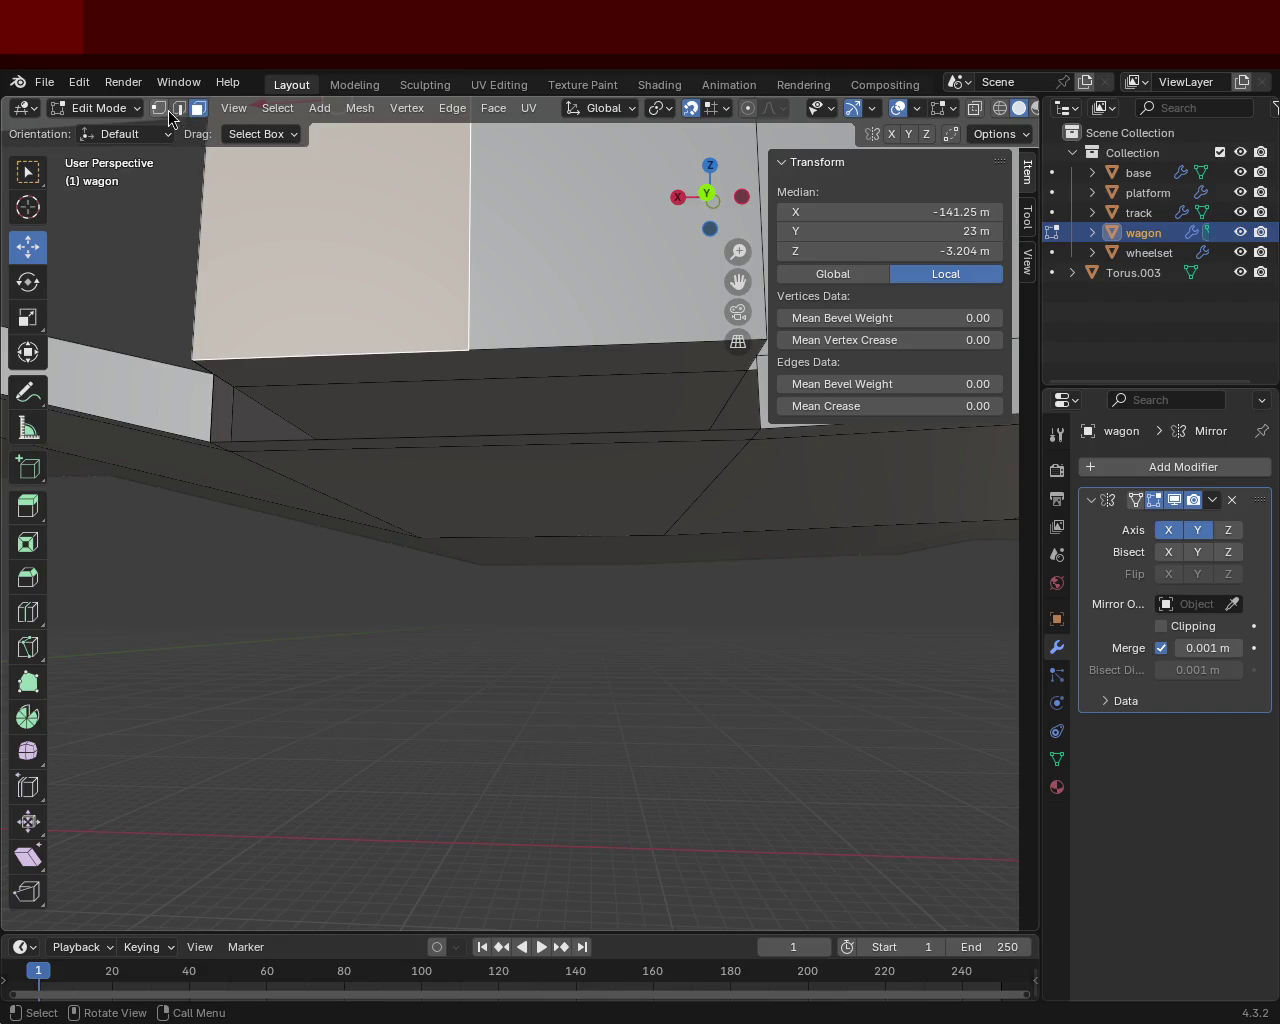
pyautogui.click(213, 372)
pyautogui.keyDown('shift'); pyautogui.click(403, 397); pyautogui.keyUp('shift')
pyautogui.moveTo(403, 397)
pyautogui.mouseDown(button='middle')
pyautogui.moveTo(342, 380)
pyautogui.moveTo(336, 399)
pyautogui.mouseUp(button='middle')
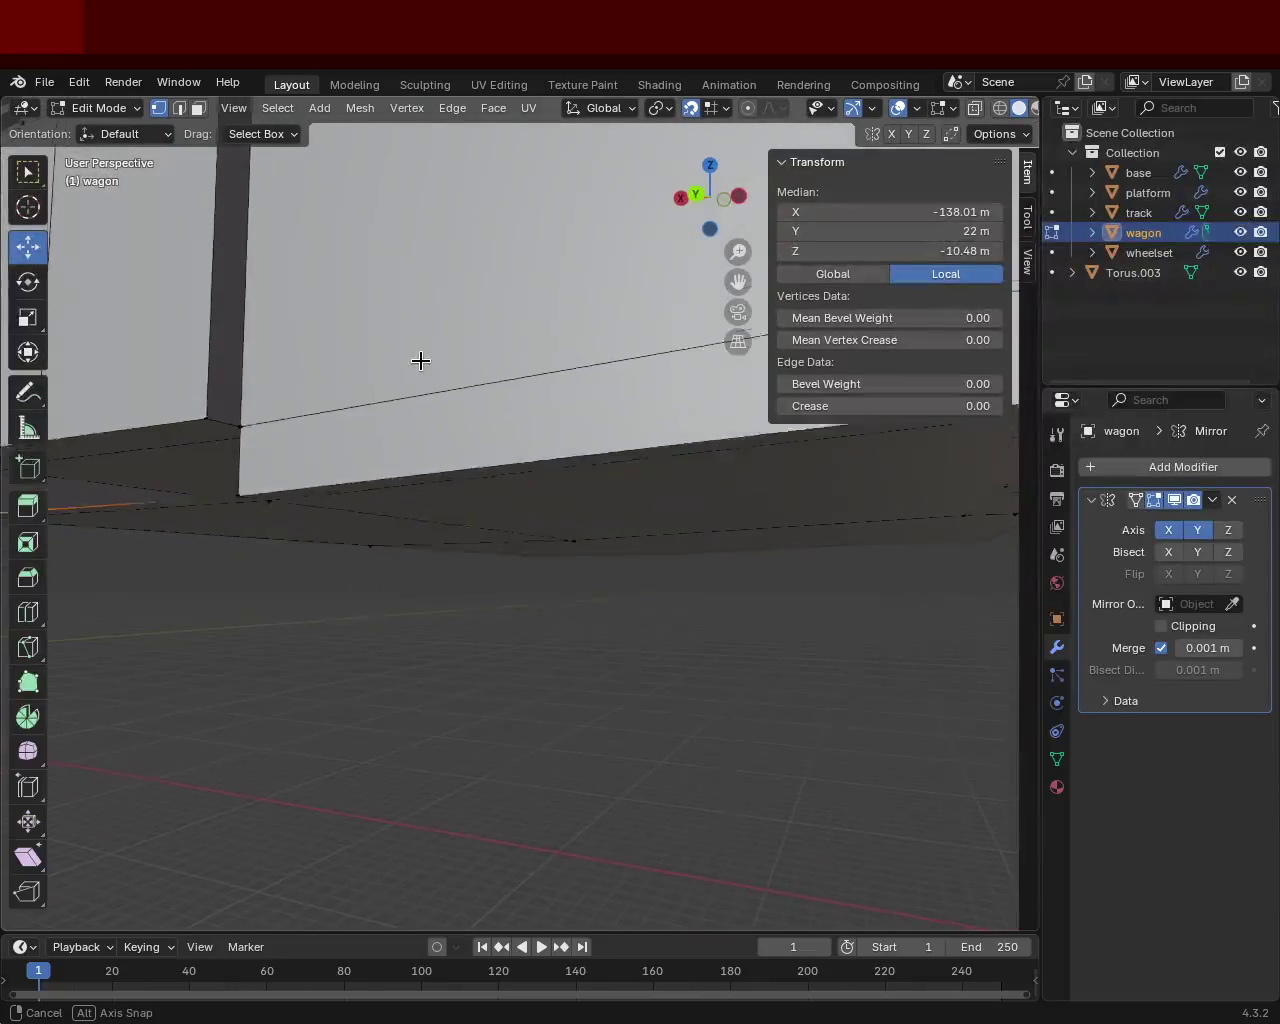
pyautogui.click(240, 441)
pyautogui.click(240, 505)
pyautogui.click(240, 505)
pyautogui.click(240, 440)
pyautogui.keyDown('shift'); pyautogui.click(229, 429); pyautogui.keyUp('shift')
# Add the vertical edge and narrow dark strip face to the selection, then clear it.
pyautogui.moveTo(229, 429); pyautogui.dragTo(420, 337, button='middle')
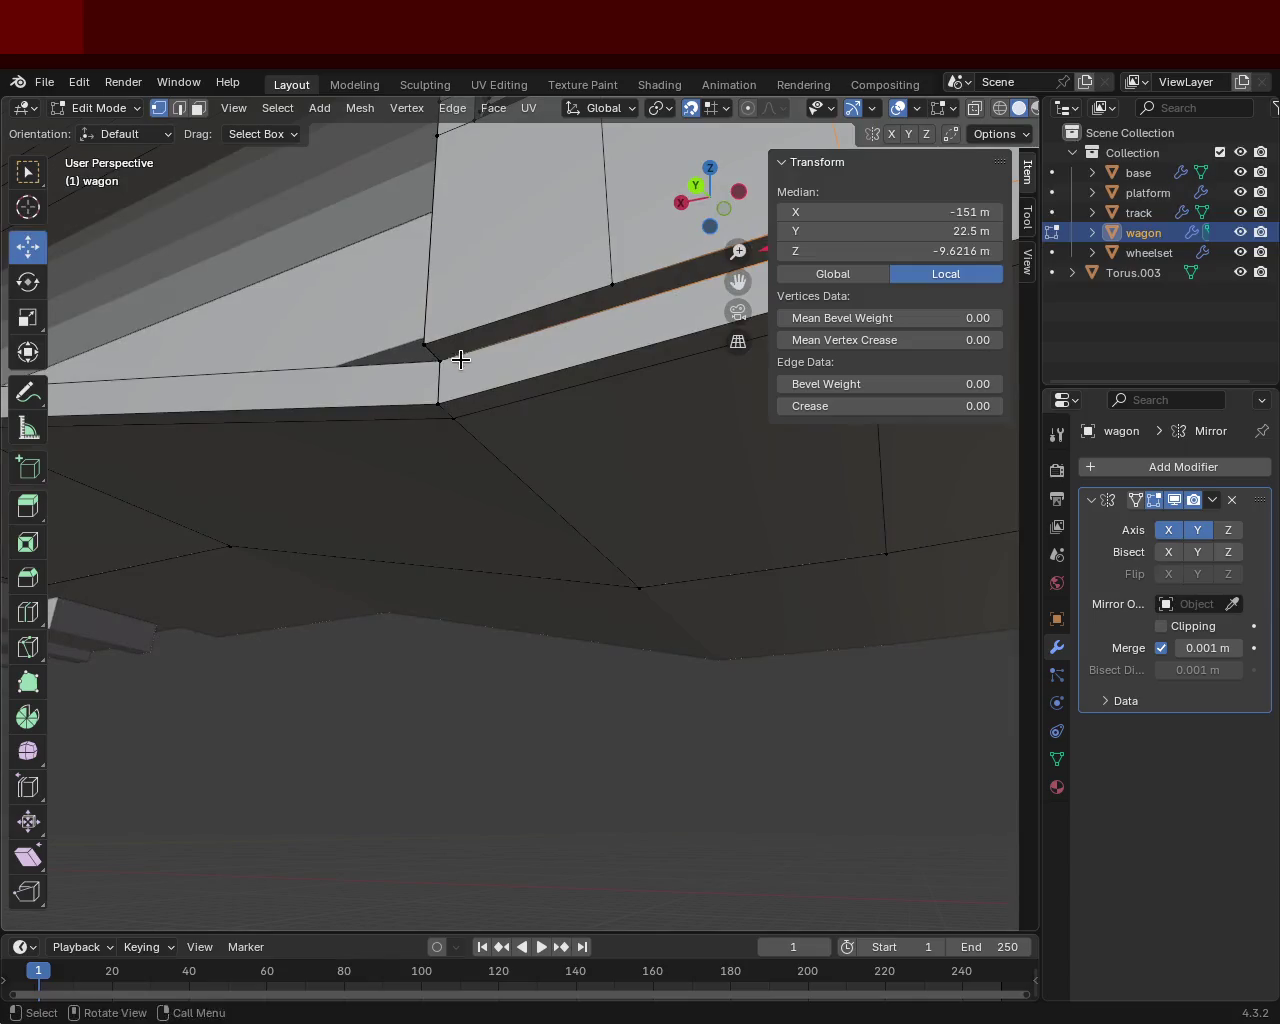
pyautogui.keyDown('shift'); pyautogui.click(421, 338); pyautogui.keyUp('shift')
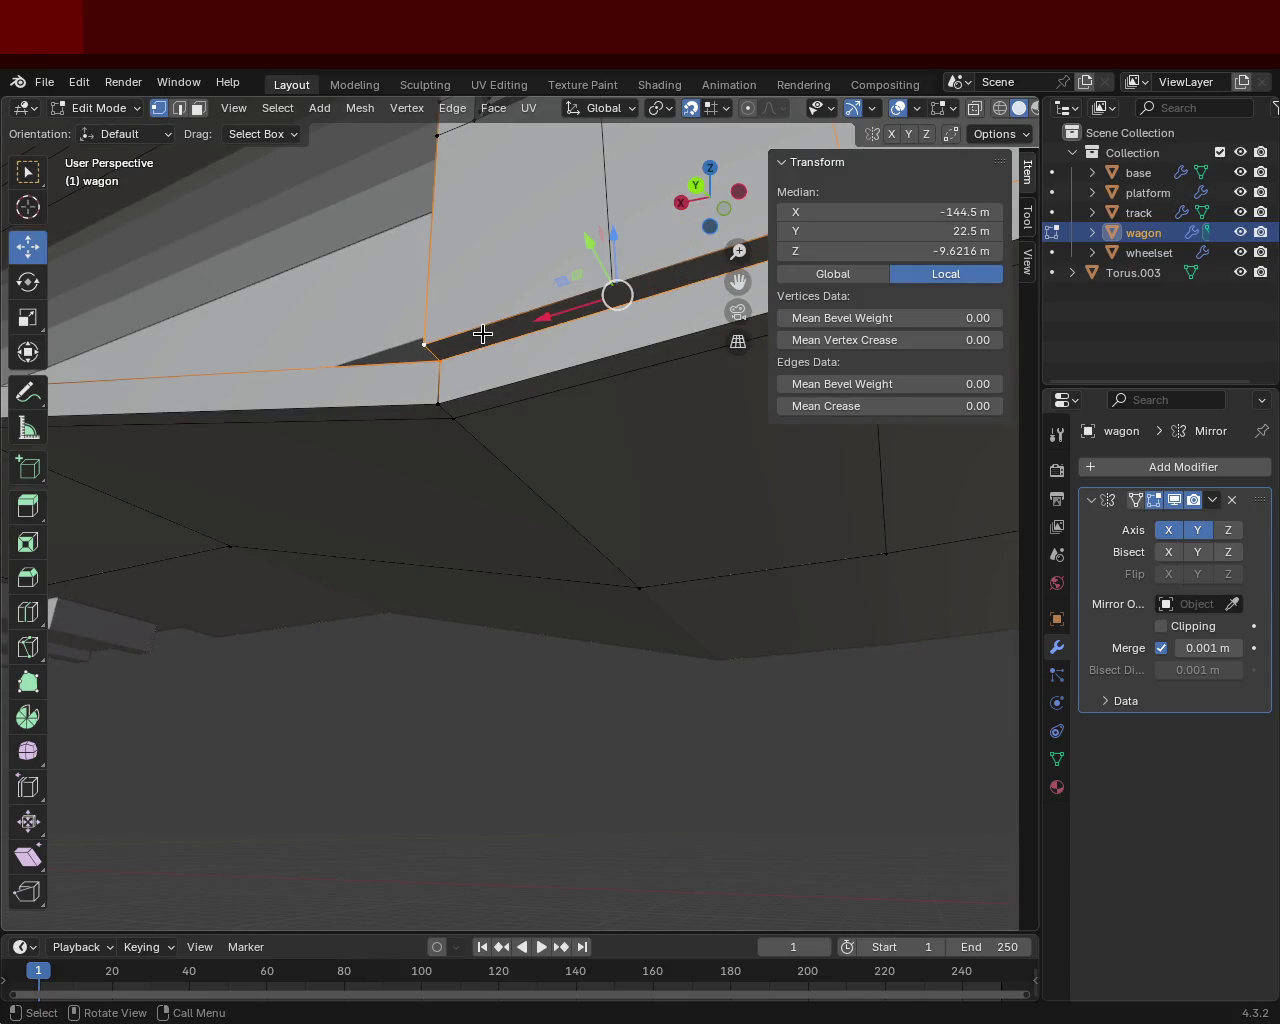
pyautogui.keyDown('shift'); pyautogui.click(482, 334); pyautogui.keyUp('shift')
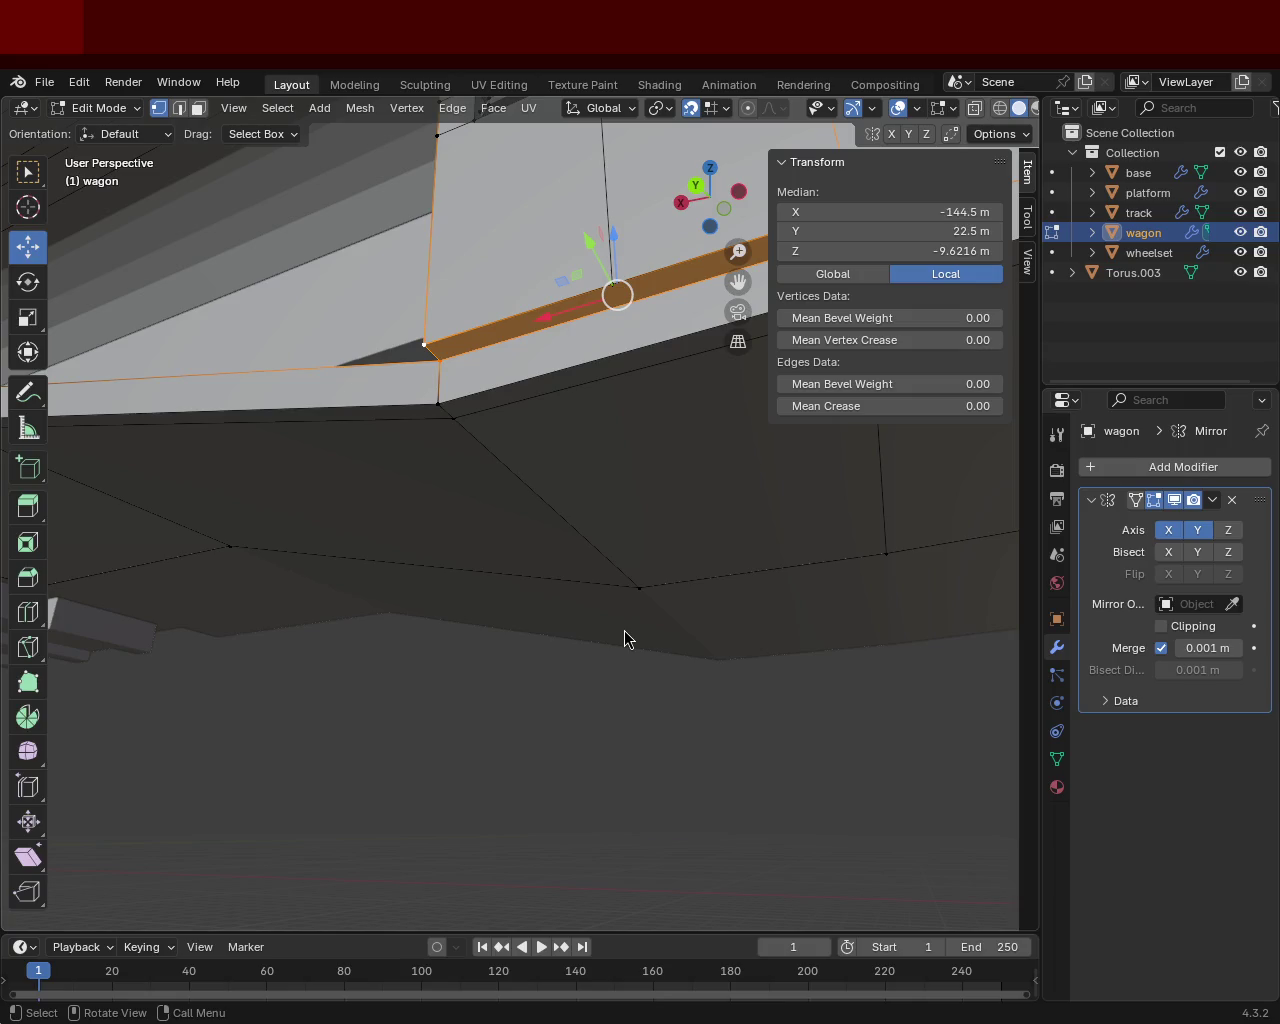
pyautogui.moveTo(354, 391)
pyautogui.mouseDown(button='middle')
pyautogui.moveTo(663, 562)
pyautogui.moveTo(671, 532)
pyautogui.moveTo(503, 526)
pyautogui.moveTo(500, 466)
pyautogui.moveTo(530, 467)
pyautogui.moveTo(503, 469)
pyautogui.mouseUp(button='middle')
pyautogui.click(530, 467)
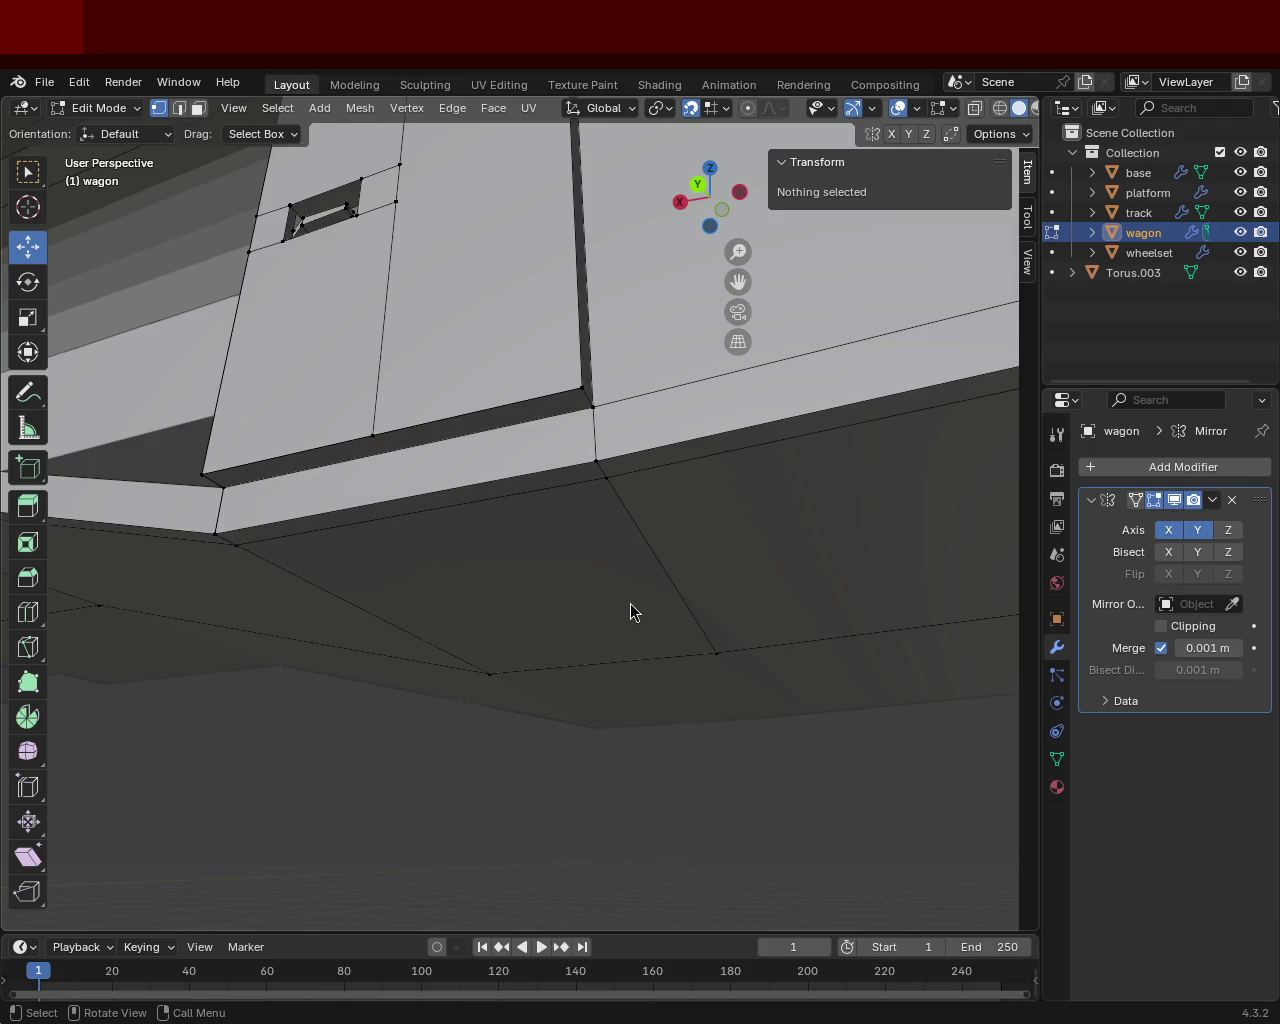
# Orbit the view to look at the wagon from a different angle.
pyautogui.moveTo(526, 351)
pyautogui.mouseDown(button='middle')
pyautogui.moveTo(649, 452)
pyautogui.moveTo(509, 483)
pyautogui.moveTo(757, 489)
pyautogui.moveTo(606, 511)
pyautogui.moveTo(596, 470)
pyautogui.moveTo(300, 480)
pyautogui.moveTo(694, 611)
pyautogui.moveTo(706, 540)
pyautogui.moveTo(434, 620)
pyautogui.moveTo(369, 620)
pyautogui.moveTo(417, 654)
pyautogui.moveTo(467, 655)
pyautogui.mouseUp(button='middle')
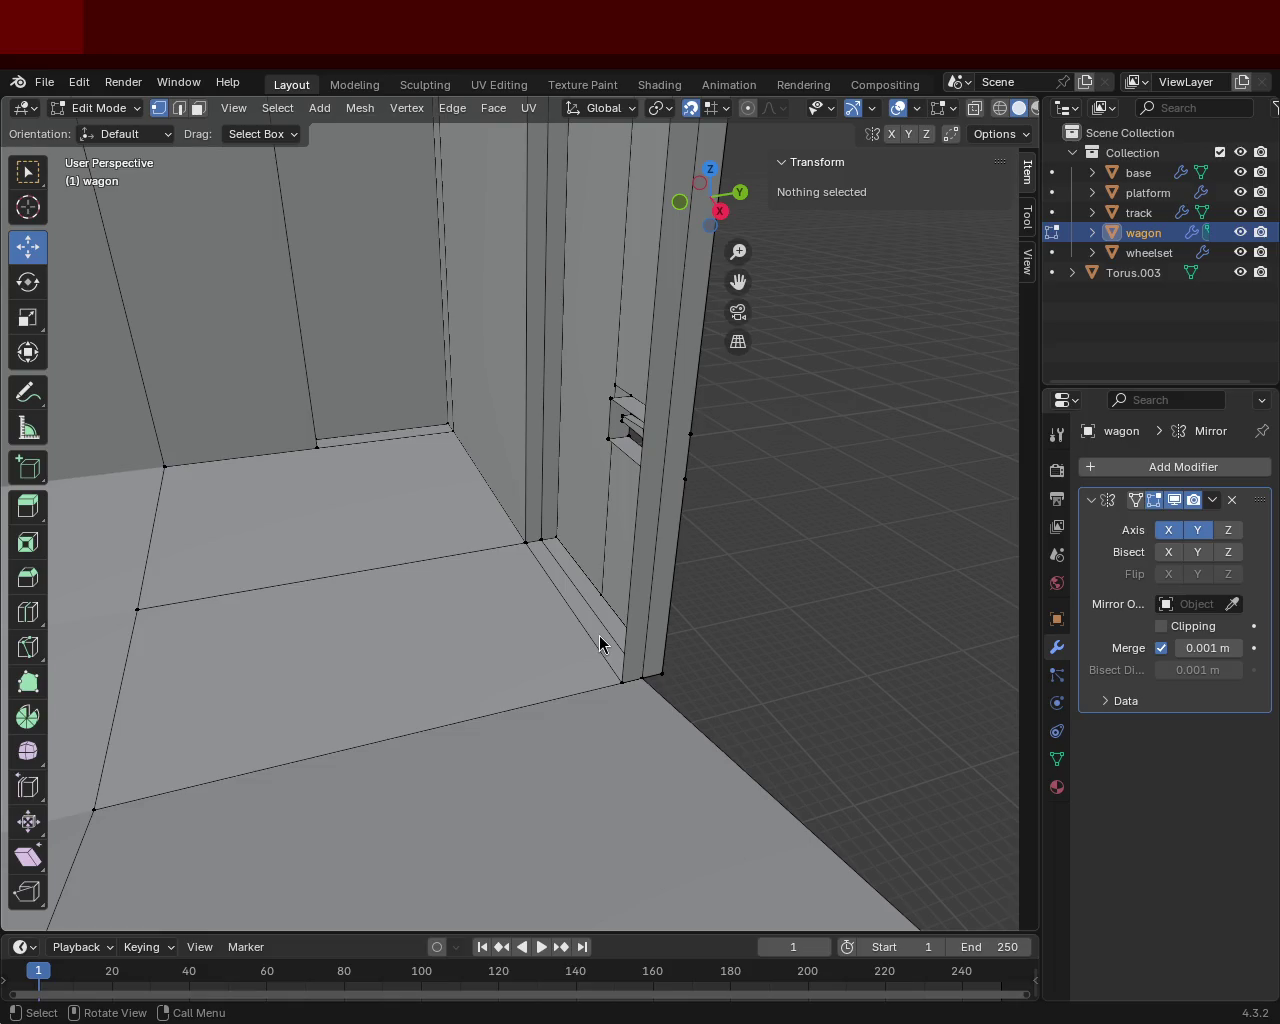
# Select the six window-frame vertices forming the opening's right side wall, then deselect all.
pyautogui.moveTo(386, 282)
pyautogui.mouseDown(button='middle')
pyautogui.moveTo(581, 662)
pyautogui.moveTo(480, 580)
pyautogui.moveTo(600, 503)
pyautogui.moveTo(380, 506)
pyautogui.moveTo(734, 551)
pyautogui.moveTo(751, 574)
pyautogui.moveTo(660, 340)
pyautogui.moveTo(594, 523)
pyautogui.moveTo(494, 557)
pyautogui.moveTo(546, 523)
pyautogui.mouseUp(button='middle')
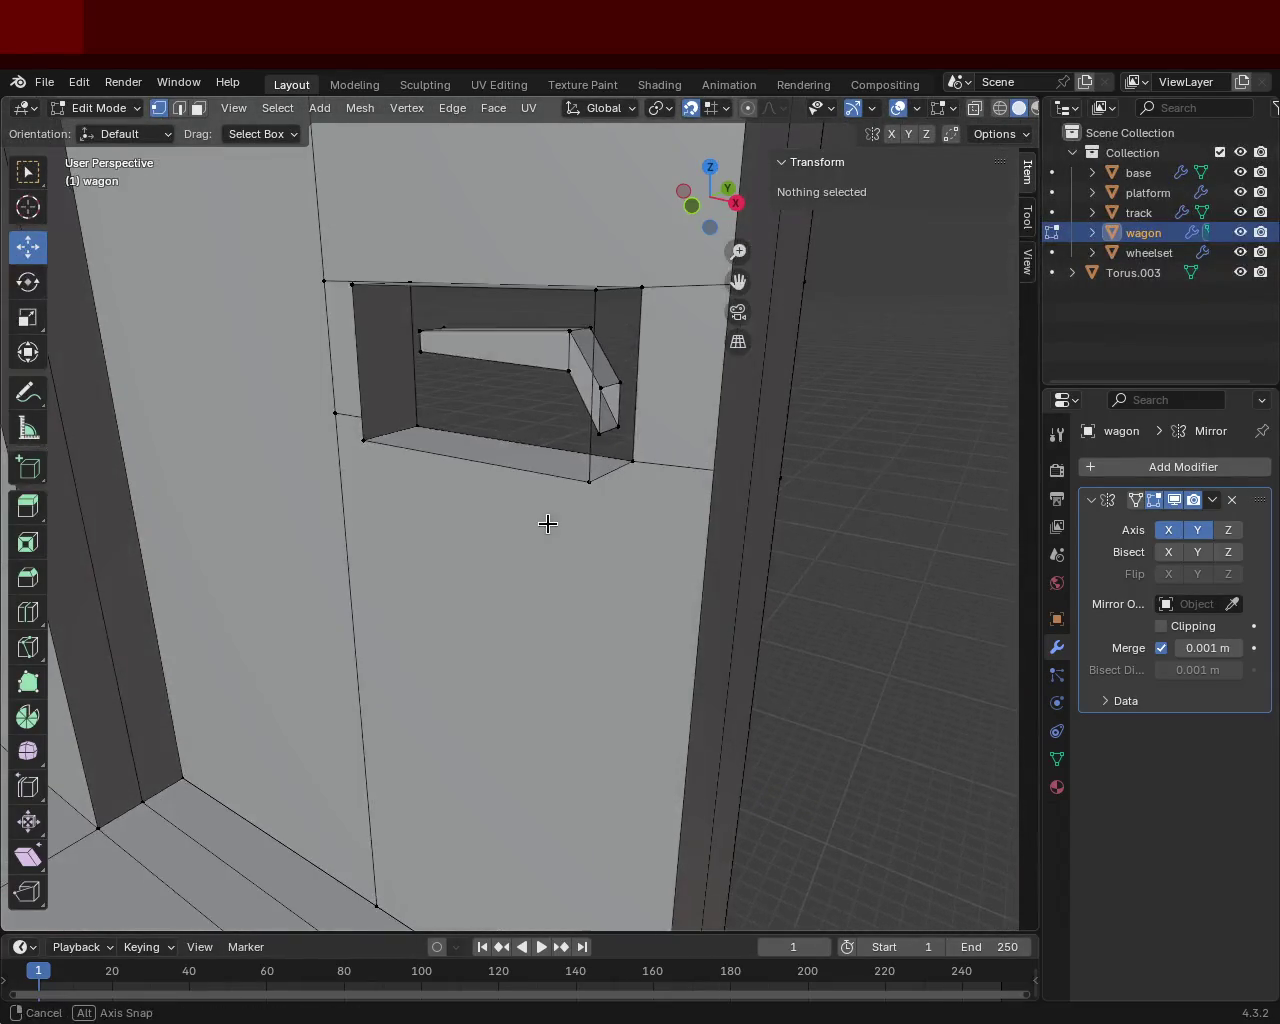
pyautogui.click(620, 382)
pyautogui.keyDown('shift'); pyautogui.click(641, 287); pyautogui.keyUp('shift')
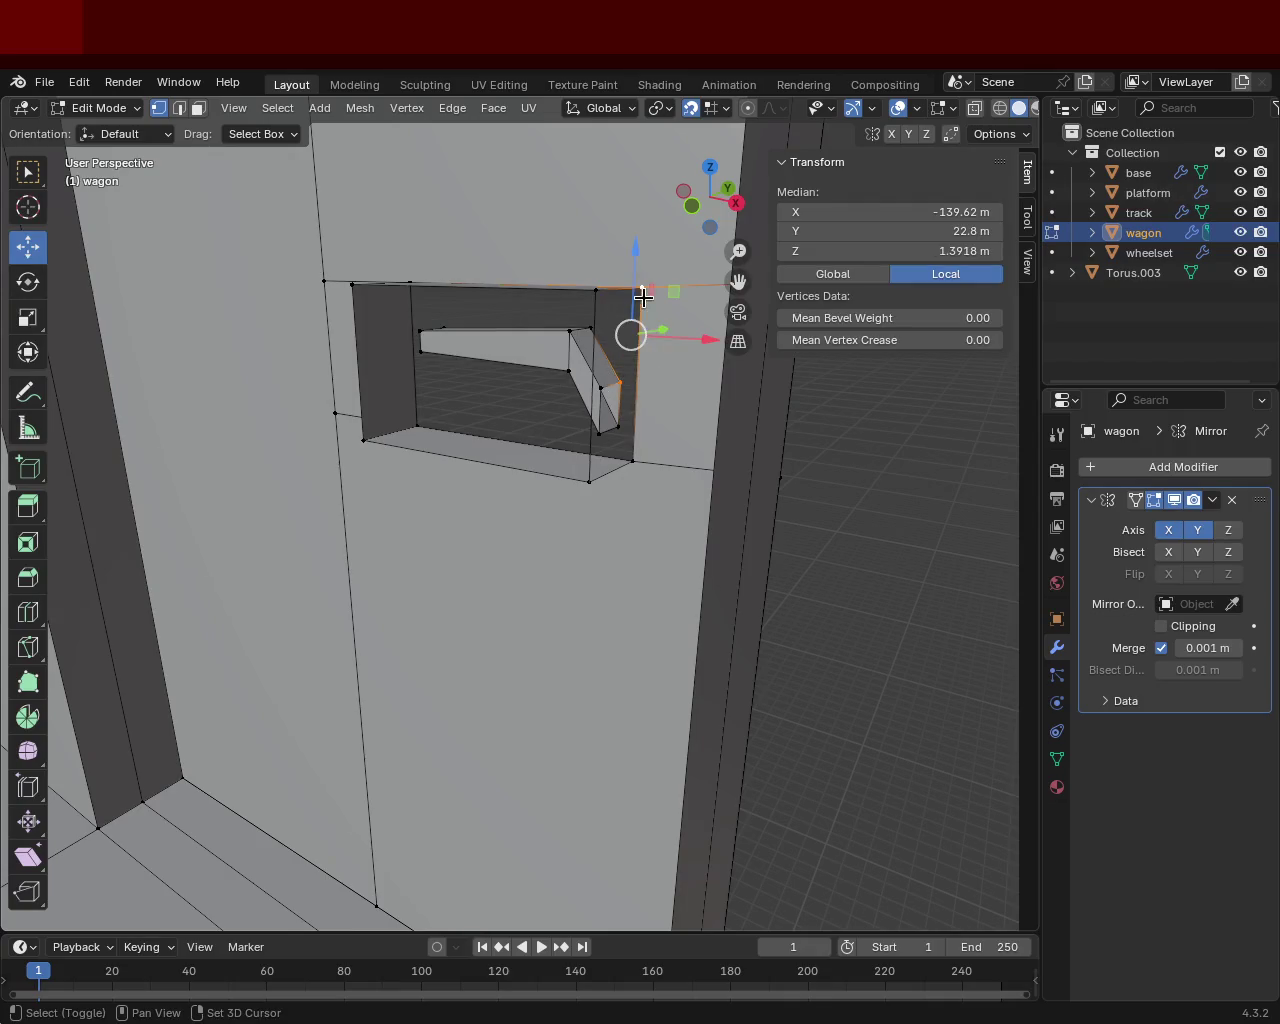
pyautogui.keyDown('shift'); pyautogui.click(632, 461); pyautogui.keyUp('shift')
pyautogui.keyDown('shift'); pyautogui.click(590, 481); pyautogui.keyUp('shift')
pyautogui.keyDown('shift'); pyautogui.click(598, 433); pyautogui.keyUp('shift')
pyautogui.keyDown('shift'); pyautogui.click(596, 290); pyautogui.keyUp('shift')
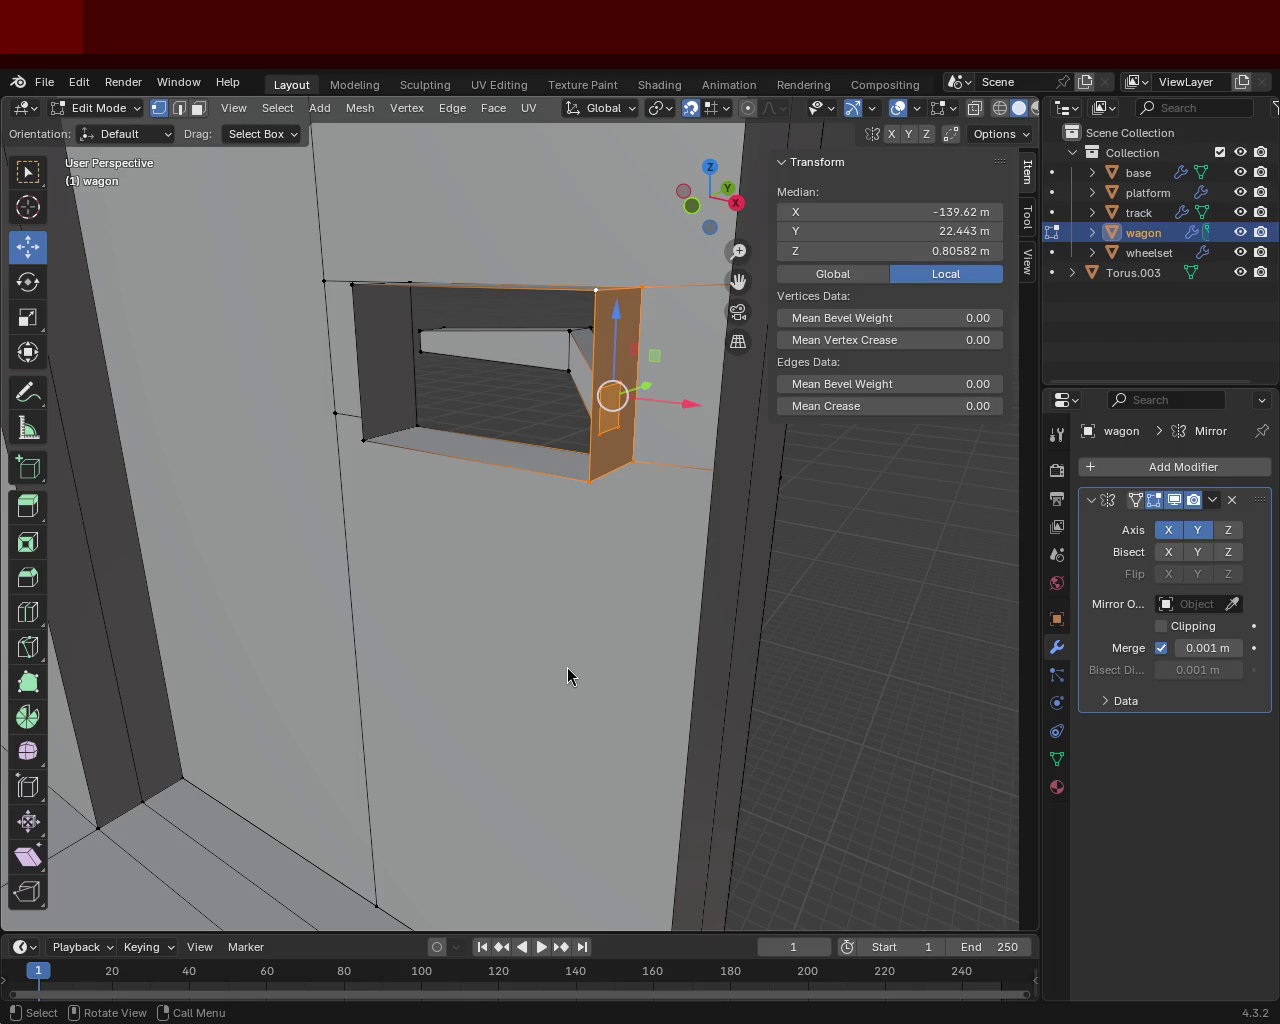
pyautogui.hotkey('alt', 'a')
pyautogui.moveTo(600, 597)
pyautogui.mouseDown(button='middle')
pyautogui.moveTo(603, 511)
pyautogui.moveTo(591, 511)
pyautogui.moveTo(620, 503)
pyautogui.moveTo(338, 499)
pyautogui.moveTo(431, 403)
pyautogui.moveTo(374, 431)
pyautogui.moveTo(677, 537)
pyautogui.moveTo(666, 501)
pyautogui.moveTo(531, 529)
pyautogui.moveTo(514, 514)
pyautogui.moveTo(636, 556)
pyautogui.mouseUp(button='middle')
# Save the work as train.blend.
pyautogui.hotkey('ctrl', 's')
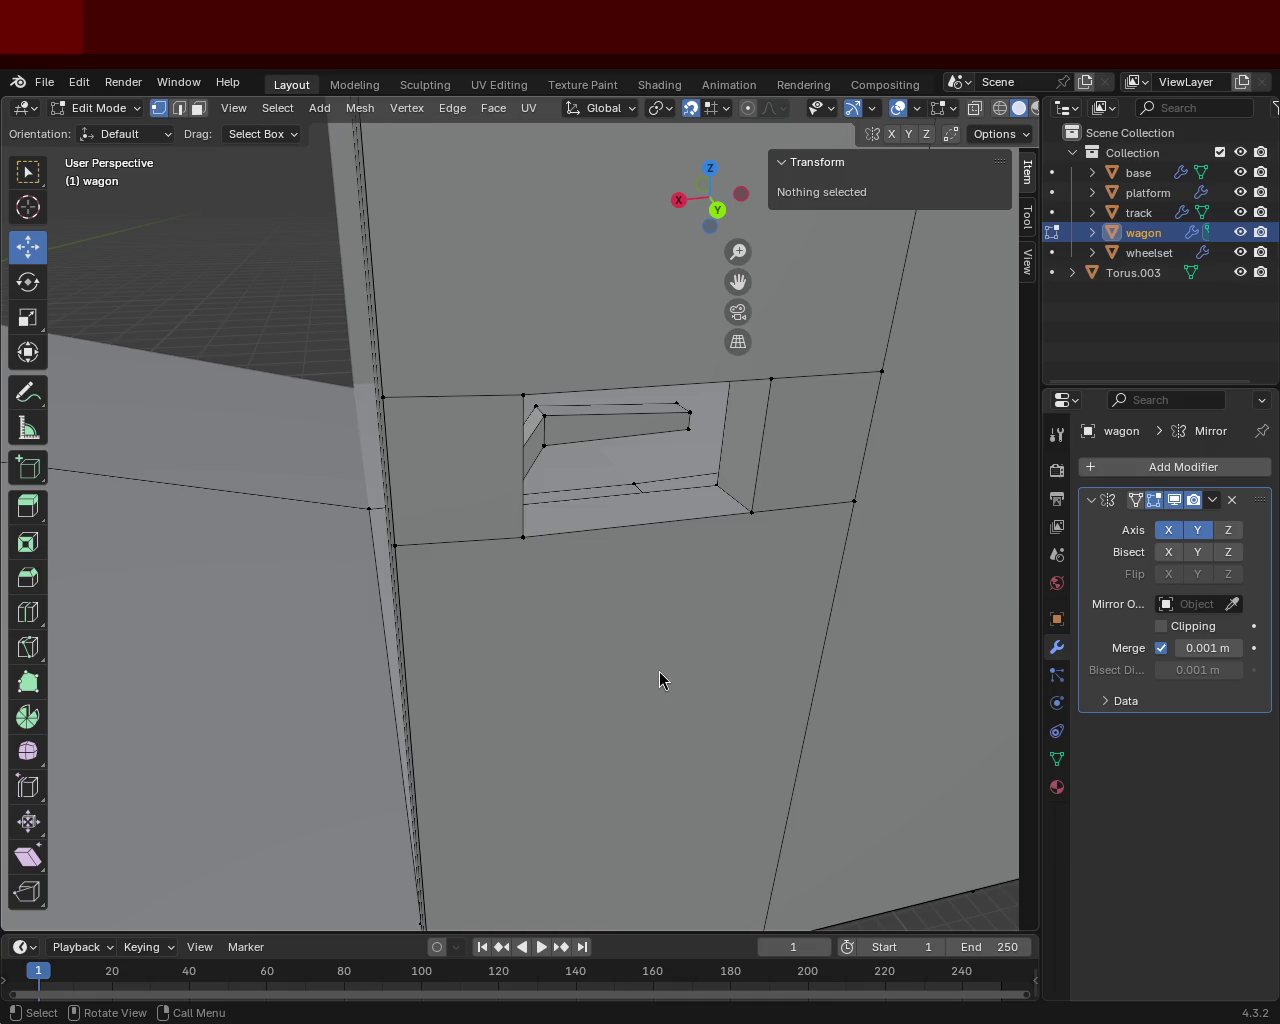
# Select the four corner vertices of the recessed back face inside the window.
pyautogui.moveTo(308, 330)
pyautogui.mouseDown(button='middle')
pyautogui.moveTo(547, 429)
pyautogui.moveTo(554, 406)
pyautogui.mouseUp(button='middle')
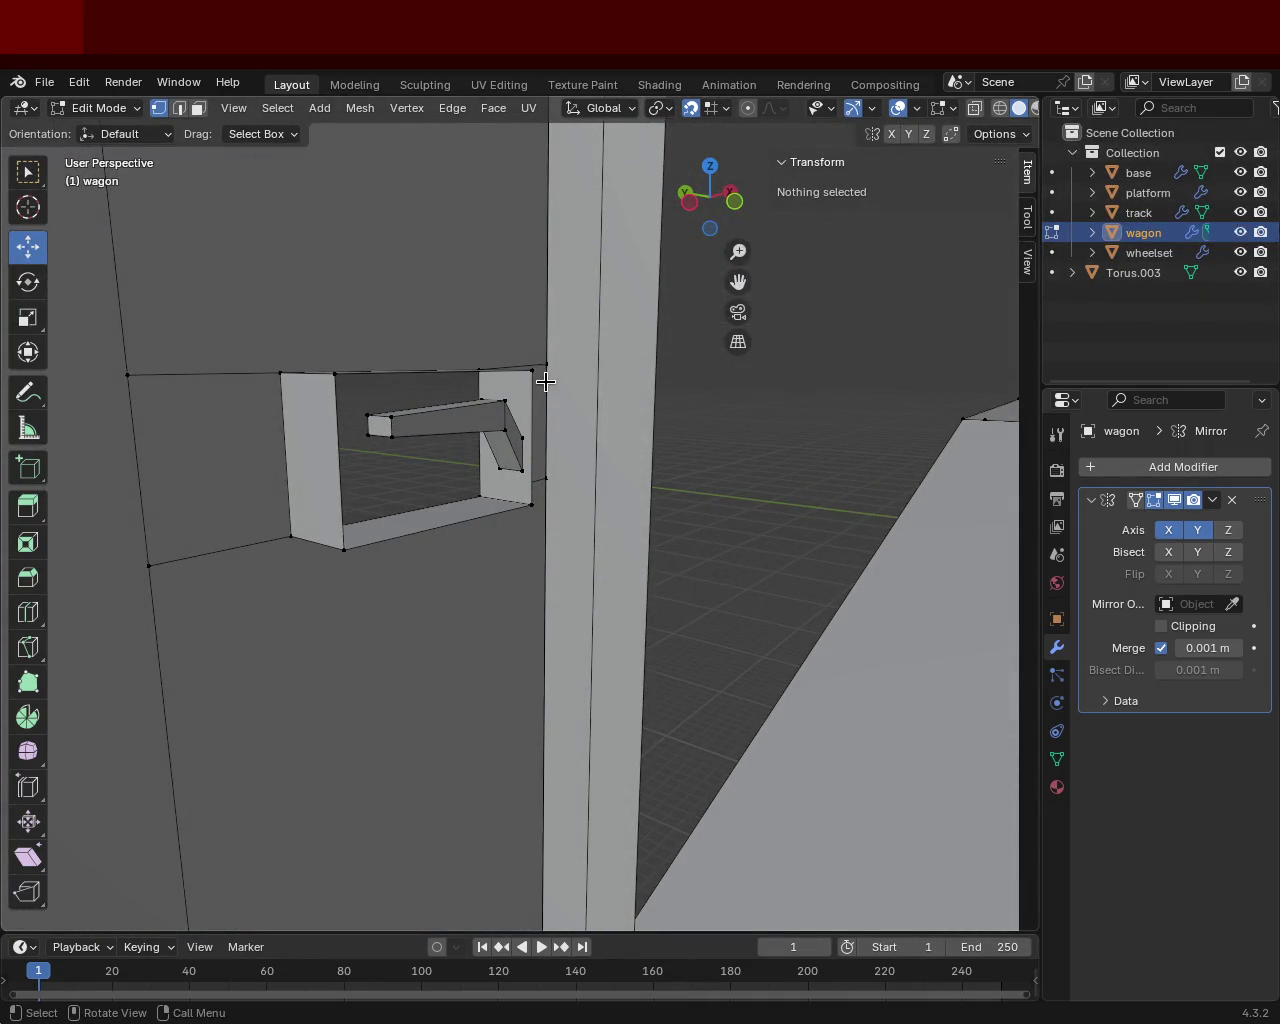
pyautogui.click(533, 368)
pyautogui.keyDown('shift'); pyautogui.click(530, 505); pyautogui.keyUp('shift')
pyautogui.keyDown('shift'); pyautogui.click(342, 550); pyautogui.keyUp('shift')
pyautogui.keyDown('shift'); pyautogui.click(335, 372); pyautogui.keyUp('shift')
pyautogui.moveTo(340, 380)
pyautogui.mouseDown(button='middle')
pyautogui.moveTo(563, 441)
pyautogui.moveTo(563, 491)
pyautogui.mouseUp(button='middle')
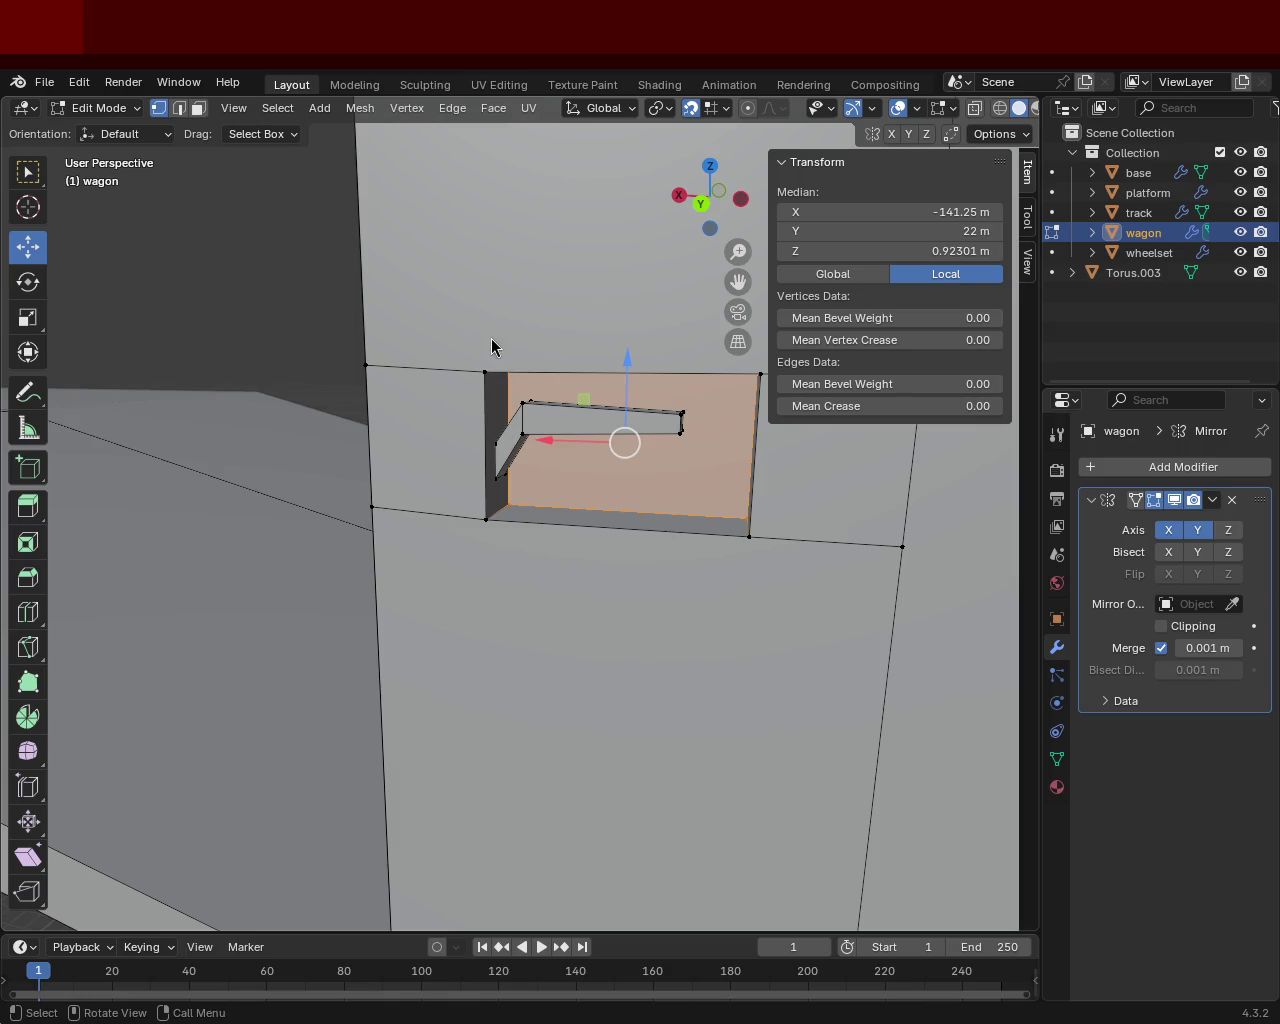
pyautogui.moveTo(426, 477)
pyautogui.mouseDown(button='middle')
pyautogui.moveTo(569, 503)
pyautogui.moveTo(329, 517)
pyautogui.moveTo(517, 491)
pyautogui.moveTo(553, 524)
pyautogui.mouseUp(button='middle')
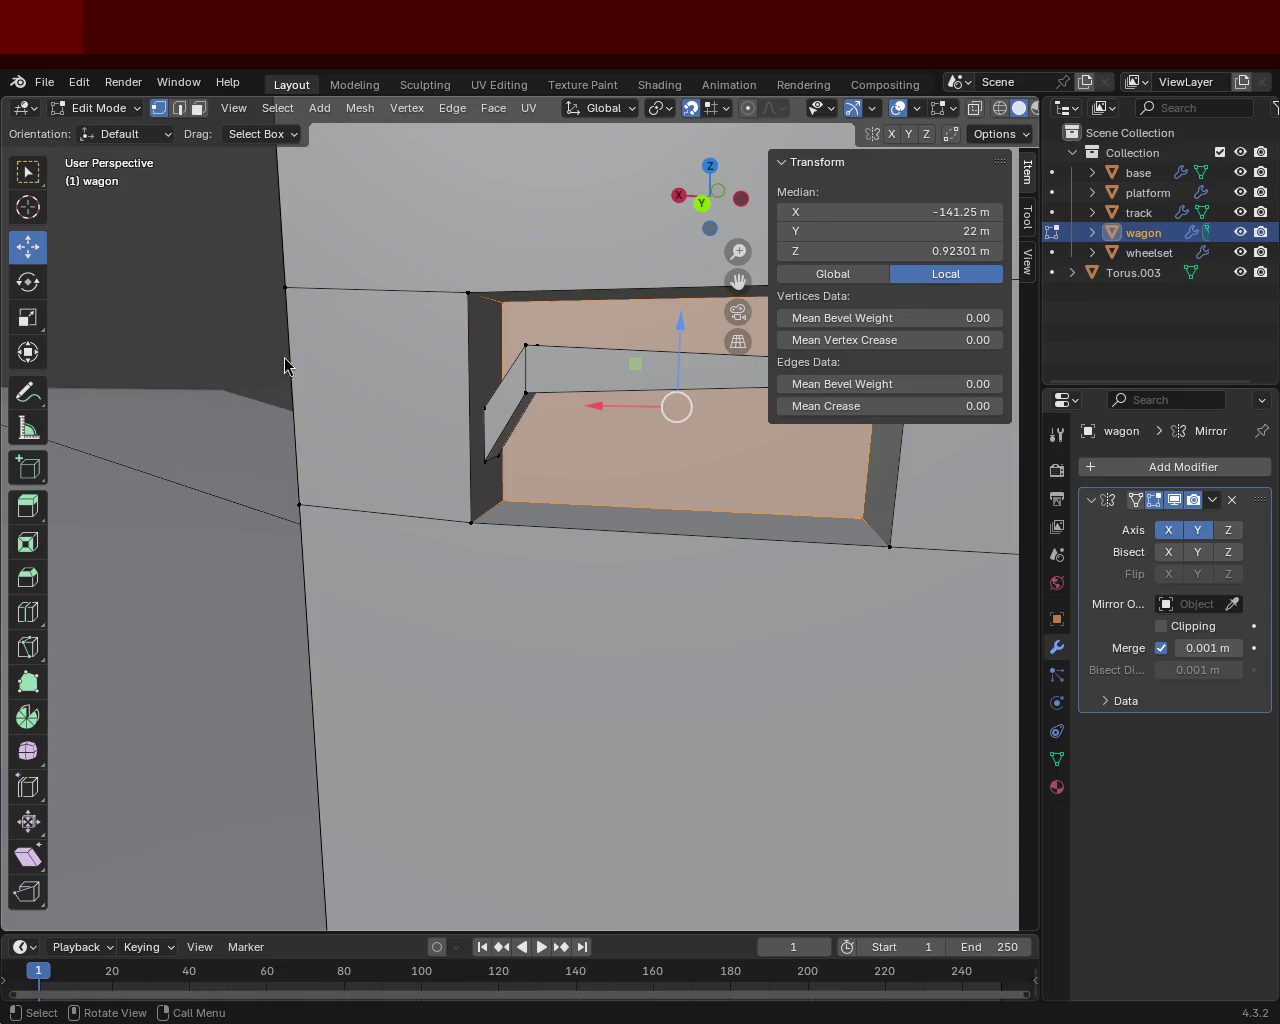
pyautogui.moveTo(415, 482)
pyautogui.mouseDown(button='middle')
pyautogui.moveTo(500, 574)
pyautogui.moveTo(563, 532)
pyautogui.mouseUp(button='middle')
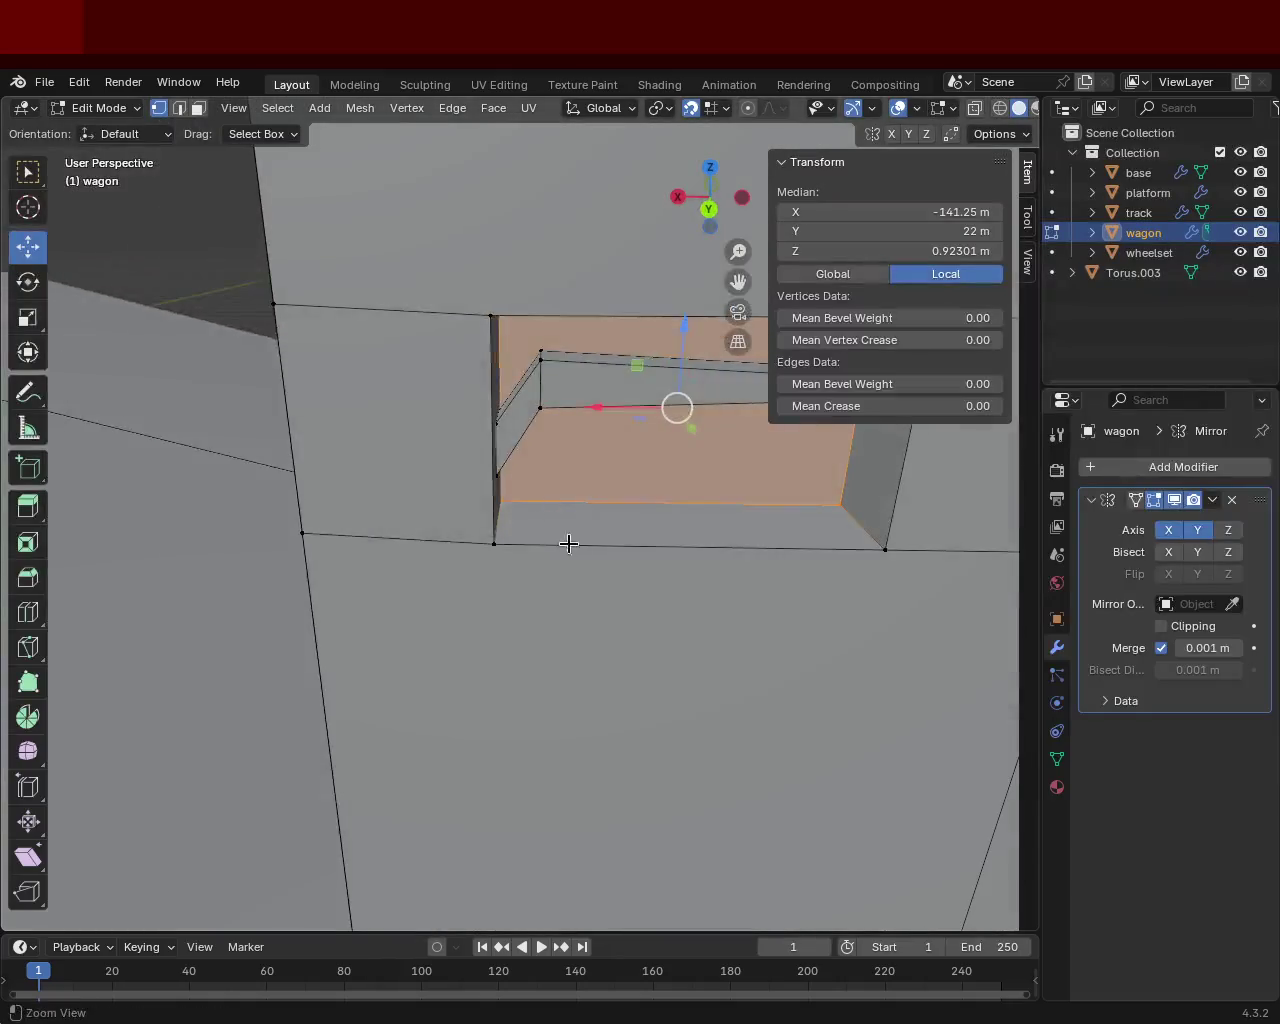
pyautogui.scroll(3, 611, 520)
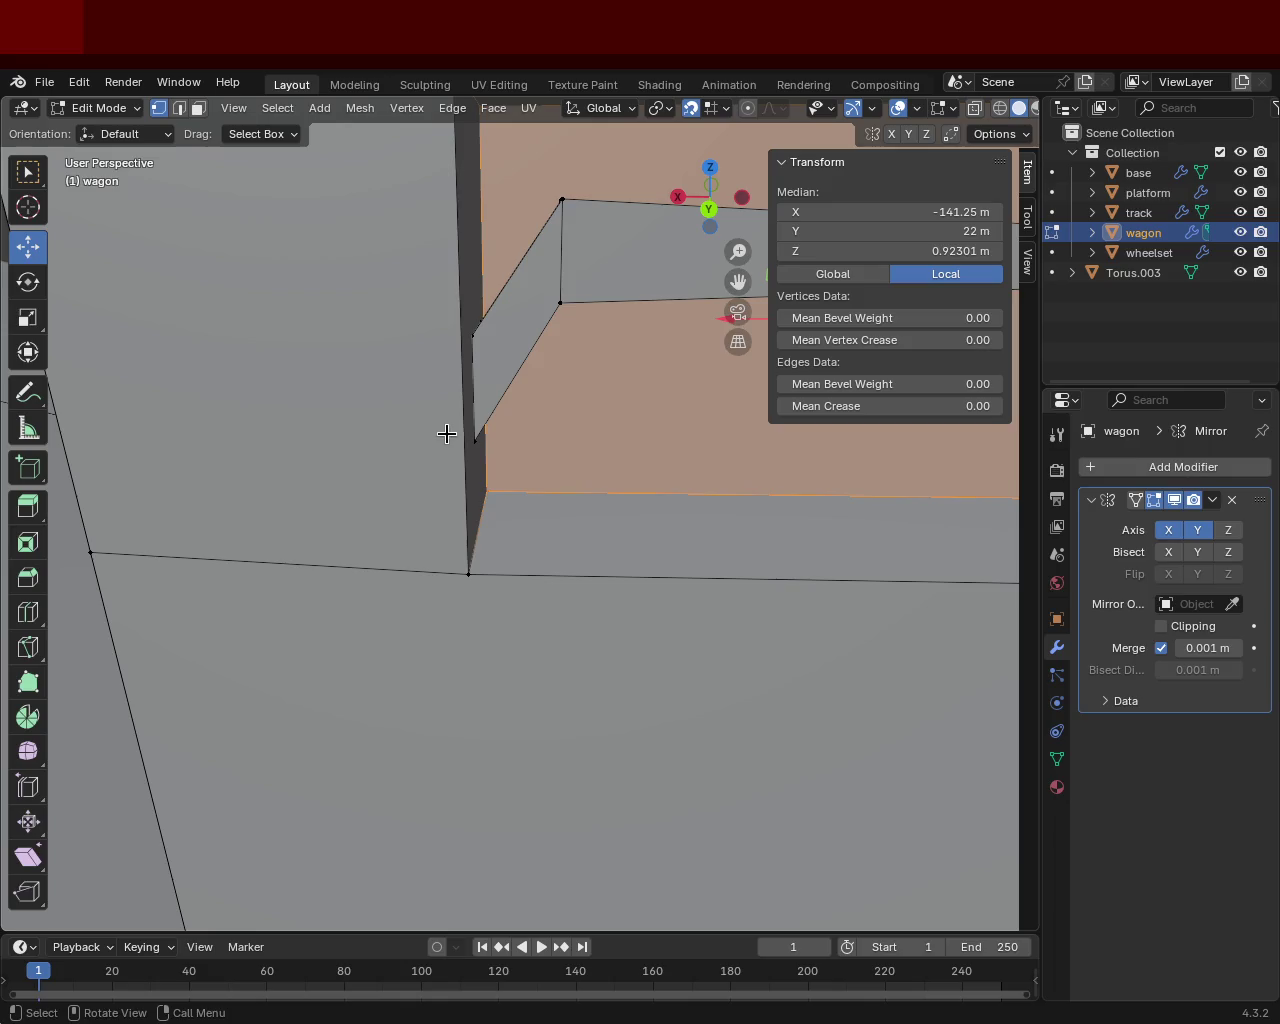
pyautogui.moveTo(445, 431); pyautogui.dragTo(730, 473, button='middle')
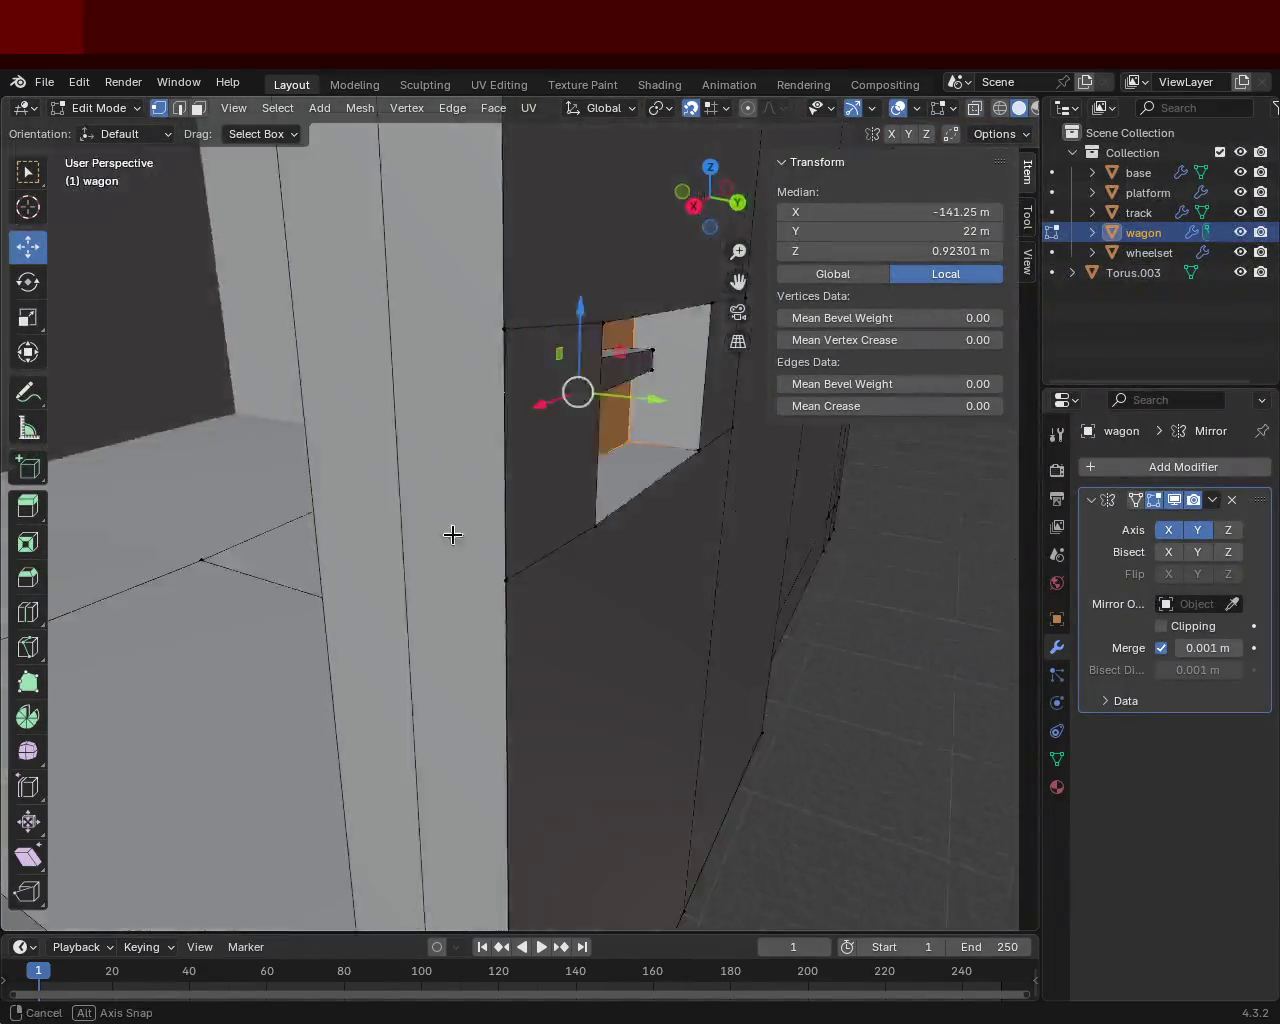
pyautogui.moveTo(730, 473); pyautogui.dragTo(410, 537, button='middle')
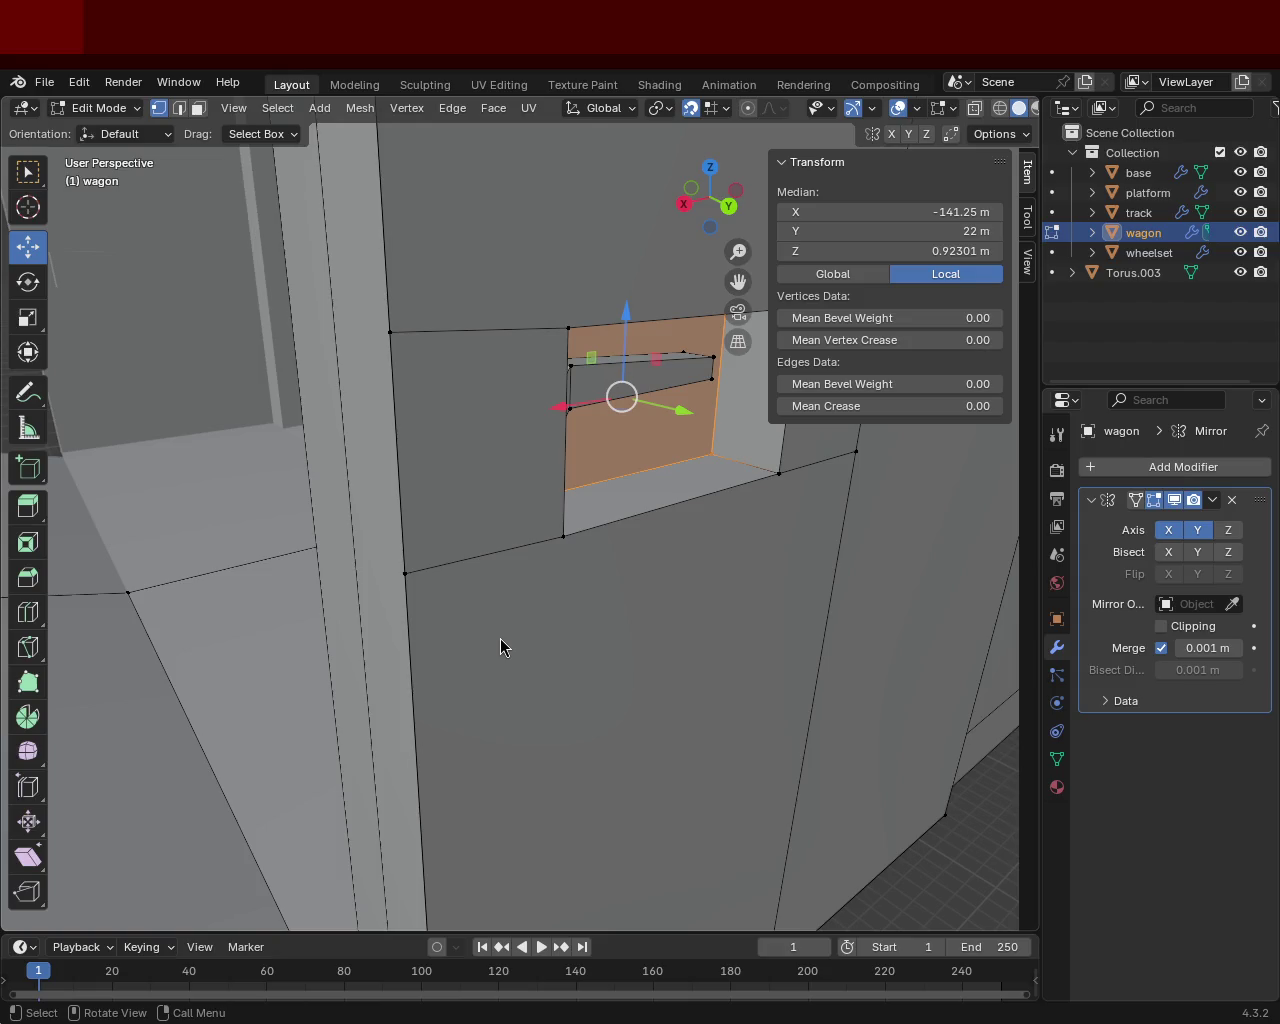
pyautogui.moveTo(657, 625)
pyautogui.mouseDown(button='middle')
pyautogui.moveTo(625, 595)
pyautogui.moveTo(463, 557)
pyautogui.moveTo(371, 563)
pyautogui.moveTo(311, 511)
pyautogui.moveTo(599, 507)
pyautogui.moveTo(772, 707)
pyautogui.mouseUp(button='middle')
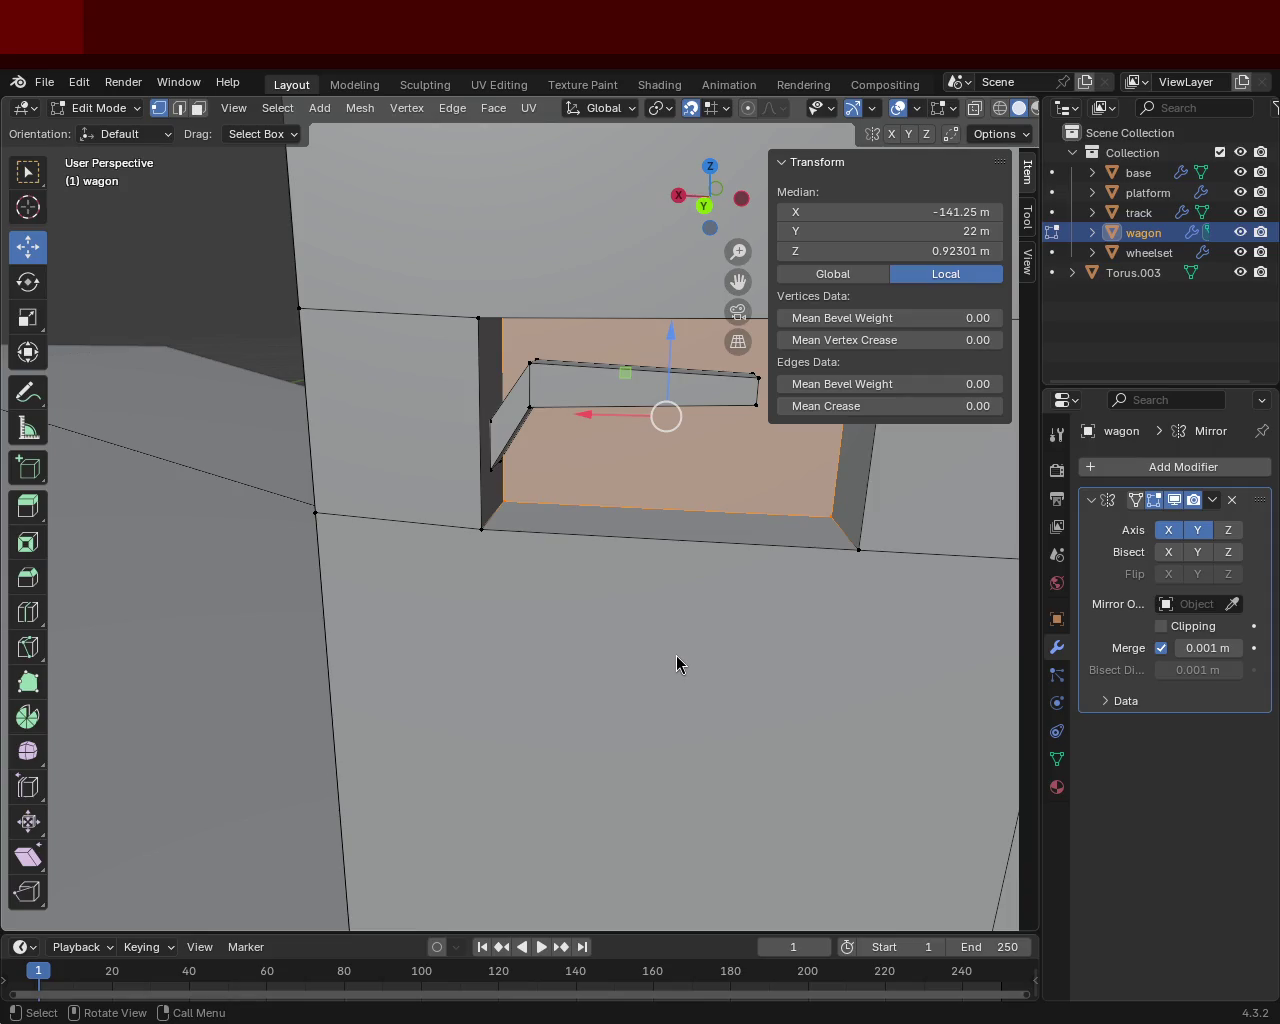
pyautogui.moveTo(457, 449)
pyautogui.mouseDown(button='middle')
pyautogui.moveTo(401, 456)
pyautogui.moveTo(514, 509)
pyautogui.moveTo(263, 563)
pyautogui.moveTo(571, 466)
pyautogui.moveTo(573, 483)
pyautogui.moveTo(474, 546)
pyautogui.moveTo(457, 623)
pyautogui.moveTo(387, 442)
pyautogui.moveTo(403, 594)
pyautogui.moveTo(646, 640)
pyautogui.moveTo(694, 674)
pyautogui.moveTo(654, 661)
pyautogui.moveTo(640, 600)
pyautogui.moveTo(786, 634)
pyautogui.moveTo(437, 594)
pyautogui.moveTo(467, 626)
pyautogui.moveTo(609, 486)
pyautogui.moveTo(591, 503)
pyautogui.moveTo(547, 439)
pyautogui.moveTo(463, 523)
pyautogui.moveTo(669, 514)
pyautogui.moveTo(55, 170)
pyautogui.mouseUp(button='middle')
# Extrude the wagon's slanted side face and long horizontal face 2 m downward.
pyautogui.click(198, 108)
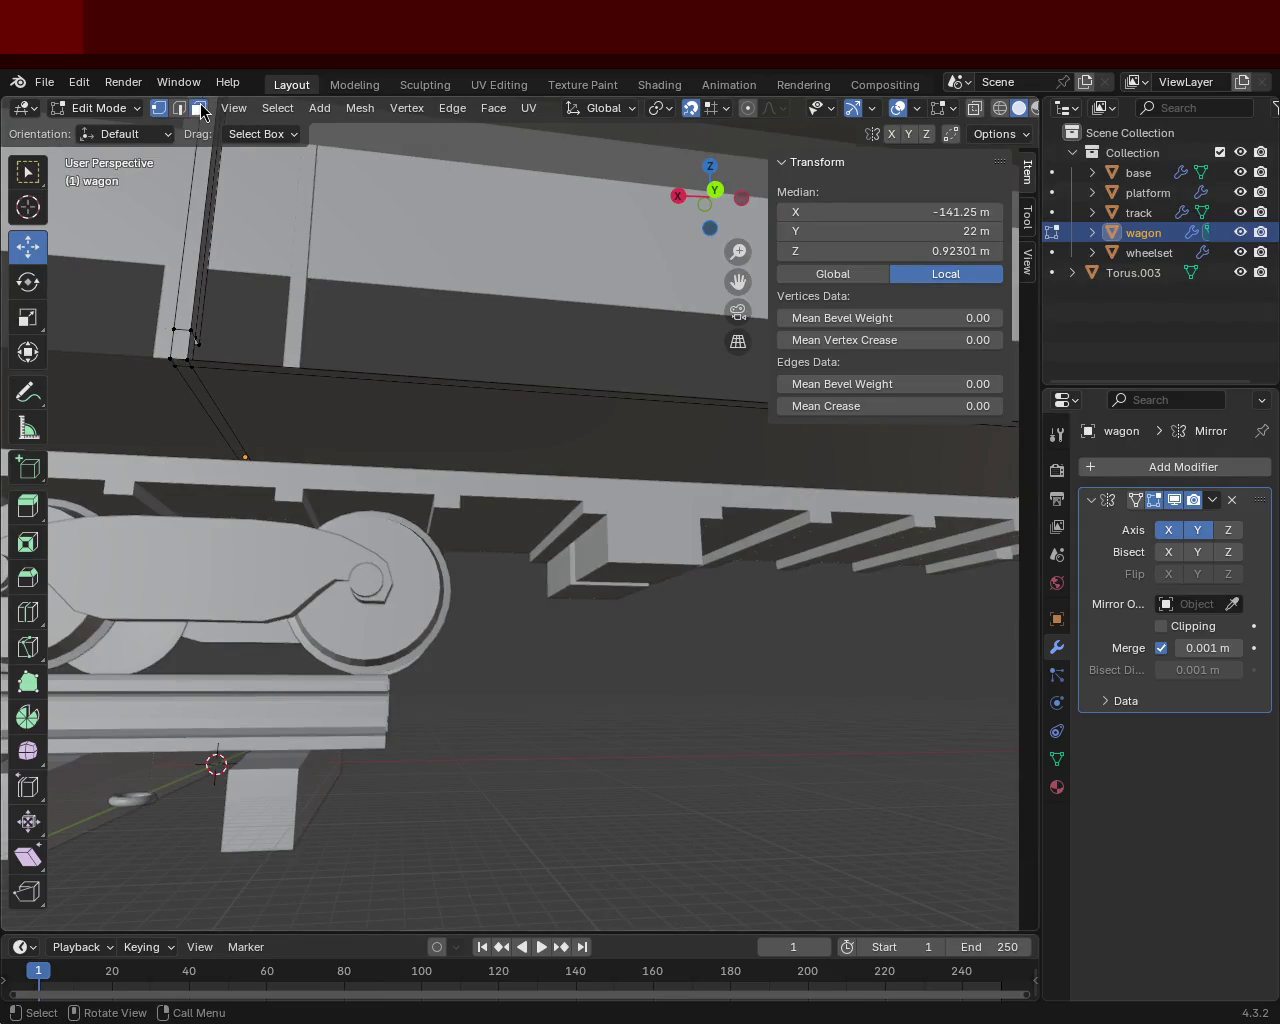
pyautogui.click(213, 401)
pyautogui.keyDown('shift'); pyautogui.click(228, 372); pyautogui.keyUp('shift')
pyautogui.moveTo(686, 476)
pyautogui.mouseDown(button='middle')
pyautogui.moveTo(443, 420)
pyautogui.moveTo(534, 423)
pyautogui.moveTo(522, 443)
pyautogui.moveTo(644, 514)
pyautogui.moveTo(743, 426)
pyautogui.moveTo(634, 409)
pyautogui.mouseUp(button='middle')
pyautogui.write('e2')
pyautogui.press('Return')
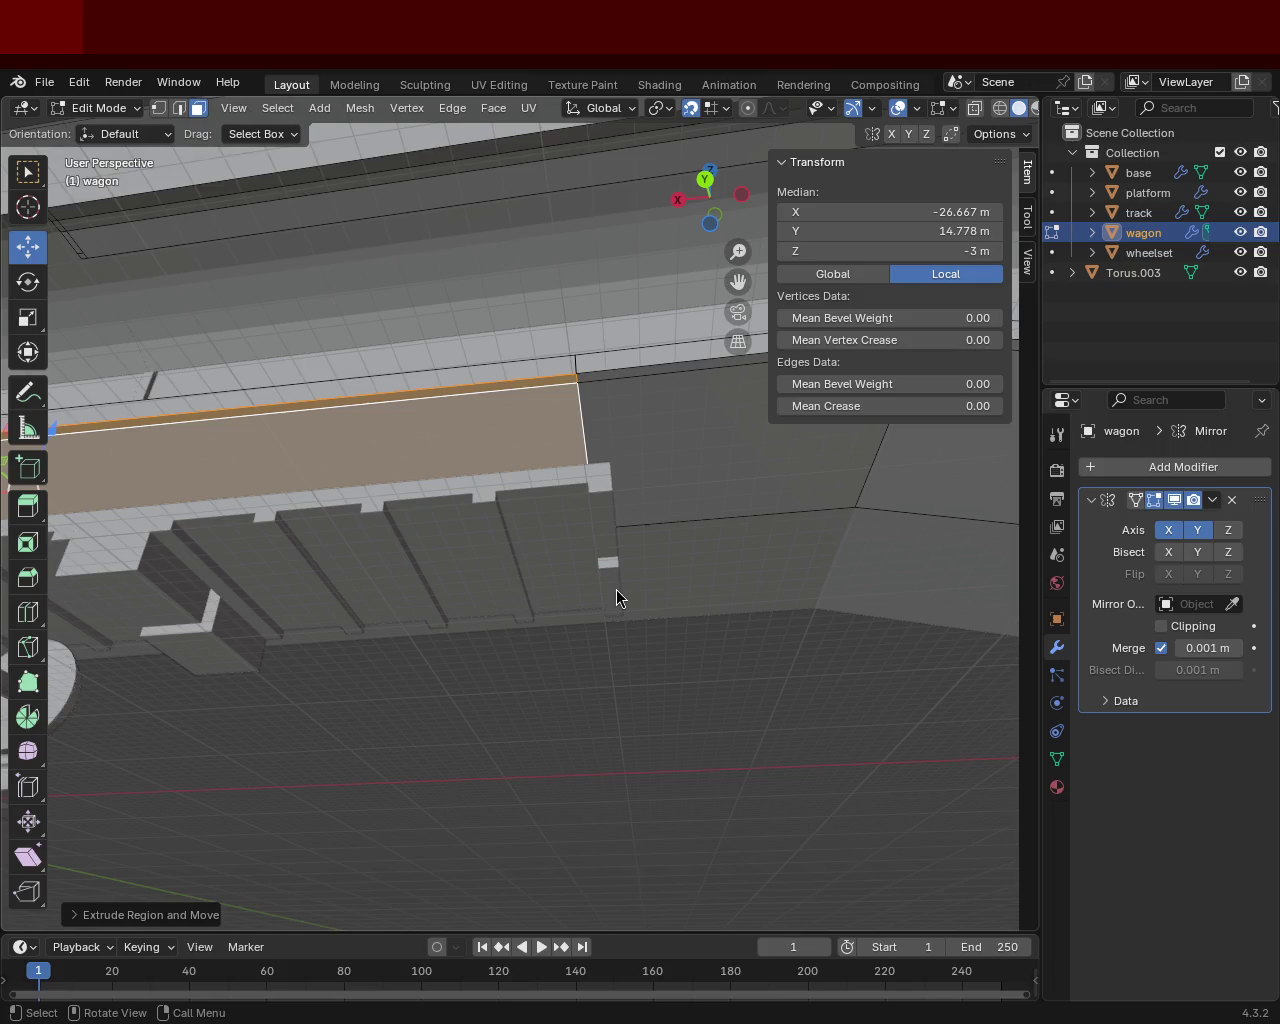
# Return to vertex mode, deselect everything and display the mesh as wireframe.
pyautogui.moveTo(520, 412)
pyautogui.mouseDown(button='middle')
pyautogui.moveTo(600, 394)
pyautogui.moveTo(583, 274)
pyautogui.mouseUp(button='middle')
pyautogui.click(167, 111)
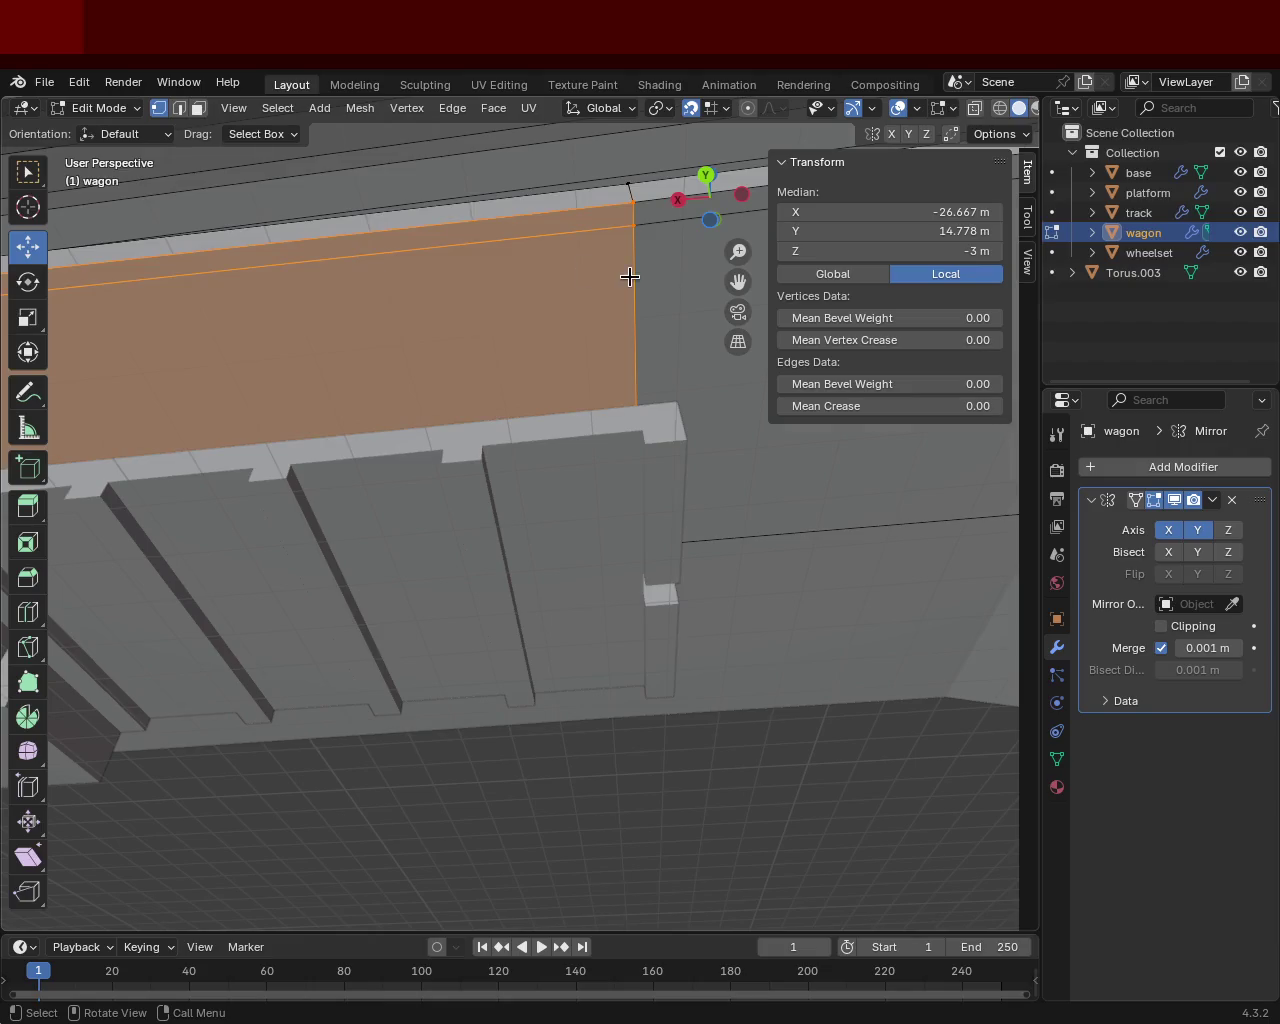
pyautogui.click(672, 275)
pyautogui.click(1002, 112)
pyautogui.moveTo(840, 300)
pyautogui.mouseDown(button='middle')
pyautogui.moveTo(766, 391)
pyautogui.moveTo(749, 500)
pyautogui.moveTo(800, 420)
pyautogui.moveTo(771, 434)
pyautogui.moveTo(755, 424)
pyautogui.mouseUp(button='middle')
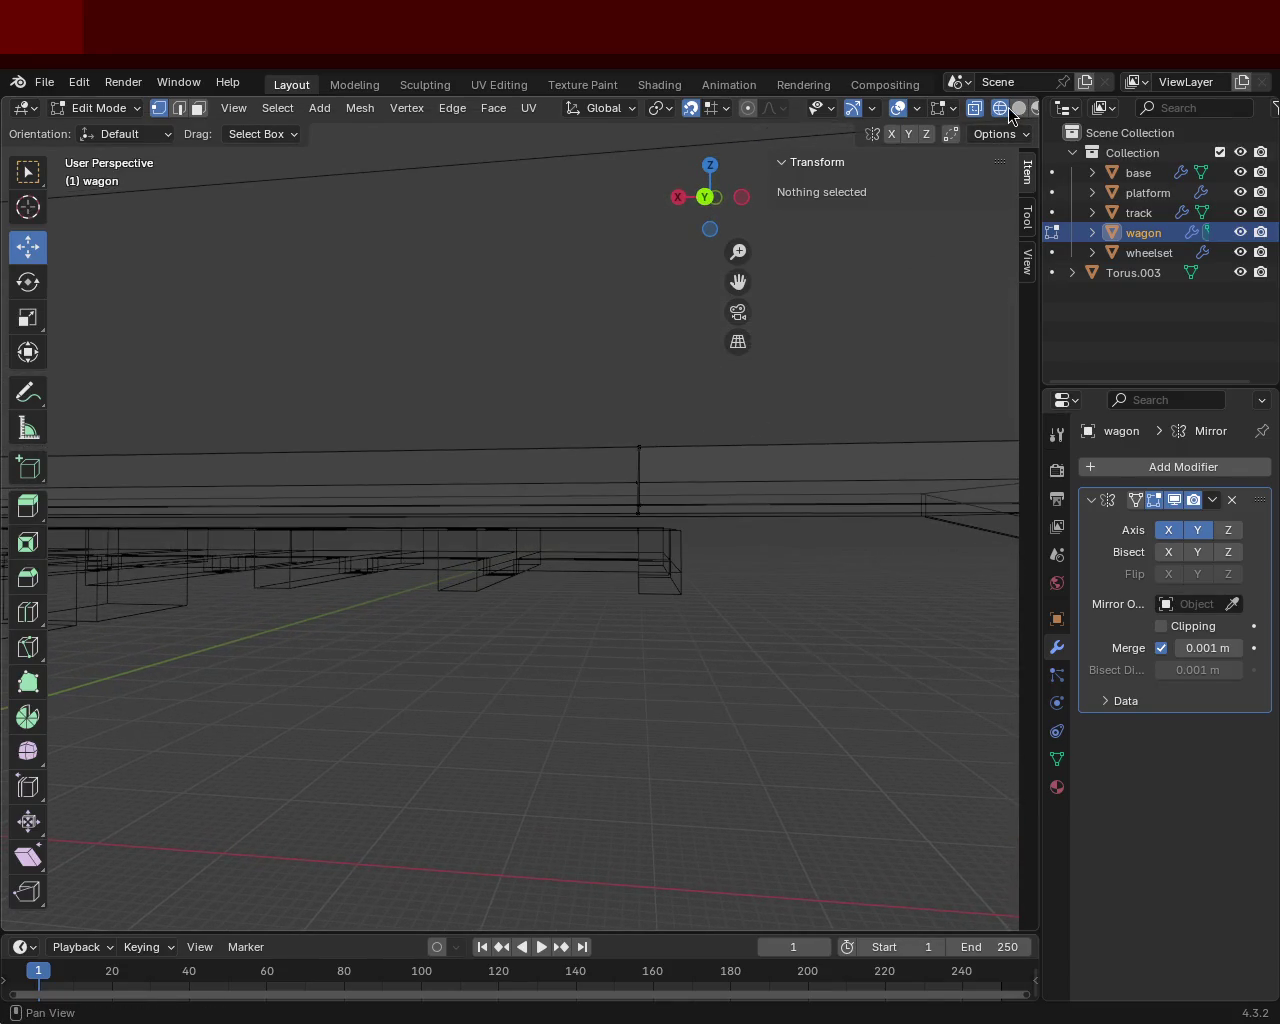
# Switch back to solid shading and pick corner vertices around the wagon floor.
pyautogui.click(1008, 107)
pyautogui.moveTo(660, 480)
pyautogui.mouseDown(button='middle')
pyautogui.moveTo(543, 409)
pyautogui.moveTo(617, 516)
pyautogui.moveTo(543, 592)
pyautogui.moveTo(711, 480)
pyautogui.mouseUp(button='middle')
pyautogui.scroll(2, 645, 513)
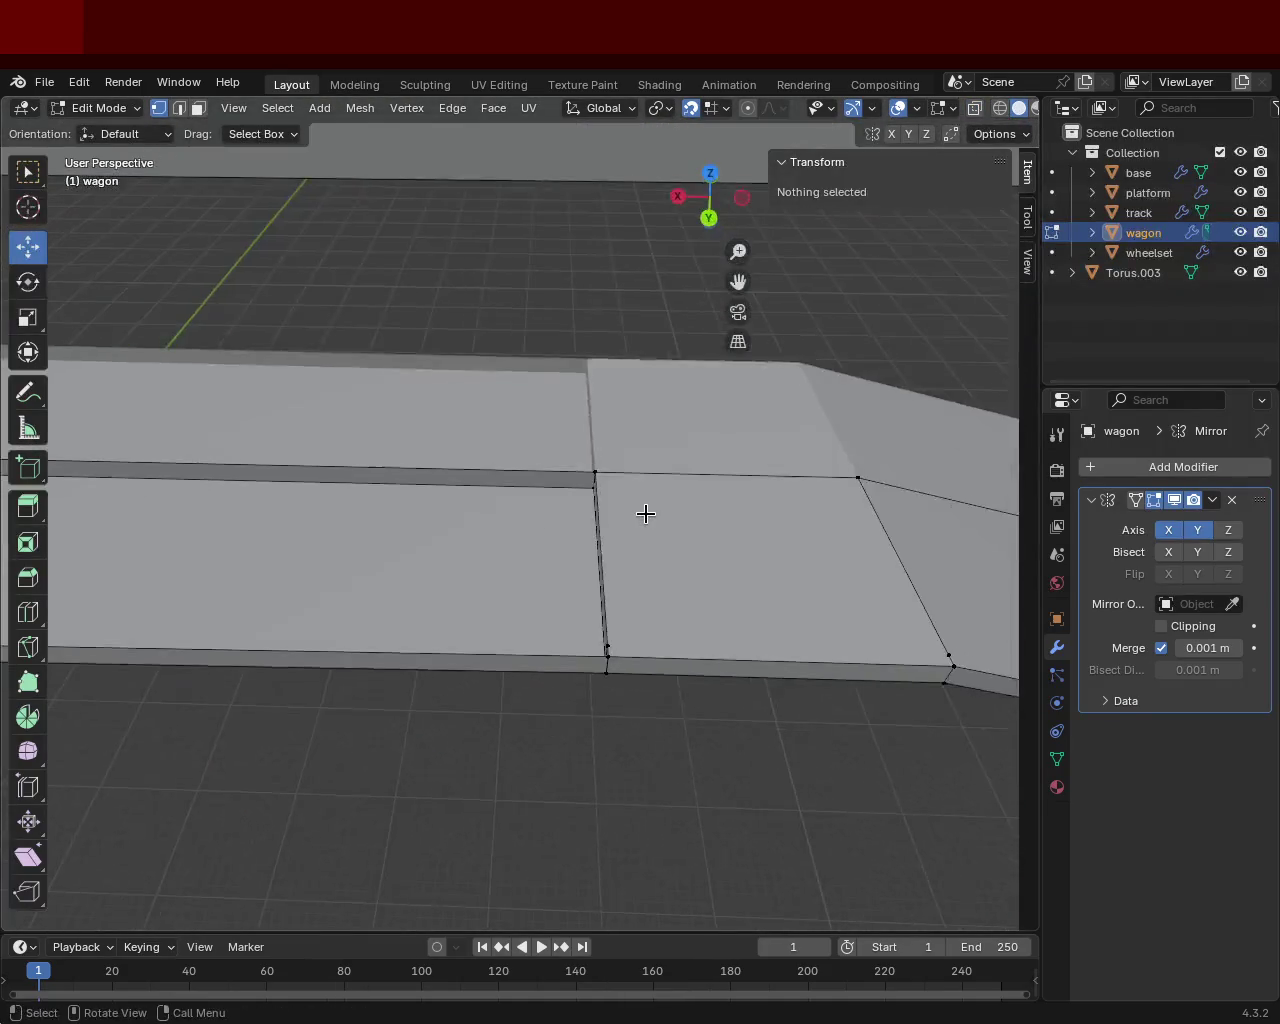
pyautogui.click(607, 478)
pyautogui.moveTo(609, 480)
pyautogui.mouseDown(button='middle')
pyautogui.moveTo(709, 491)
pyautogui.moveTo(666, 631)
pyautogui.mouseUp(button='middle')
pyautogui.keyDown('shift'); pyautogui.click(640, 622); pyautogui.keyUp('shift')
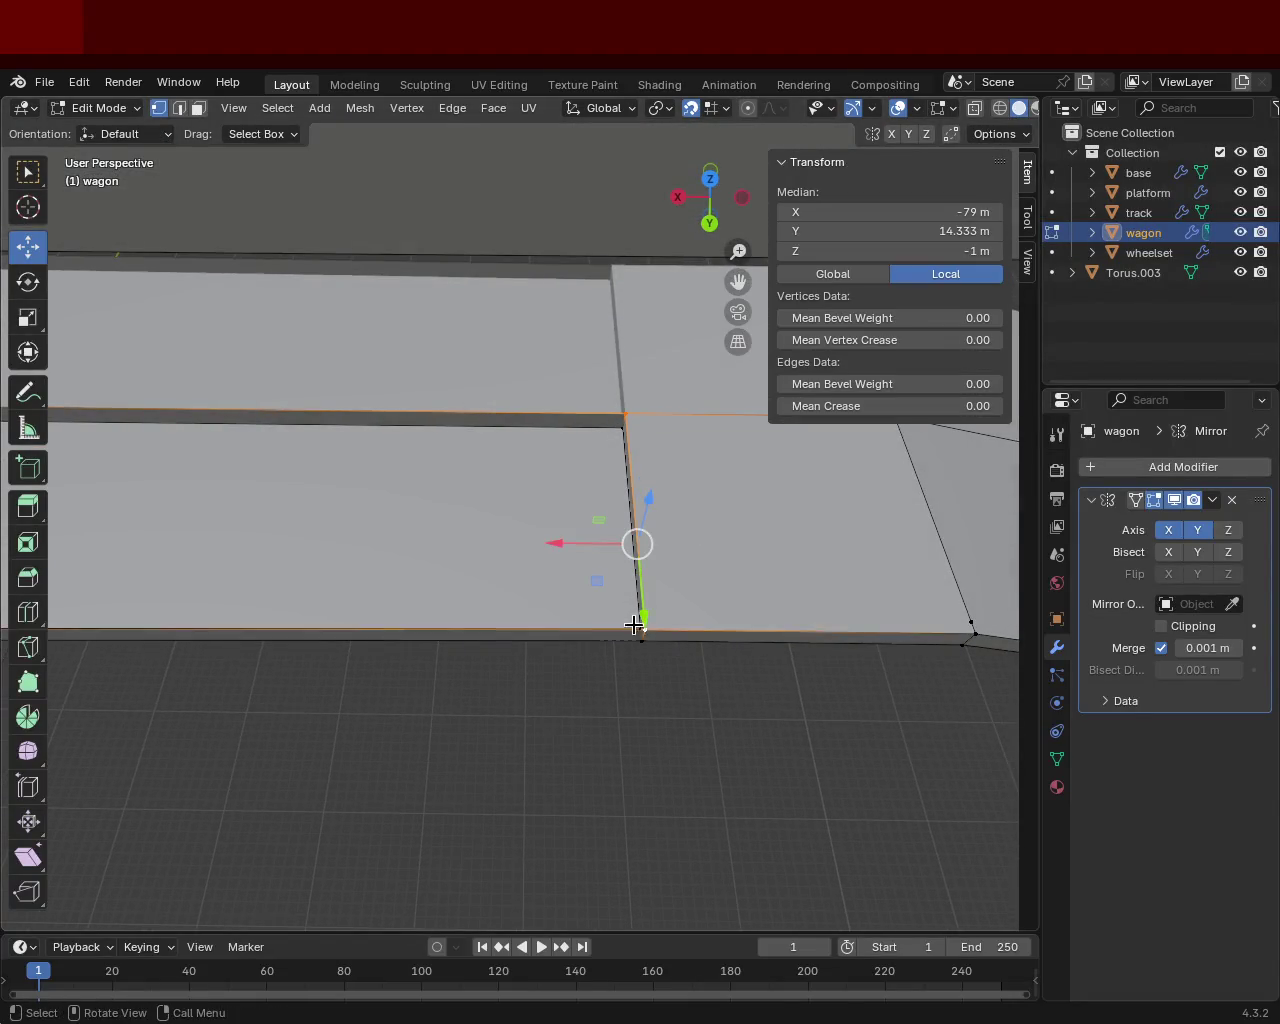
pyautogui.scroll(-3, 638, 627)
pyautogui.moveTo(317, 540)
pyautogui.mouseDown(button='middle')
pyautogui.moveTo(543, 511)
pyautogui.moveTo(406, 489)
pyautogui.moveTo(617, 396)
pyautogui.moveTo(569, 420)
pyautogui.moveTo(506, 380)
pyautogui.moveTo(600, 420)
pyautogui.moveTo(441, 314)
pyautogui.moveTo(414, 334)
pyautogui.moveTo(403, 417)
pyautogui.moveTo(266, 383)
pyautogui.moveTo(437, 477)
pyautogui.moveTo(529, 489)
pyautogui.moveTo(603, 460)
pyautogui.mouseUp(button='middle')
pyautogui.keyDown('shift'); pyautogui.click(345, 463); pyautogui.keyUp('shift')
pyautogui.keyDown('shift'); pyautogui.click(352, 455); pyautogui.keyUp('shift')
pyautogui.keyDown('shift'); pyautogui.click(513, 375); pyautogui.keyUp('shift')
# Select the shortest edge path from the vertex beside the pillar to the far floor corner.
pyautogui.click(554, 514)
pyautogui.keyDown('shift'); pyautogui.click(562, 498); pyautogui.keyUp('shift')
pyautogui.moveTo(549, 514)
pyautogui.mouseDown(button='middle')
pyautogui.moveTo(534, 380)
pyautogui.moveTo(626, 440)
pyautogui.moveTo(435, 462)
pyautogui.mouseUp(button='middle')
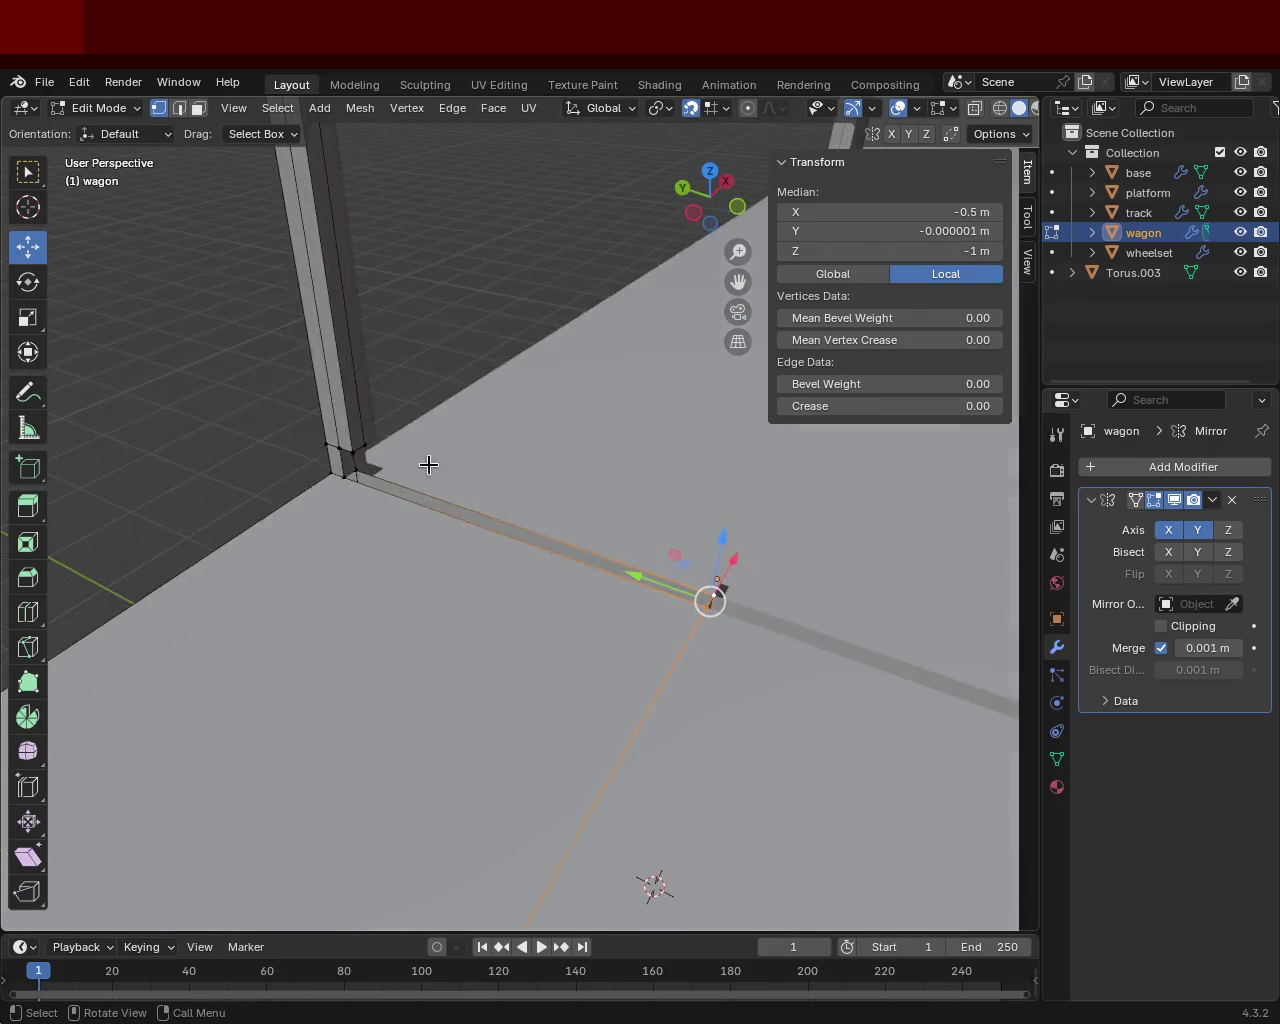
pyautogui.keyDown('shift'); pyautogui.click(354, 470); pyautogui.keyUp('shift')
pyautogui.click(354, 470)
pyautogui.keyDown('shift'); pyautogui.click(712, 600); pyautogui.keyUp('shift')
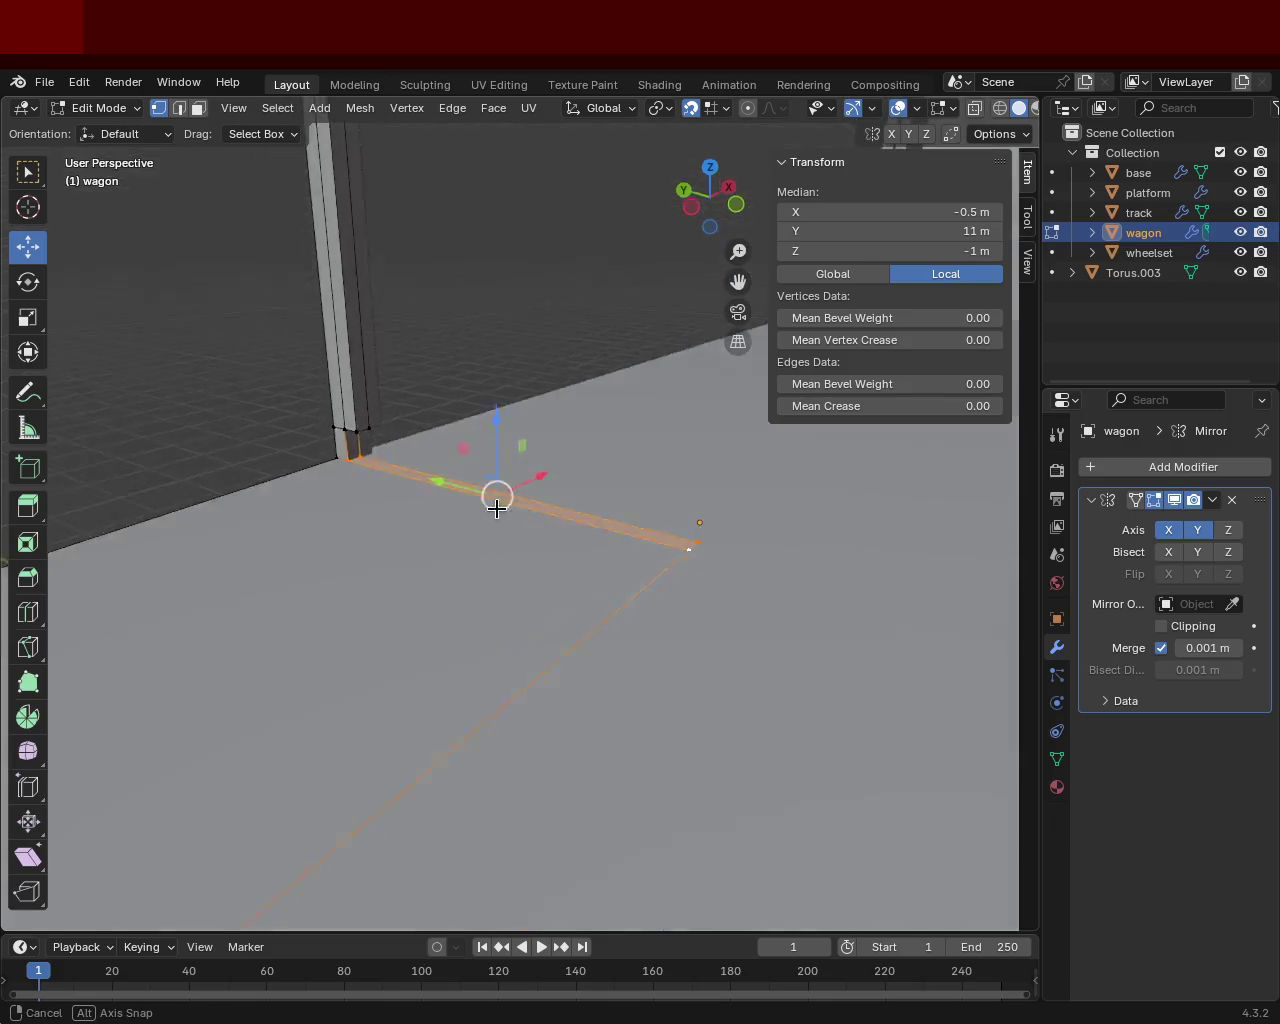
# Subdivide the floor edge running between the pillar corner and the far floor corner.
pyautogui.moveTo(405, 228); pyautogui.dragTo(376, 517, button='middle')
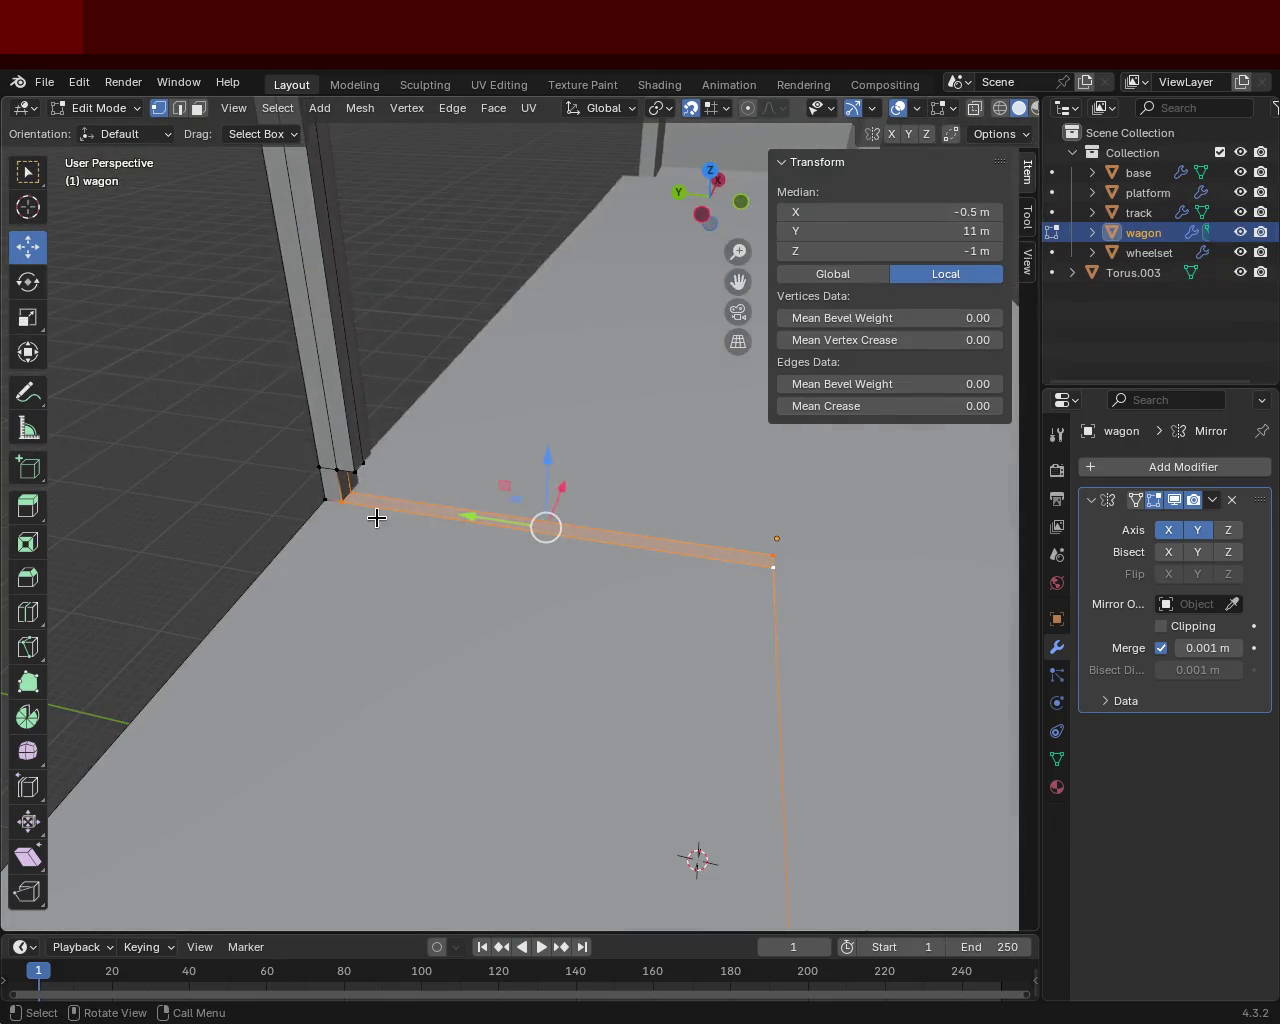
pyautogui.click(348, 493)
pyautogui.click(342, 500)
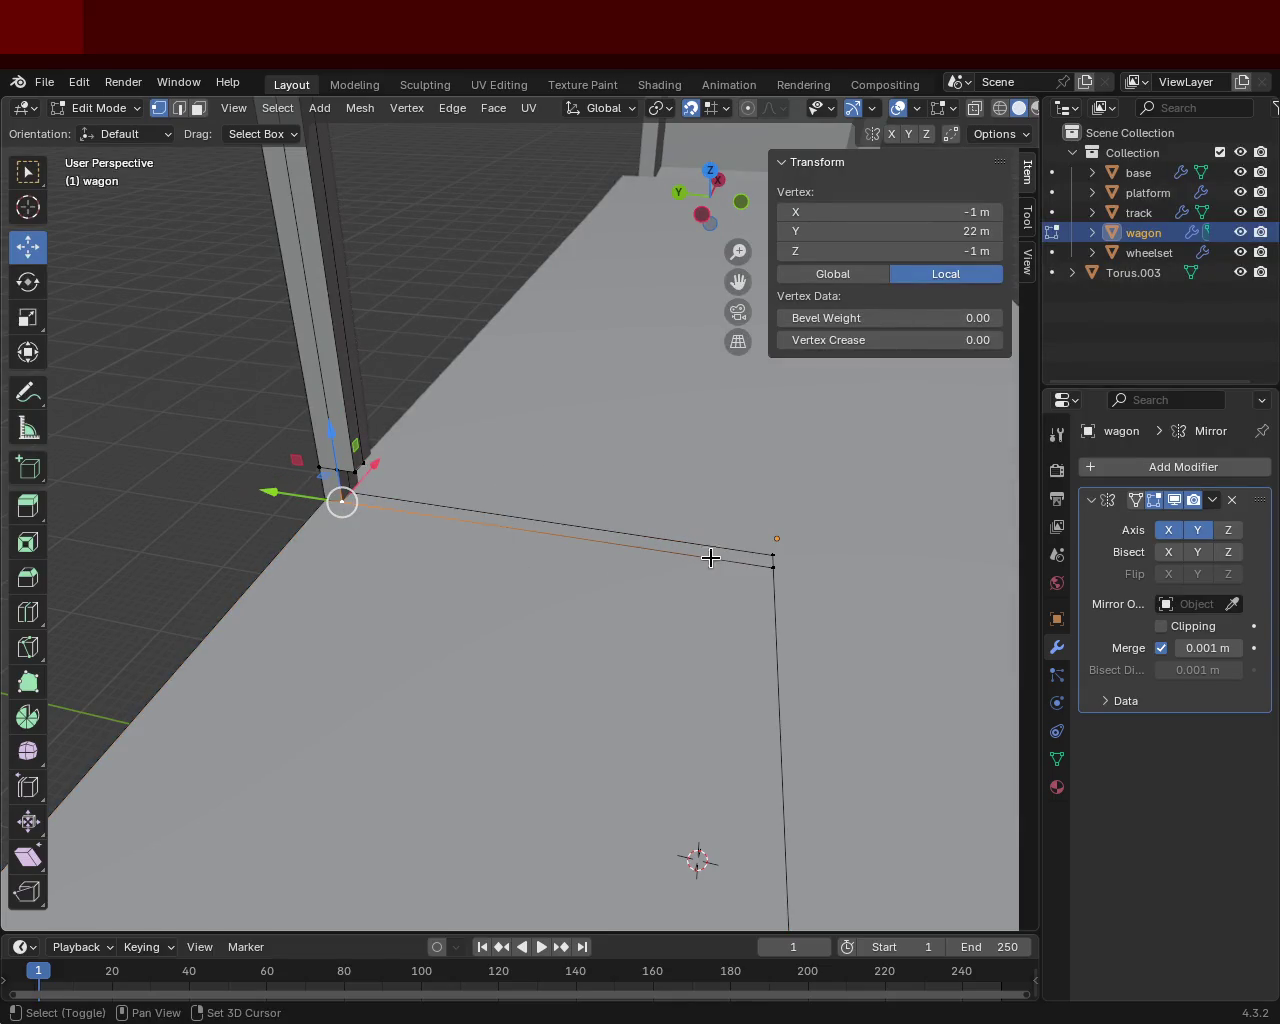
pyautogui.keyDown('shift'); pyautogui.click(760, 566); pyautogui.keyUp('shift')
pyautogui.rightClick(700, 560)
pyautogui.click(640, 554)
pyautogui.hotkey('alt', 'a')
# Slide the new midpoint vertex along the edge until it sits near the pillar's corner.
pyautogui.click(370, 497)
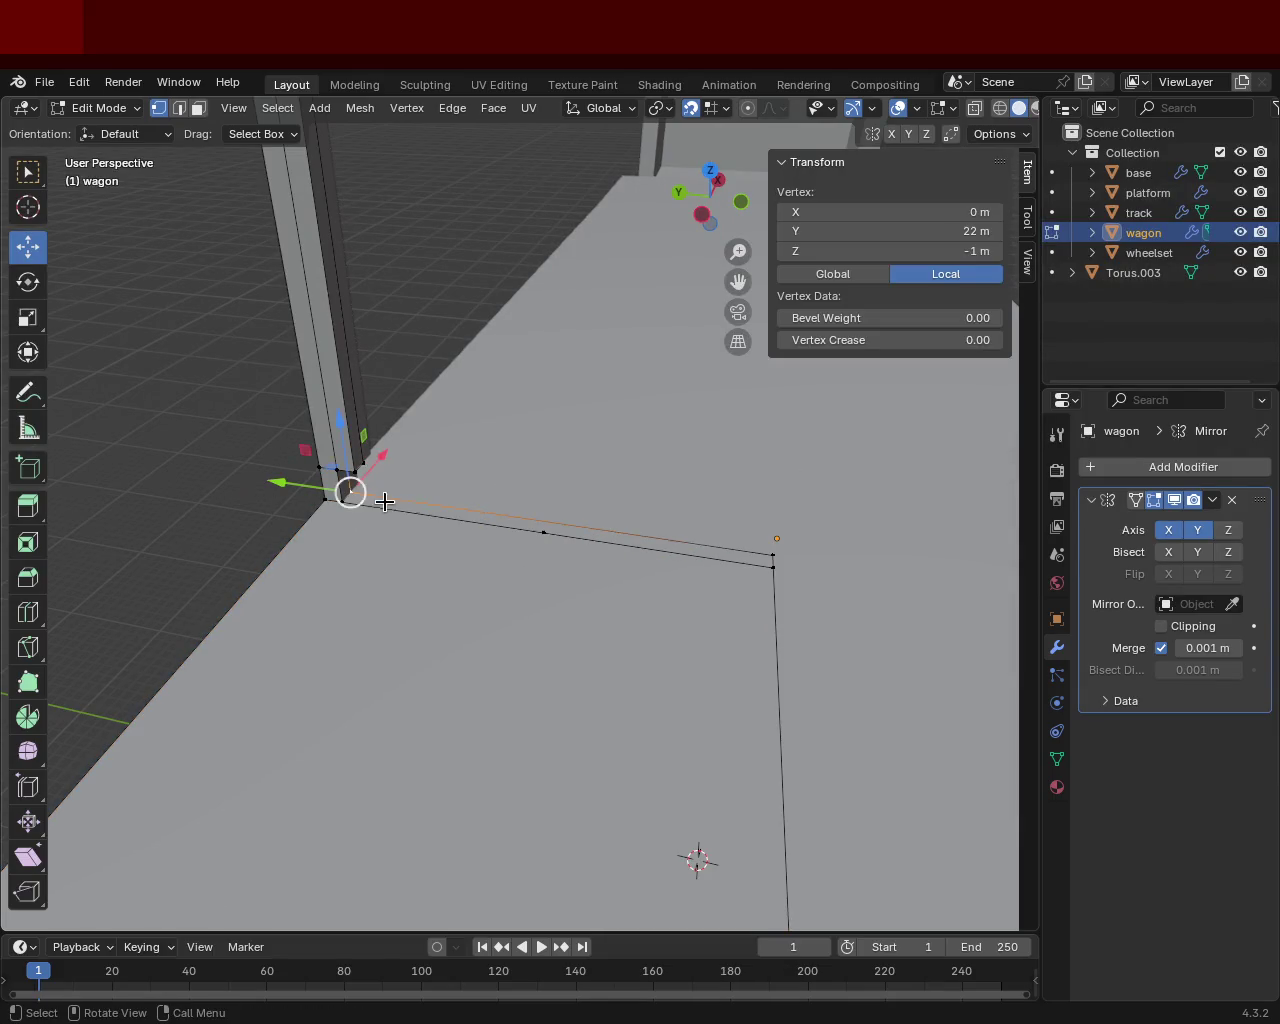
pyautogui.keyDown('ctrl'); pyautogui.click(770, 553); pyautogui.keyUp('ctrl')
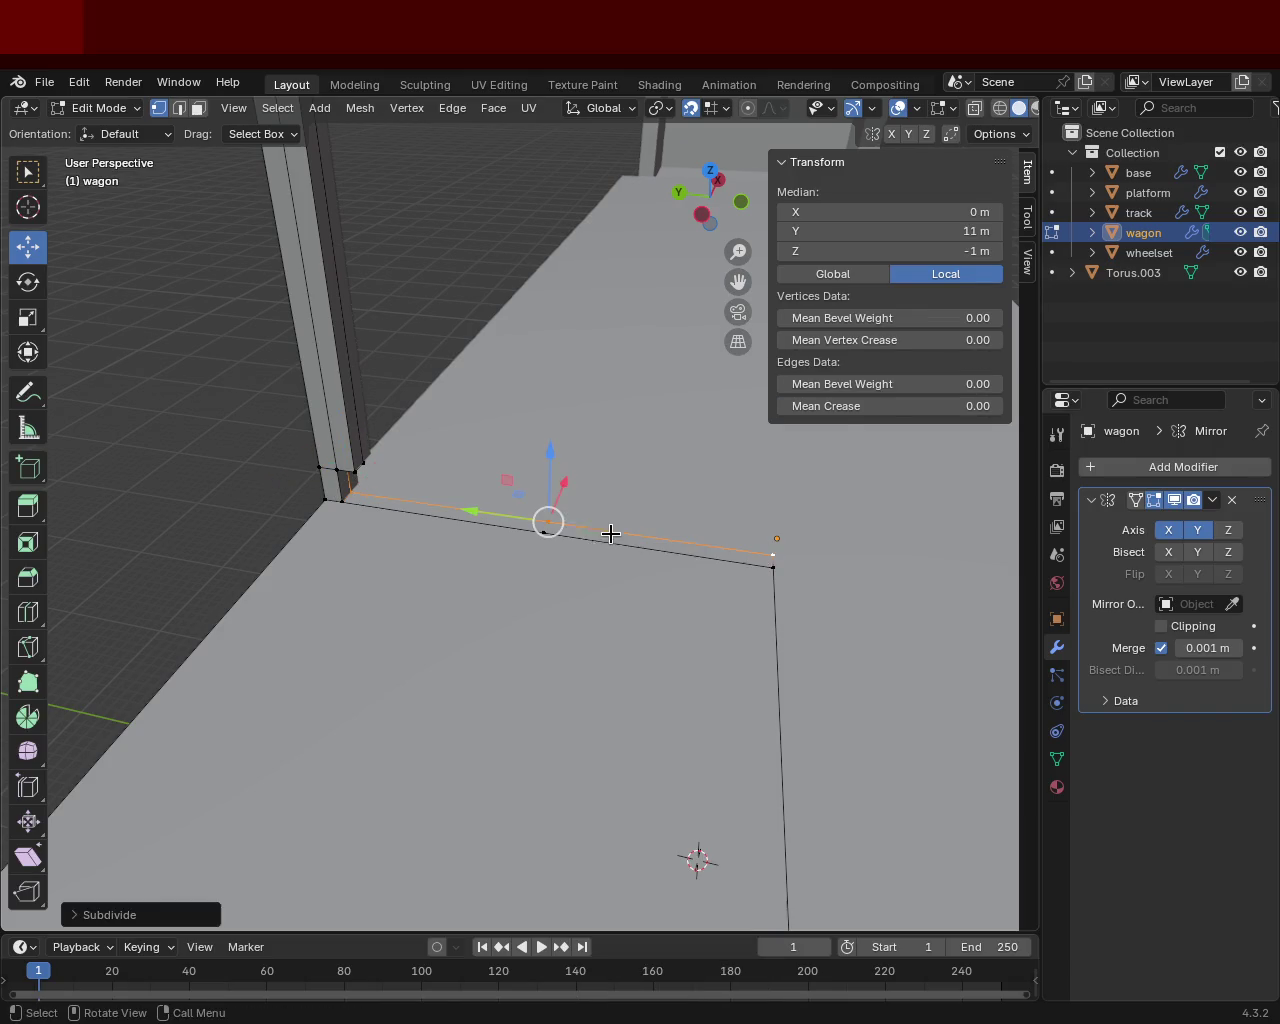
pyautogui.click(546, 528)
pyautogui.hotkey('shift', 'v')
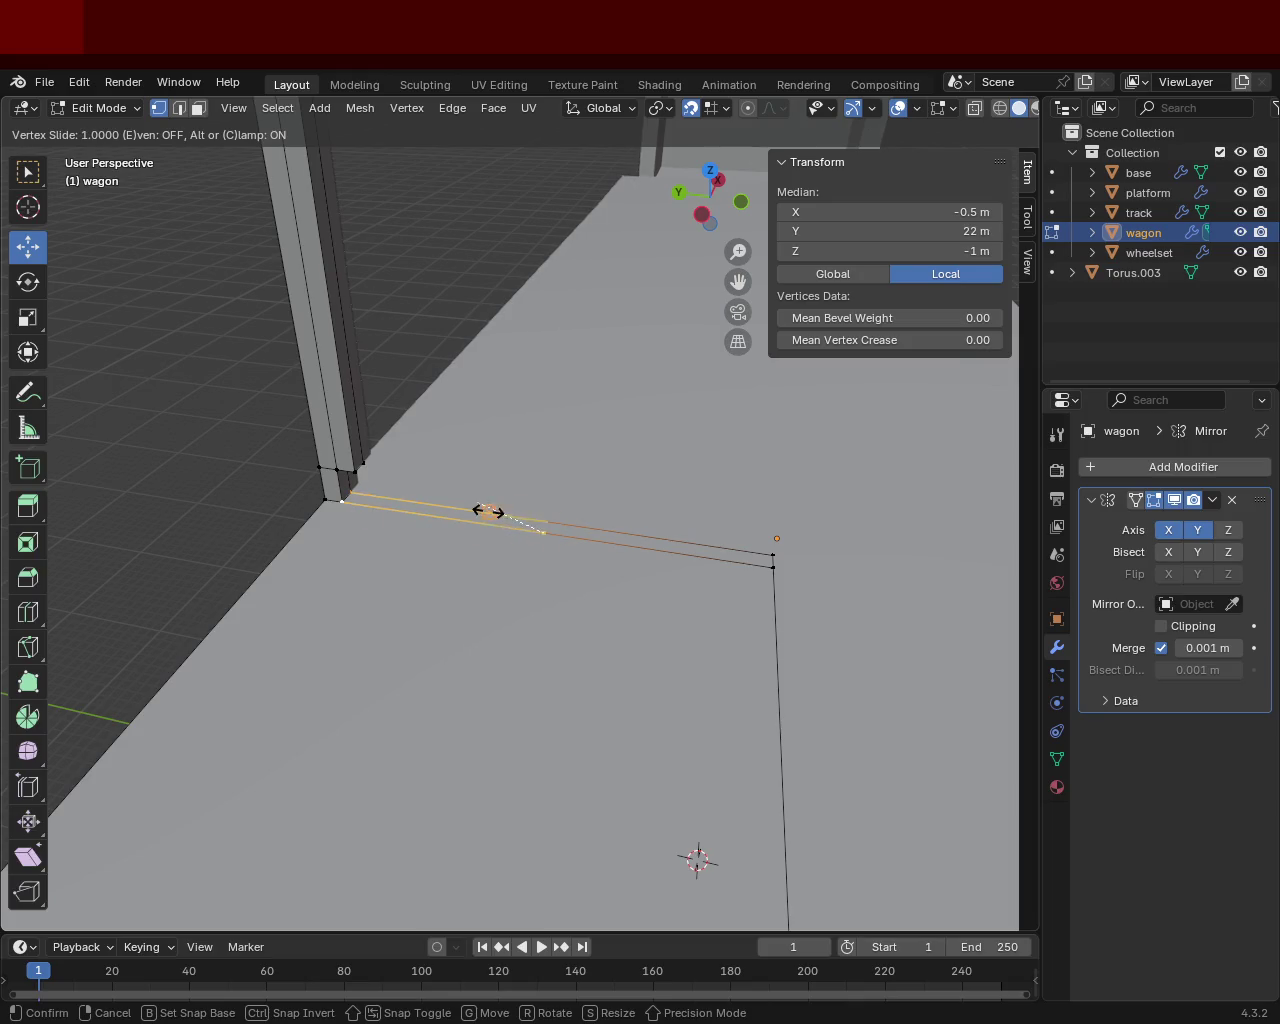
pyautogui.click(526, 523)
# Select vertices from the pillar's base across its front face to its bottom edge.
pyautogui.moveTo(526, 523)
pyautogui.mouseDown(button='middle')
pyautogui.moveTo(571, 424)
pyautogui.moveTo(359, 432)
pyautogui.moveTo(470, 578)
pyautogui.mouseUp(button='middle')
pyautogui.click(359, 432)
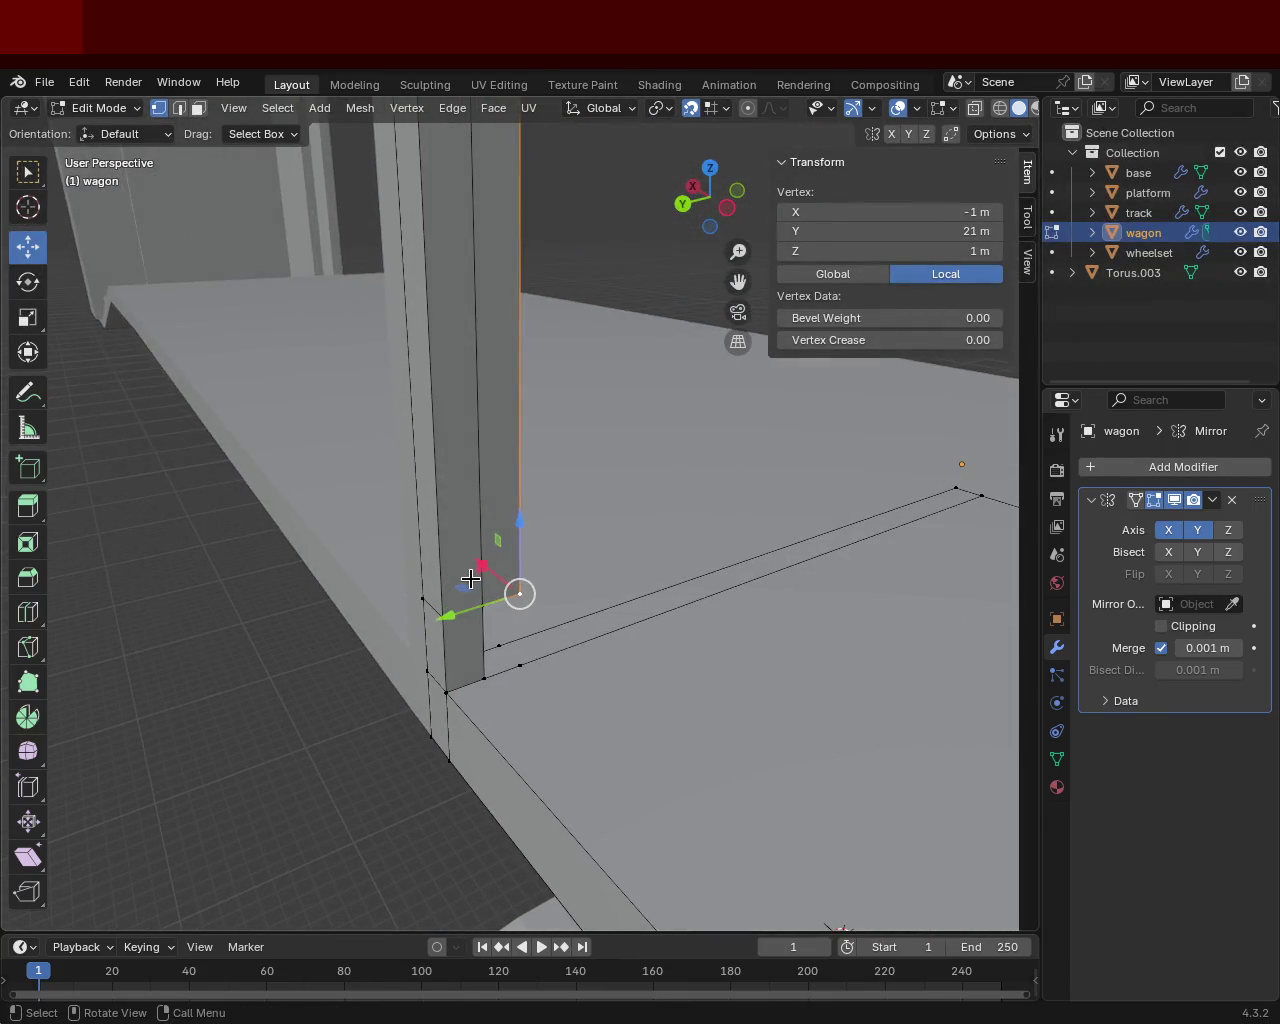
pyautogui.keyDown('shift'); pyautogui.click(522, 592); pyautogui.keyUp('shift')
pyautogui.keyDown('shift'); pyautogui.click(521, 662); pyautogui.keyUp('shift')
pyautogui.keyDown('shift'); pyautogui.click(485, 676); pyautogui.keyUp('shift')
# Select the four pillar-bottom vertices, then inspect the floor edge and wall corner.
pyautogui.moveTo(596, 606)
pyautogui.mouseDown(button='middle')
pyautogui.moveTo(394, 566)
pyautogui.moveTo(537, 563)
pyautogui.moveTo(420, 575)
pyautogui.mouseUp(button='middle')
pyautogui.click(410, 566)
pyautogui.keyDown('shift'); pyautogui.click(413, 620); pyautogui.keyUp('shift')
pyautogui.keyDown('shift'); pyautogui.click(377, 573); pyautogui.keyUp('shift')
pyautogui.keyDown('shift'); pyautogui.click(376, 618); pyautogui.keyUp('shift')
pyautogui.moveTo(391, 600); pyautogui.dragTo(675, 595, button='middle')
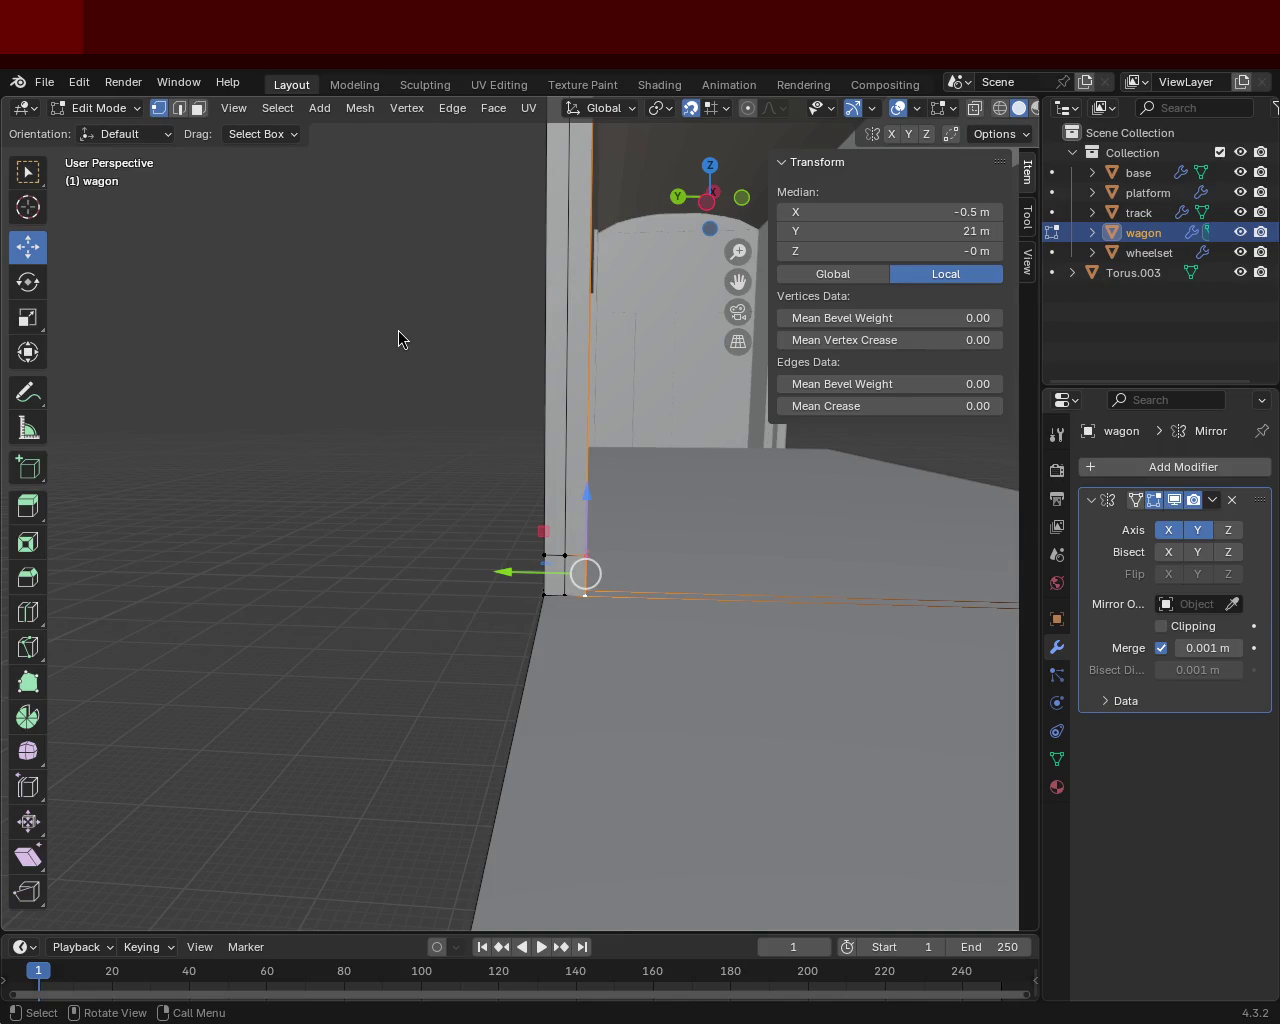
pyautogui.moveTo(429, 354)
pyautogui.mouseDown(button='middle')
pyautogui.moveTo(743, 506)
pyautogui.moveTo(509, 371)
pyautogui.moveTo(261, 312)
pyautogui.moveTo(423, 323)
pyautogui.moveTo(606, 517)
pyautogui.moveTo(706, 511)
pyautogui.moveTo(561, 429)
pyautogui.moveTo(369, 440)
pyautogui.moveTo(594, 503)
pyautogui.moveTo(520, 503)
pyautogui.moveTo(366, 552)
pyautogui.moveTo(171, 523)
pyautogui.moveTo(123, 531)
pyautogui.moveTo(383, 571)
pyautogui.moveTo(409, 602)
pyautogui.moveTo(354, 540)
pyautogui.moveTo(383, 608)
pyautogui.moveTo(540, 600)
pyautogui.moveTo(680, 617)
pyautogui.moveTo(643, 680)
pyautogui.mouseUp(button='middle')
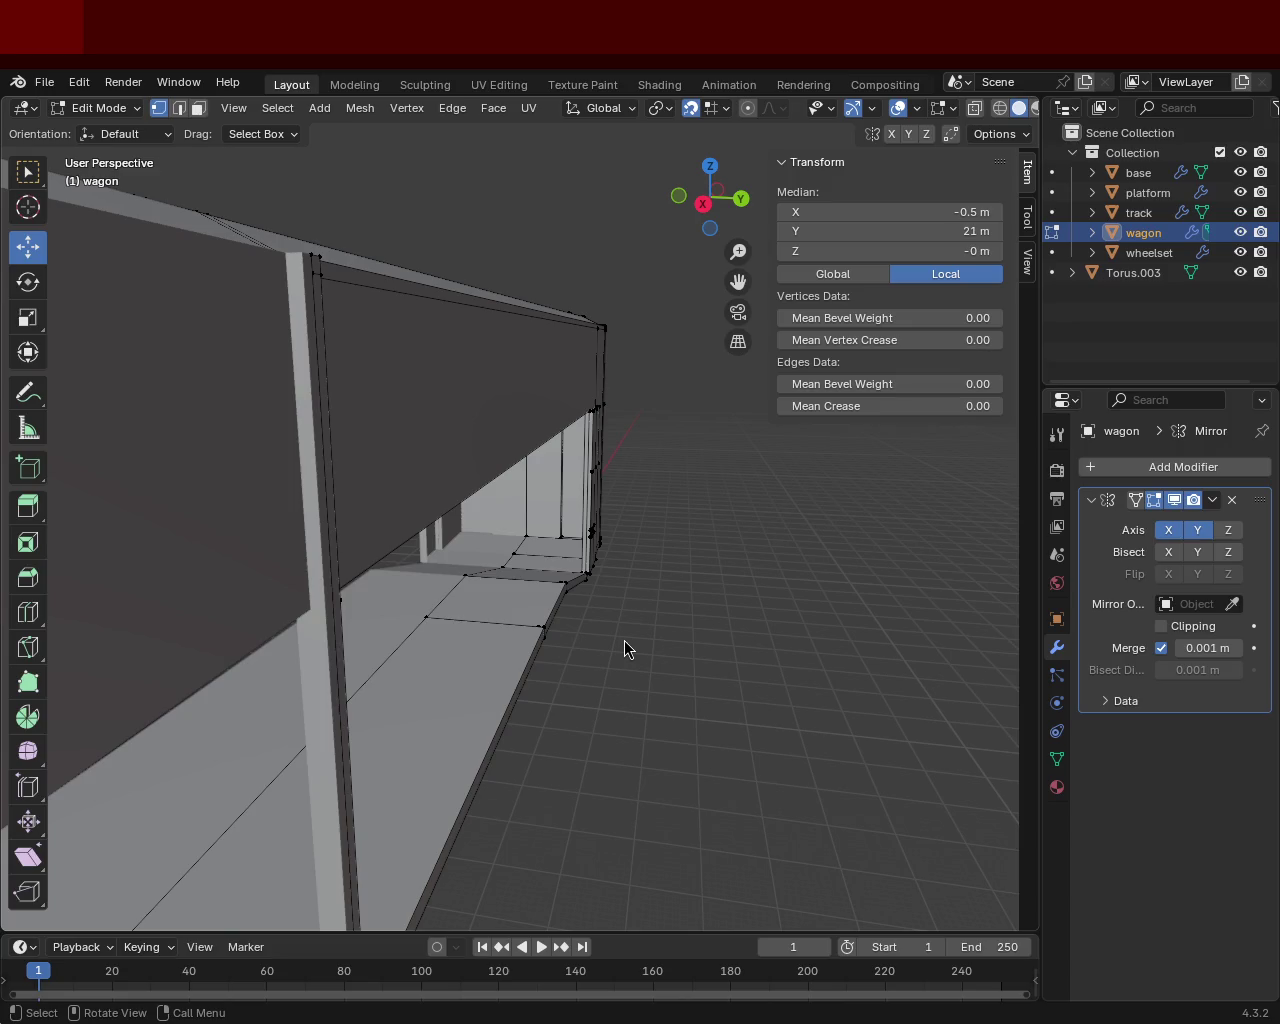
pyautogui.moveTo(604, 472)
pyautogui.mouseDown(button='middle')
pyautogui.moveTo(505, 406)
pyautogui.moveTo(694, 483)
pyautogui.moveTo(669, 600)
pyautogui.moveTo(486, 523)
pyautogui.moveTo(480, 540)
pyautogui.moveTo(473, 514)
pyautogui.moveTo(529, 538)
pyautogui.mouseUp(button='middle')
pyautogui.scroll(-1, 478, 483)
pyautogui.moveTo(478, 483)
pyautogui.mouseDown(button='middle')
pyautogui.moveTo(474, 571)
pyautogui.moveTo(383, 509)
pyautogui.moveTo(223, 544)
pyautogui.moveTo(380, 600)
pyautogui.moveTo(563, 640)
pyautogui.moveTo(534, 520)
pyautogui.moveTo(662, 667)
pyautogui.mouseUp(button='middle')
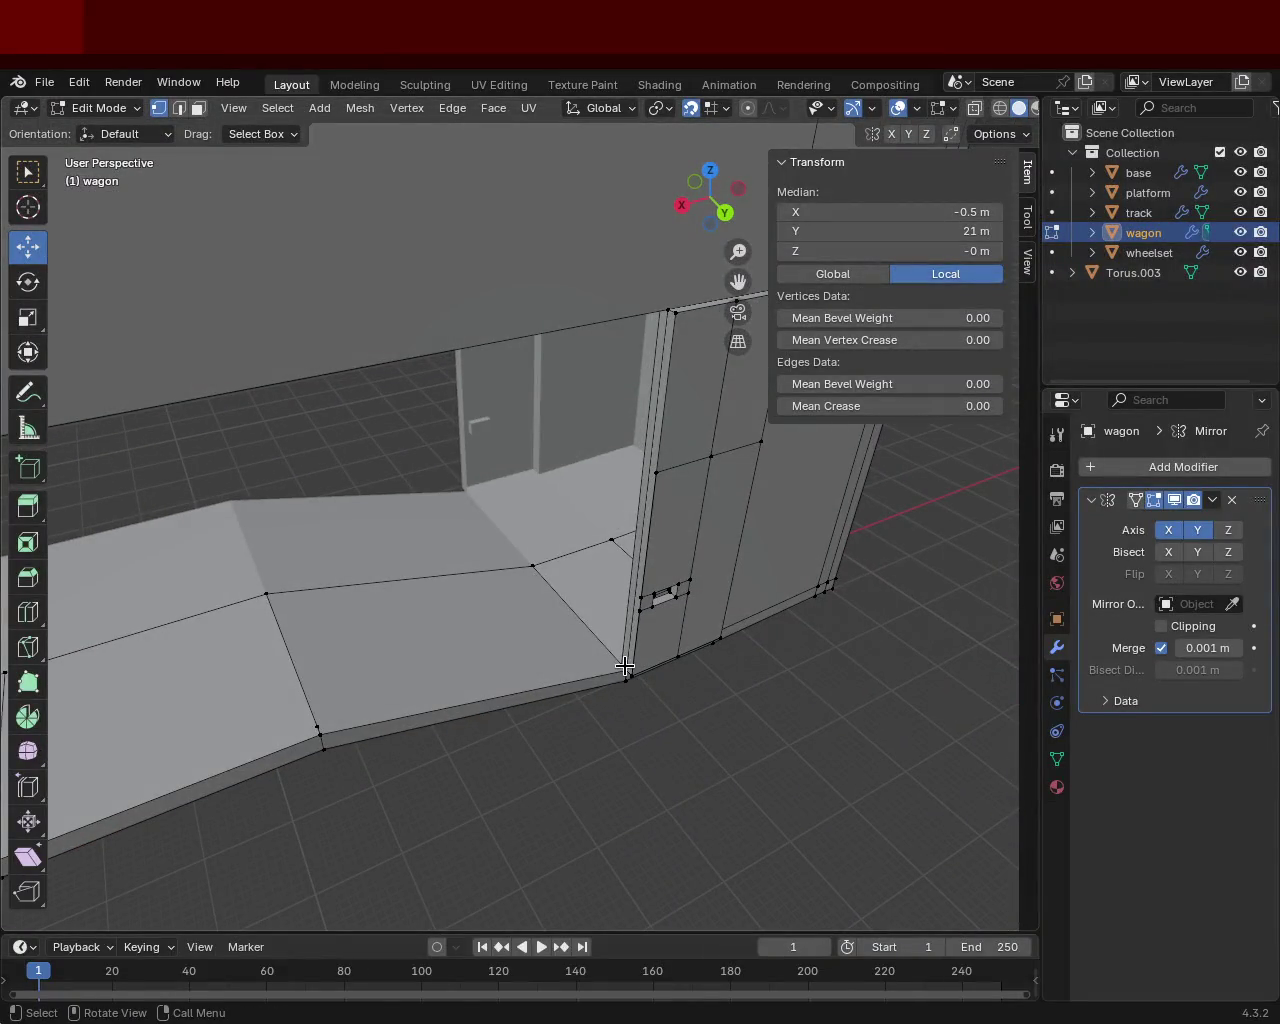
# Select the wall's bottom-corner vertex plus its neighbouring bottom vertices beside the pillar.
pyautogui.click(626, 670)
pyautogui.keyDown('shift'); pyautogui.click(656, 299); pyautogui.keyUp('shift')
pyautogui.moveTo(656, 299)
pyautogui.mouseDown(button='middle')
pyautogui.moveTo(446, 357)
pyautogui.moveTo(511, 294)
pyautogui.moveTo(508, 403)
pyautogui.moveTo(610, 580)
pyautogui.moveTo(677, 506)
pyautogui.mouseUp(button='middle')
pyautogui.keyDown('shift'); pyautogui.click(621, 586); pyautogui.keyUp('shift')
pyautogui.keyDown('shift'); pyautogui.click(621, 617); pyautogui.keyUp('shift')
pyautogui.moveTo(357, 477)
pyautogui.mouseDown(button='middle')
pyautogui.moveTo(723, 409)
pyautogui.moveTo(577, 463)
pyautogui.moveTo(559, 579)
pyautogui.moveTo(460, 494)
pyautogui.moveTo(363, 543)
pyautogui.mouseUp(button='middle')
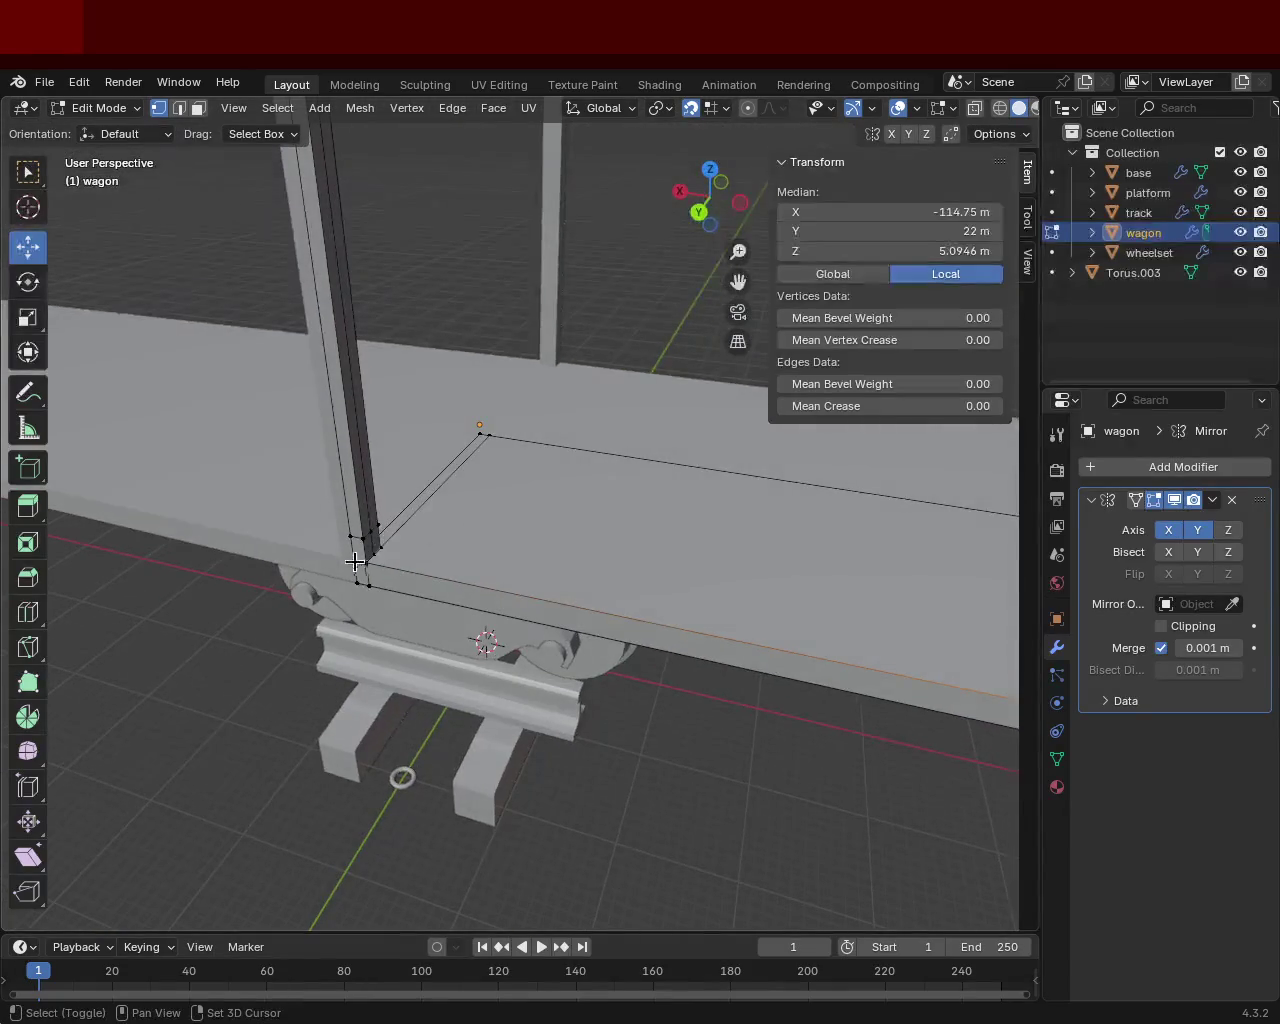
pyautogui.keyDown('shift'); pyautogui.click(366, 560); pyautogui.keyUp('shift')
# Add the pillar's bottom corner vertex, joining its vertical edge to the floor-edge selection.
pyautogui.keyDown('shift'); pyautogui.click(361, 535); pyautogui.keyUp('shift')
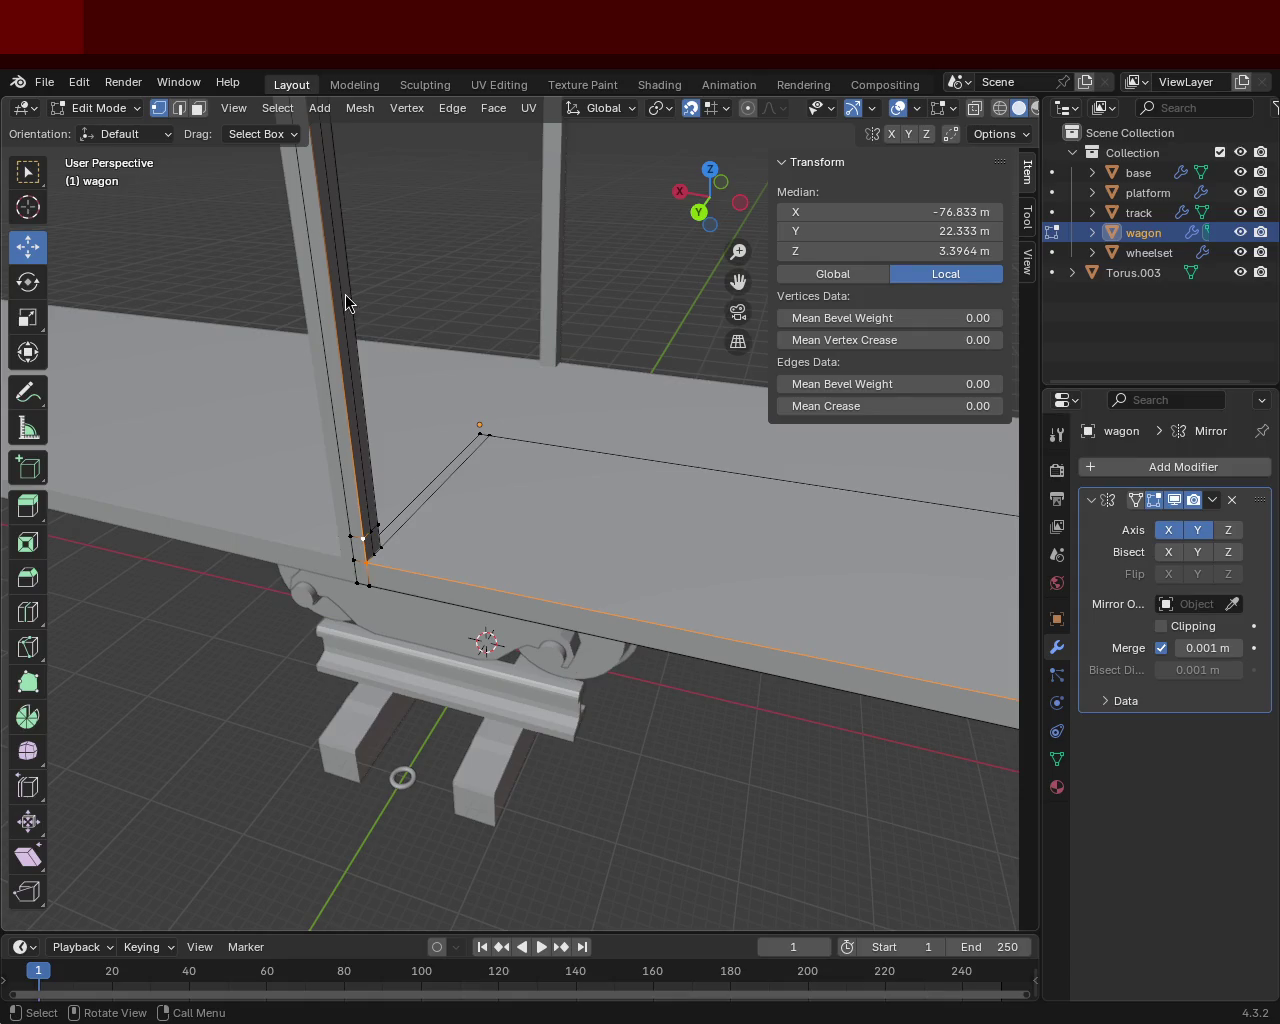
pyautogui.moveTo(423, 391); pyautogui.dragTo(587, 472, button='middle')
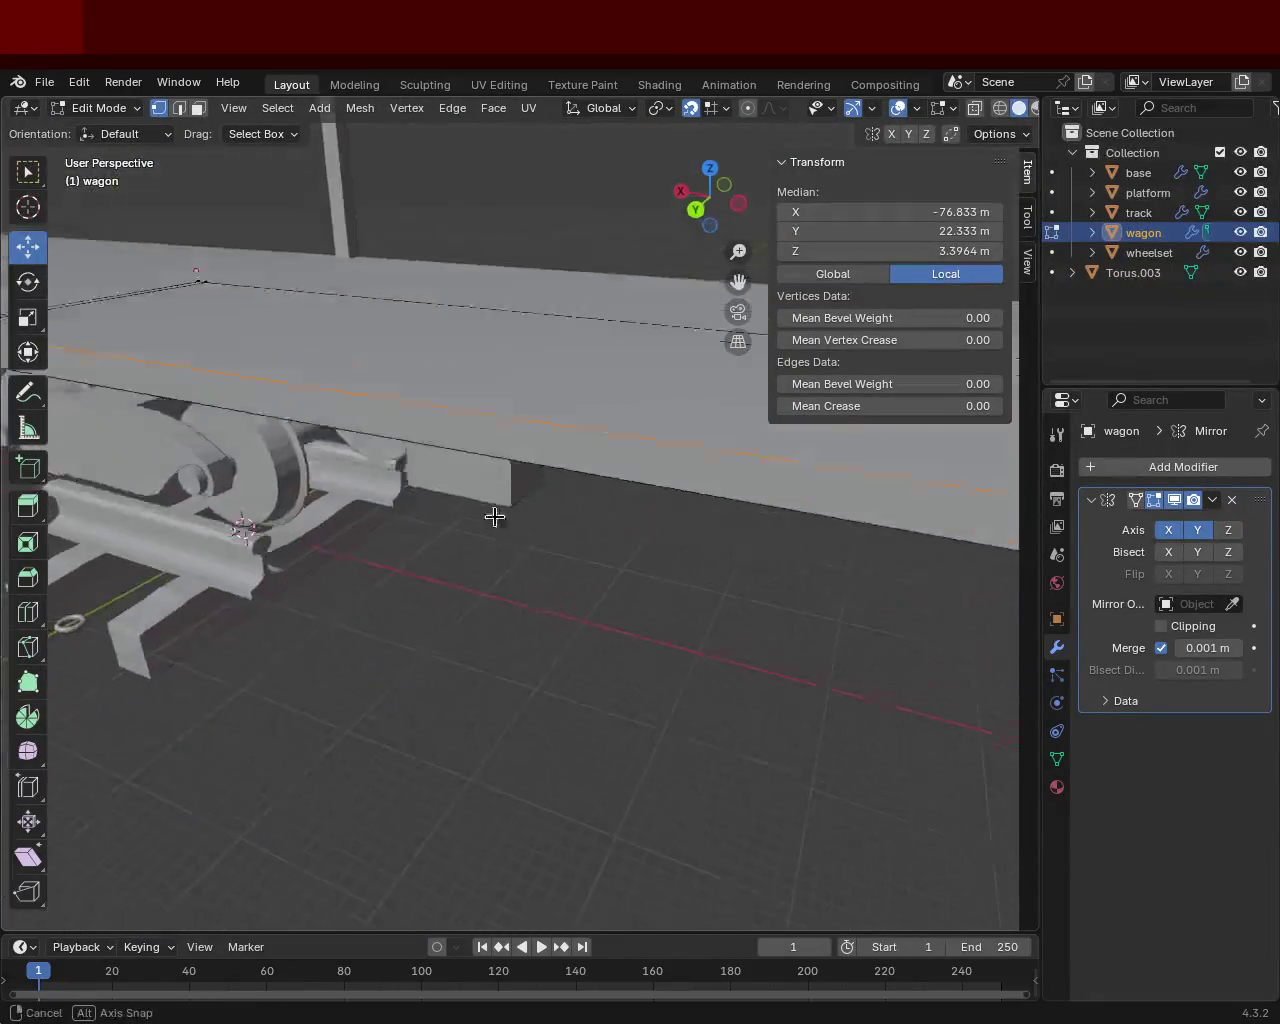
# Dissolve the stray vertex on the floor edge with Dissolve Vertices, keeping the floor faces.
pyautogui.moveTo(587, 472)
pyautogui.mouseDown(button='middle')
pyautogui.moveTo(425, 503)
pyautogui.moveTo(535, 458)
pyautogui.mouseUp(button='middle')
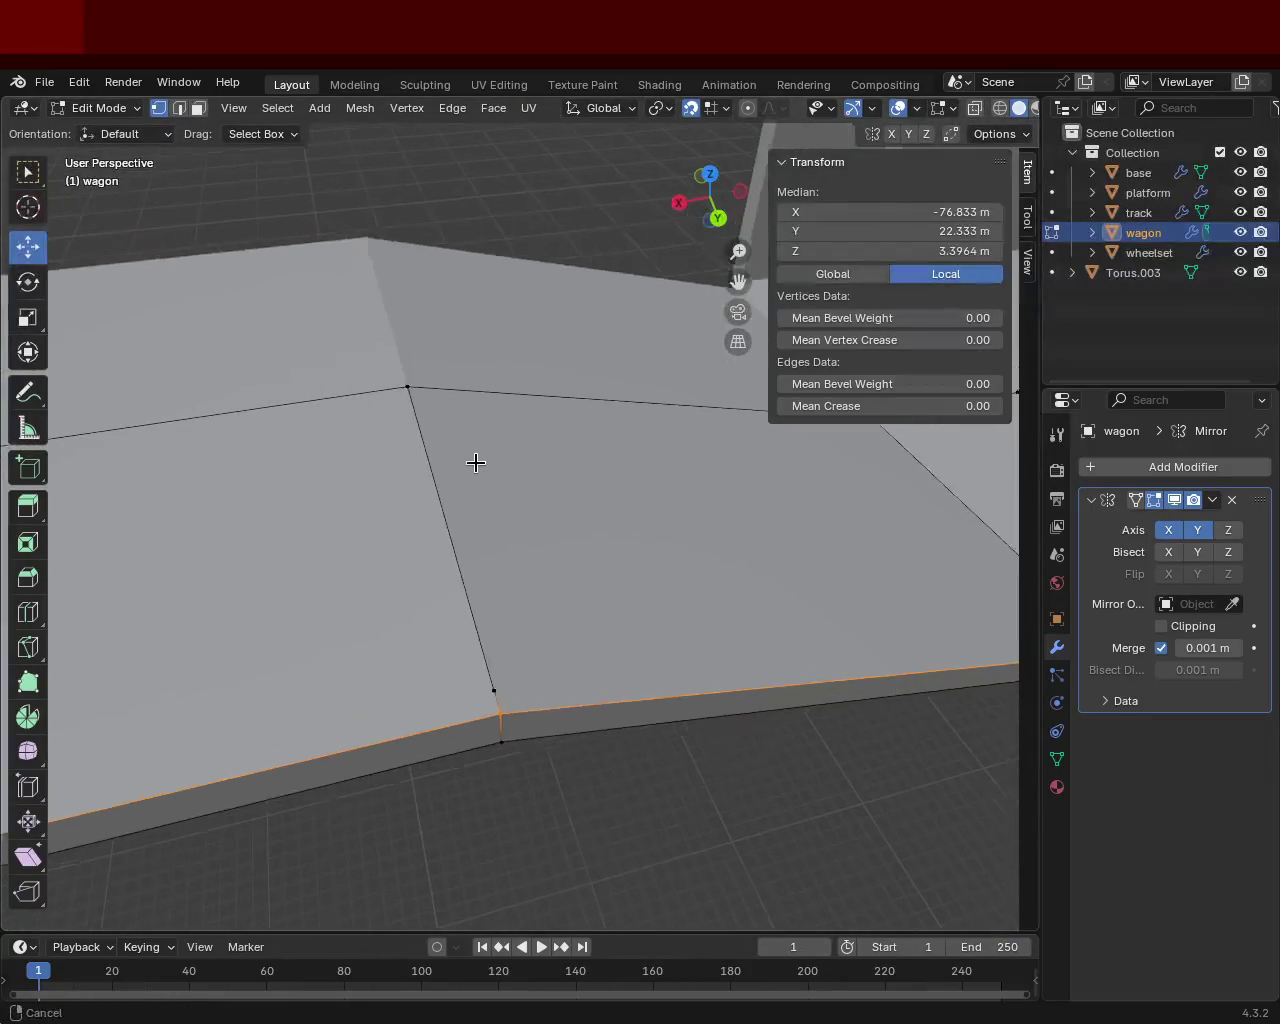
pyautogui.moveTo(535, 458); pyautogui.dragTo(479, 669, button='middle')
pyautogui.click(490, 672)
pyautogui.press('x')
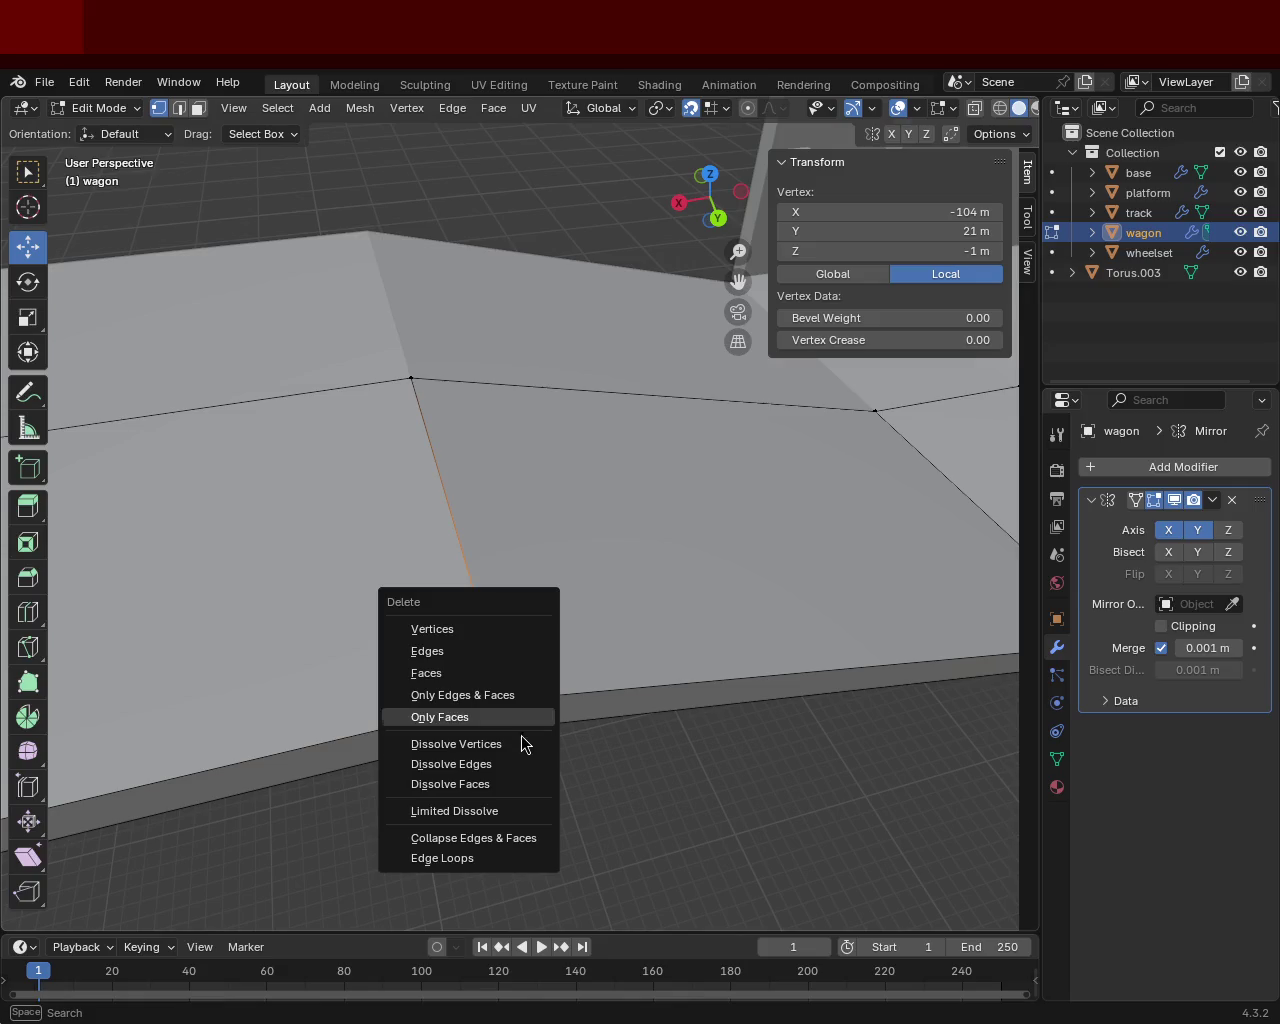
pyautogui.click(528, 752)
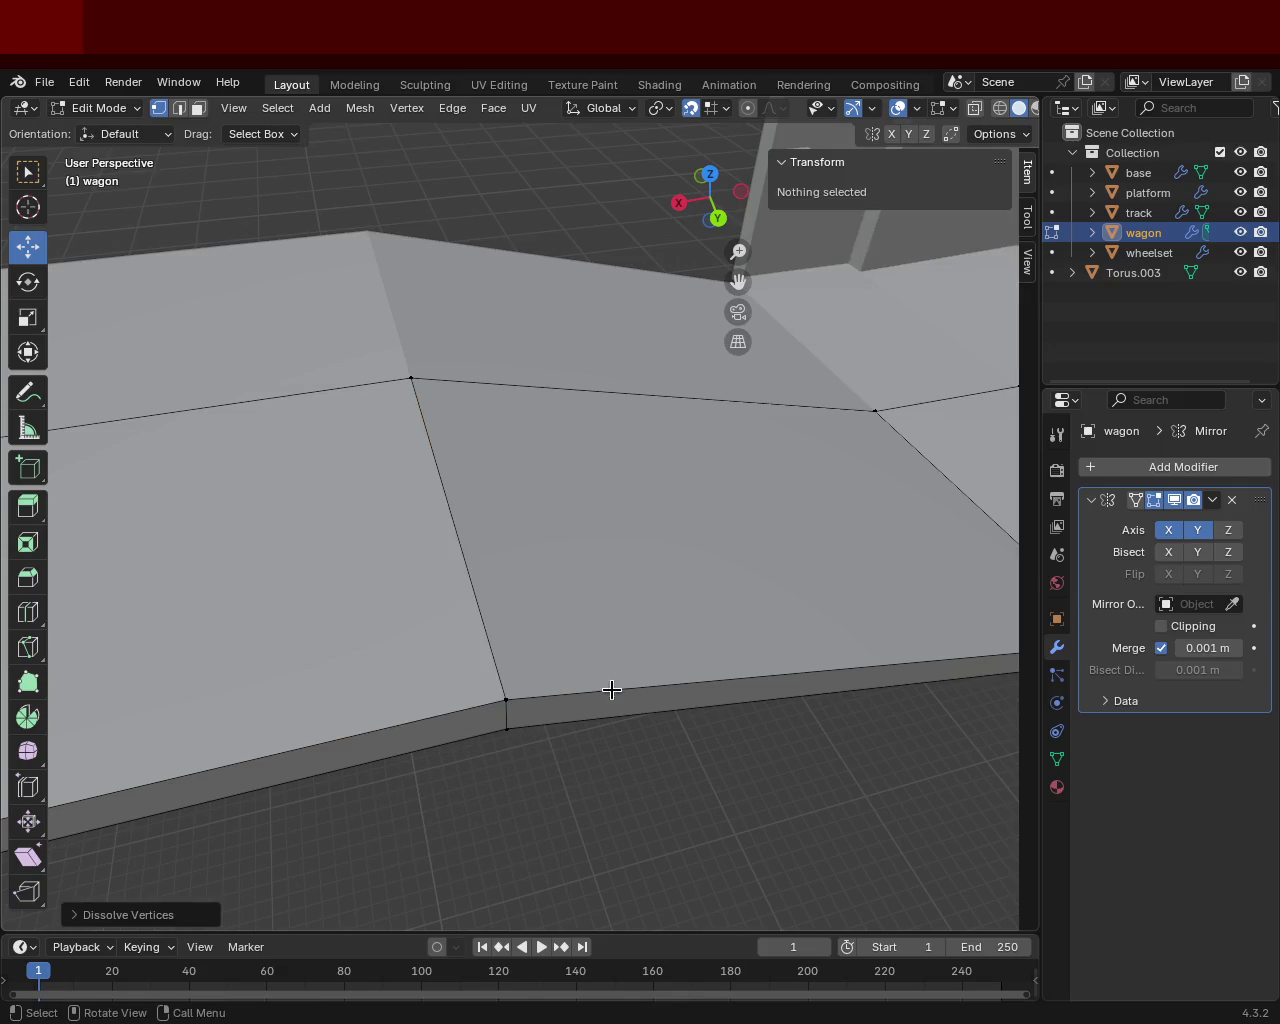
pyautogui.moveTo(743, 620); pyautogui.dragTo(654, 608, button='middle')
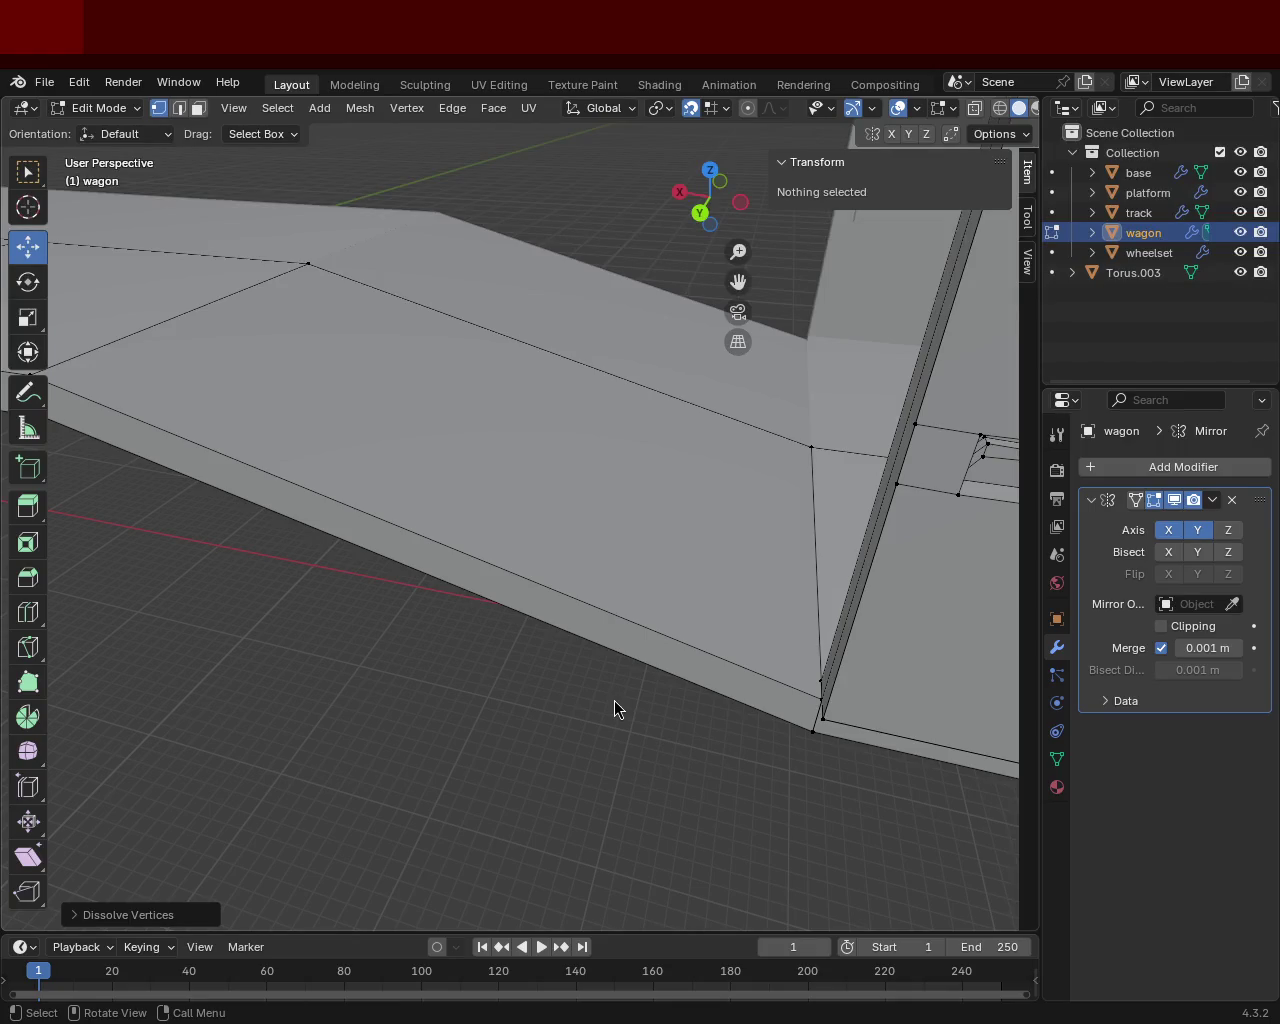
pyautogui.moveTo(542, 449)
pyautogui.mouseDown(button='middle')
pyautogui.moveTo(597, 569)
pyautogui.moveTo(503, 523)
pyautogui.moveTo(500, 537)
pyautogui.moveTo(525, 469)
pyautogui.moveTo(760, 614)
pyautogui.moveTo(600, 497)
pyautogui.moveTo(543, 623)
pyautogui.moveTo(387, 626)
pyautogui.moveTo(537, 520)
pyautogui.moveTo(531, 563)
pyautogui.moveTo(553, 599)
pyautogui.moveTo(554, 449)
pyautogui.mouseUp(button='middle')
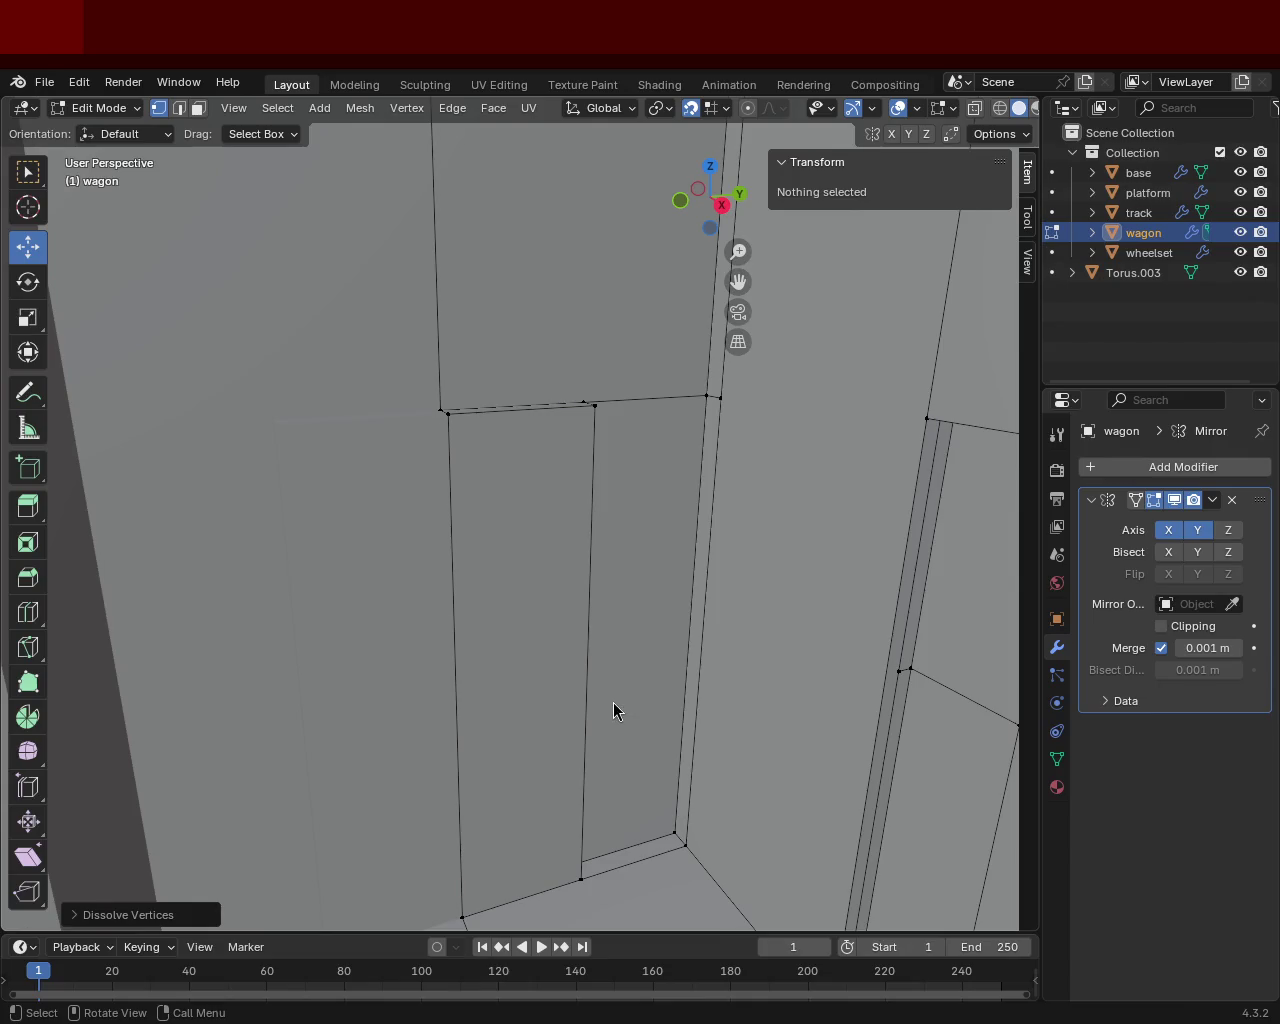
pyautogui.moveTo(620, 560)
pyautogui.mouseDown(button='middle')
pyautogui.moveTo(531, 580)
pyautogui.moveTo(603, 511)
pyautogui.moveTo(591, 620)
pyautogui.moveTo(426, 595)
pyautogui.moveTo(700, 466)
pyautogui.moveTo(800, 520)
pyautogui.moveTo(626, 551)
pyautogui.moveTo(409, 565)
pyautogui.moveTo(806, 526)
pyautogui.moveTo(837, 480)
pyautogui.moveTo(797, 429)
pyautogui.moveTo(561, 517)
pyautogui.moveTo(371, 529)
pyautogui.moveTo(629, 486)
pyautogui.moveTo(674, 563)
pyautogui.mouseUp(button='middle')
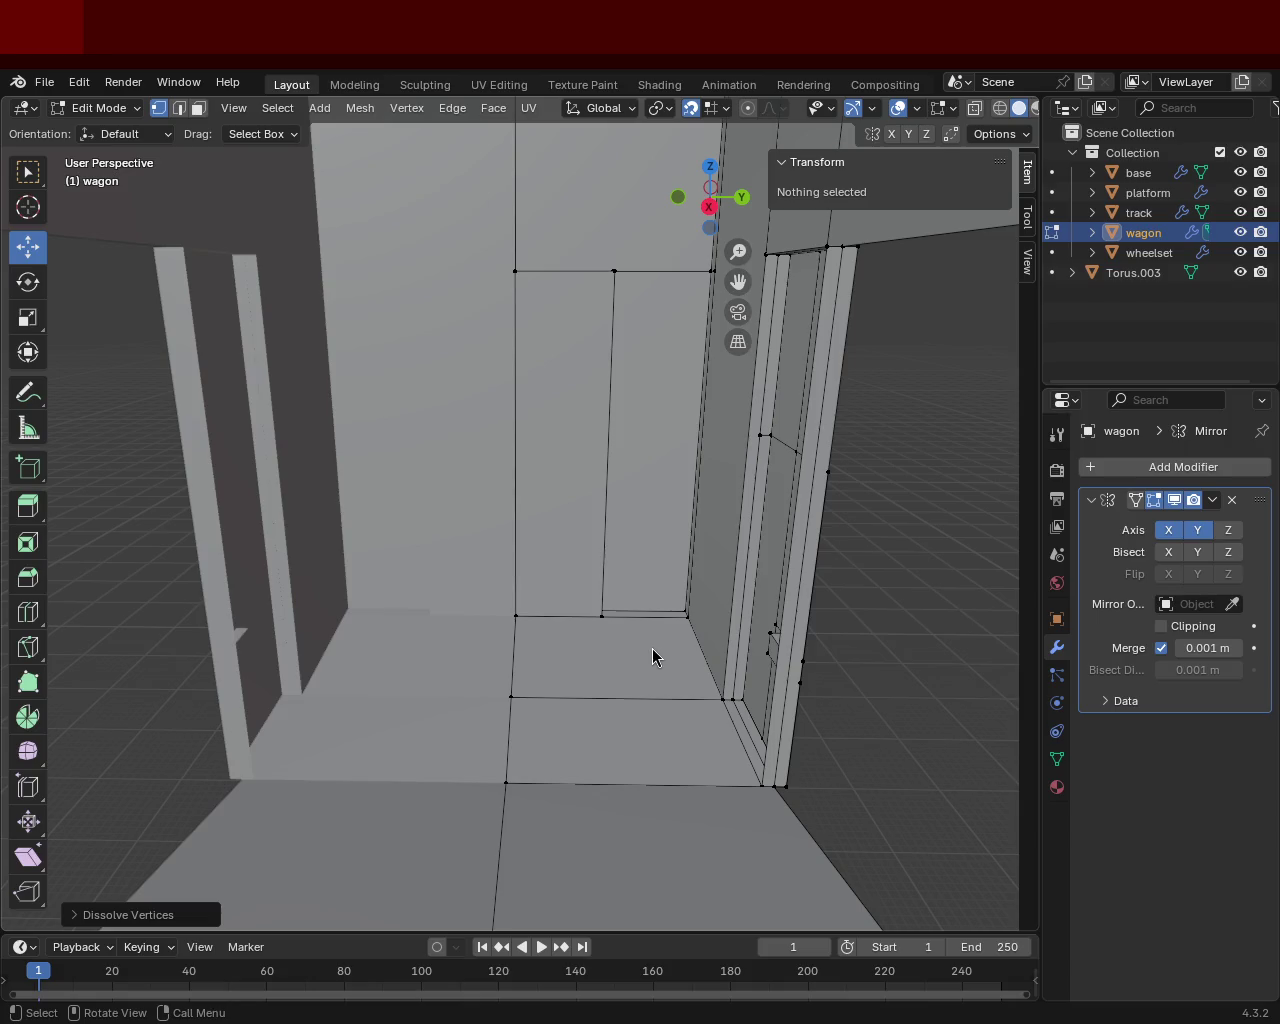
pyautogui.moveTo(701, 563)
pyautogui.mouseDown(button='middle')
pyautogui.moveTo(563, 583)
pyautogui.moveTo(766, 569)
pyautogui.moveTo(594, 551)
pyautogui.moveTo(690, 587)
pyautogui.moveTo(840, 569)
pyautogui.moveTo(737, 573)
pyautogui.mouseUp(button='middle')
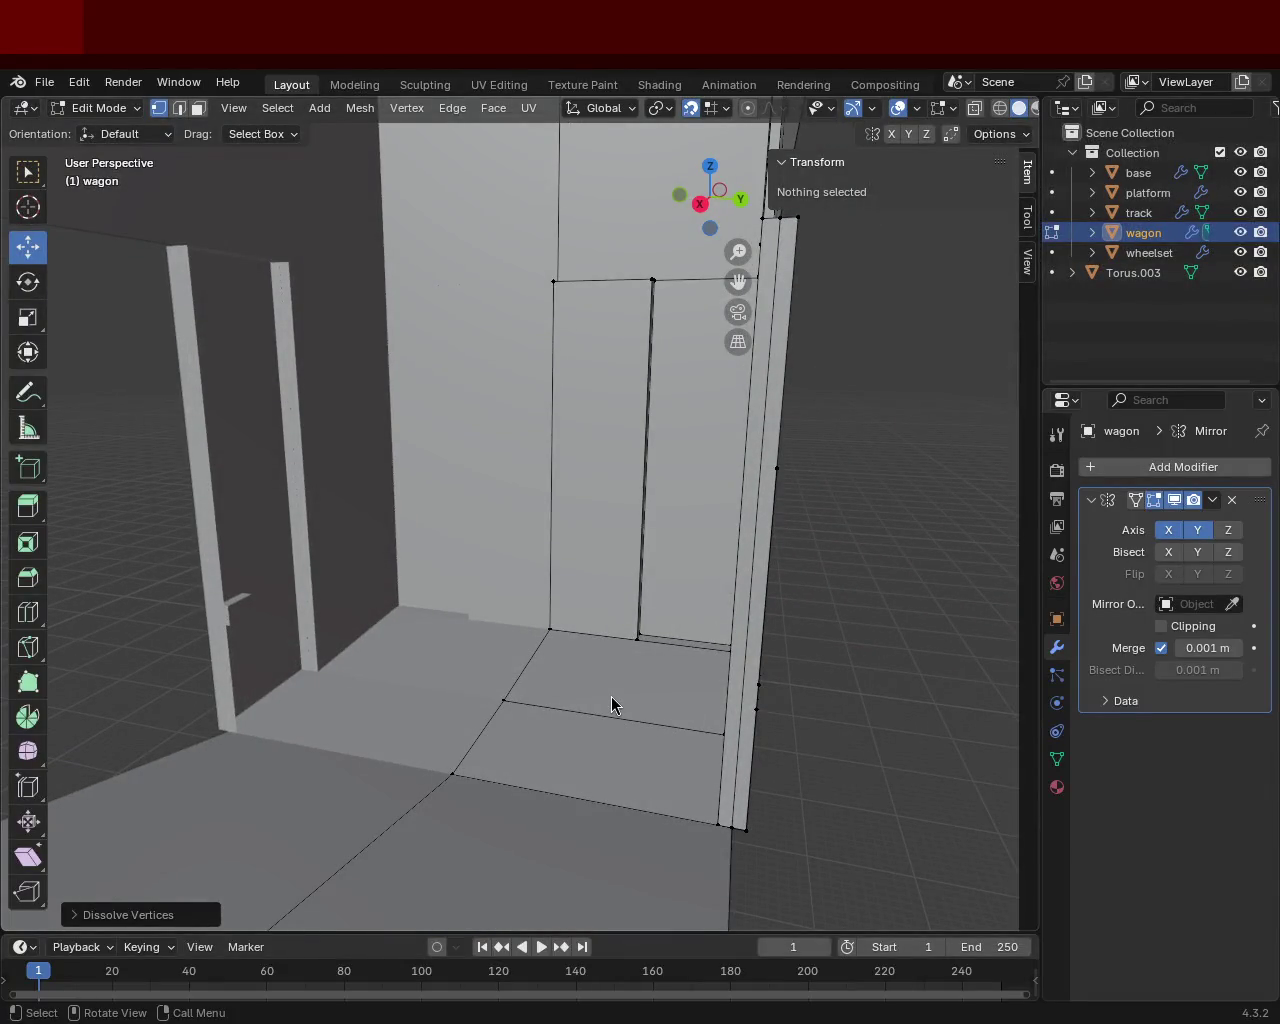
pyautogui.moveTo(663, 508)
pyautogui.mouseDown(button='middle')
pyautogui.moveTo(571, 529)
pyautogui.moveTo(640, 497)
pyautogui.moveTo(653, 677)
pyautogui.mouseUp(button='middle')
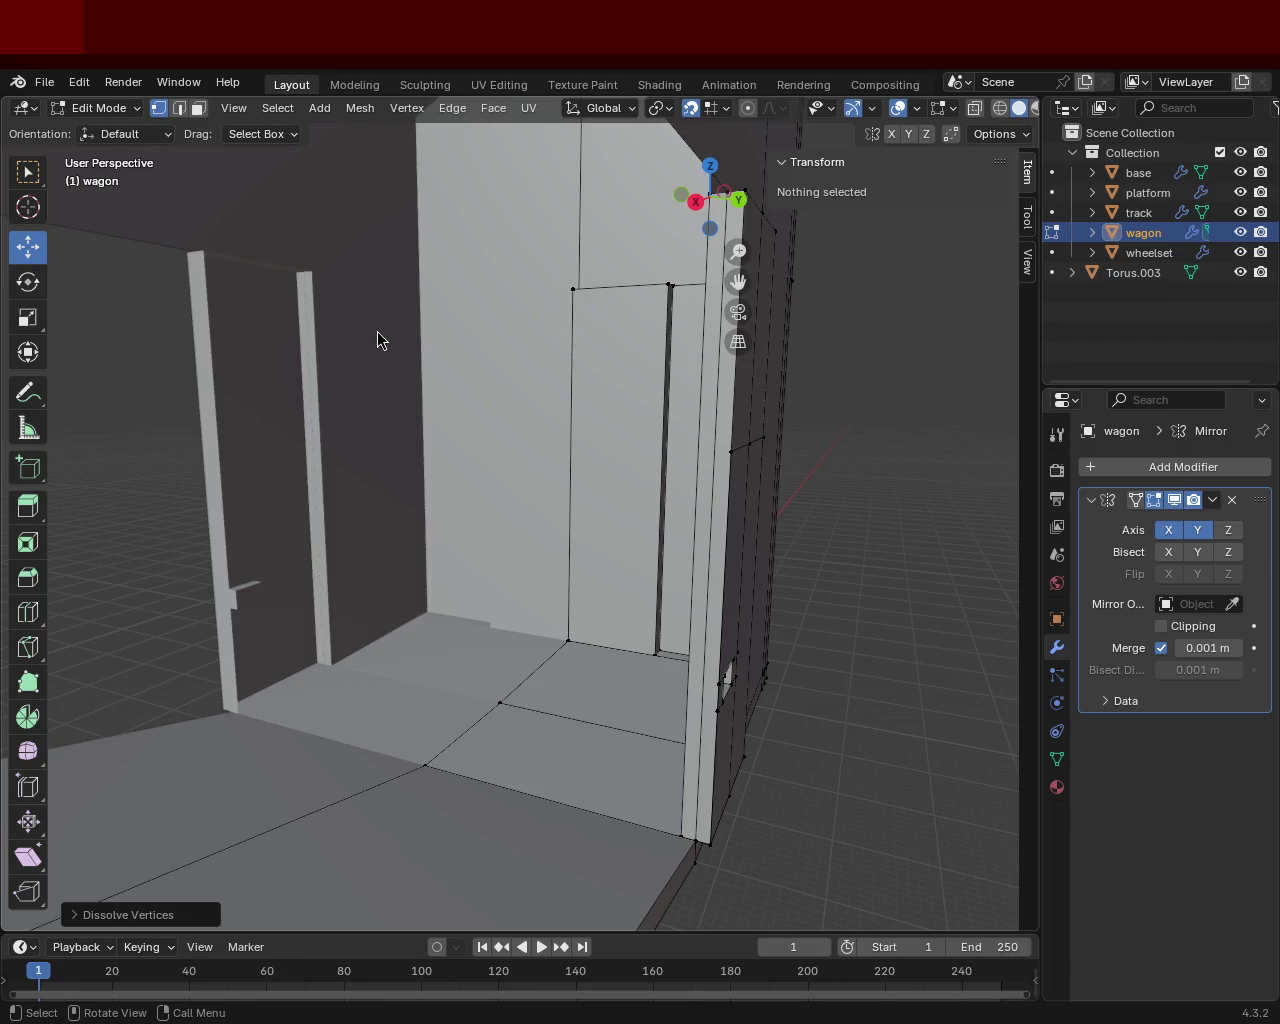
pyautogui.moveTo(634, 411)
pyautogui.mouseDown(button='middle')
pyautogui.moveTo(594, 442)
pyautogui.moveTo(780, 523)
pyautogui.moveTo(734, 483)
pyautogui.moveTo(591, 260)
pyautogui.moveTo(351, 411)
pyautogui.moveTo(820, 383)
pyautogui.moveTo(726, 417)
pyautogui.moveTo(629, 354)
pyautogui.moveTo(689, 557)
pyautogui.moveTo(634, 483)
pyautogui.moveTo(603, 477)
pyautogui.moveTo(543, 286)
pyautogui.moveTo(470, 499)
pyautogui.moveTo(446, 497)
pyautogui.moveTo(634, 480)
pyautogui.moveTo(466, 551)
pyautogui.moveTo(543, 561)
pyautogui.moveTo(683, 486)
pyautogui.moveTo(666, 529)
pyautogui.moveTo(571, 443)
pyautogui.moveTo(595, 525)
pyautogui.mouseUp(button='middle')
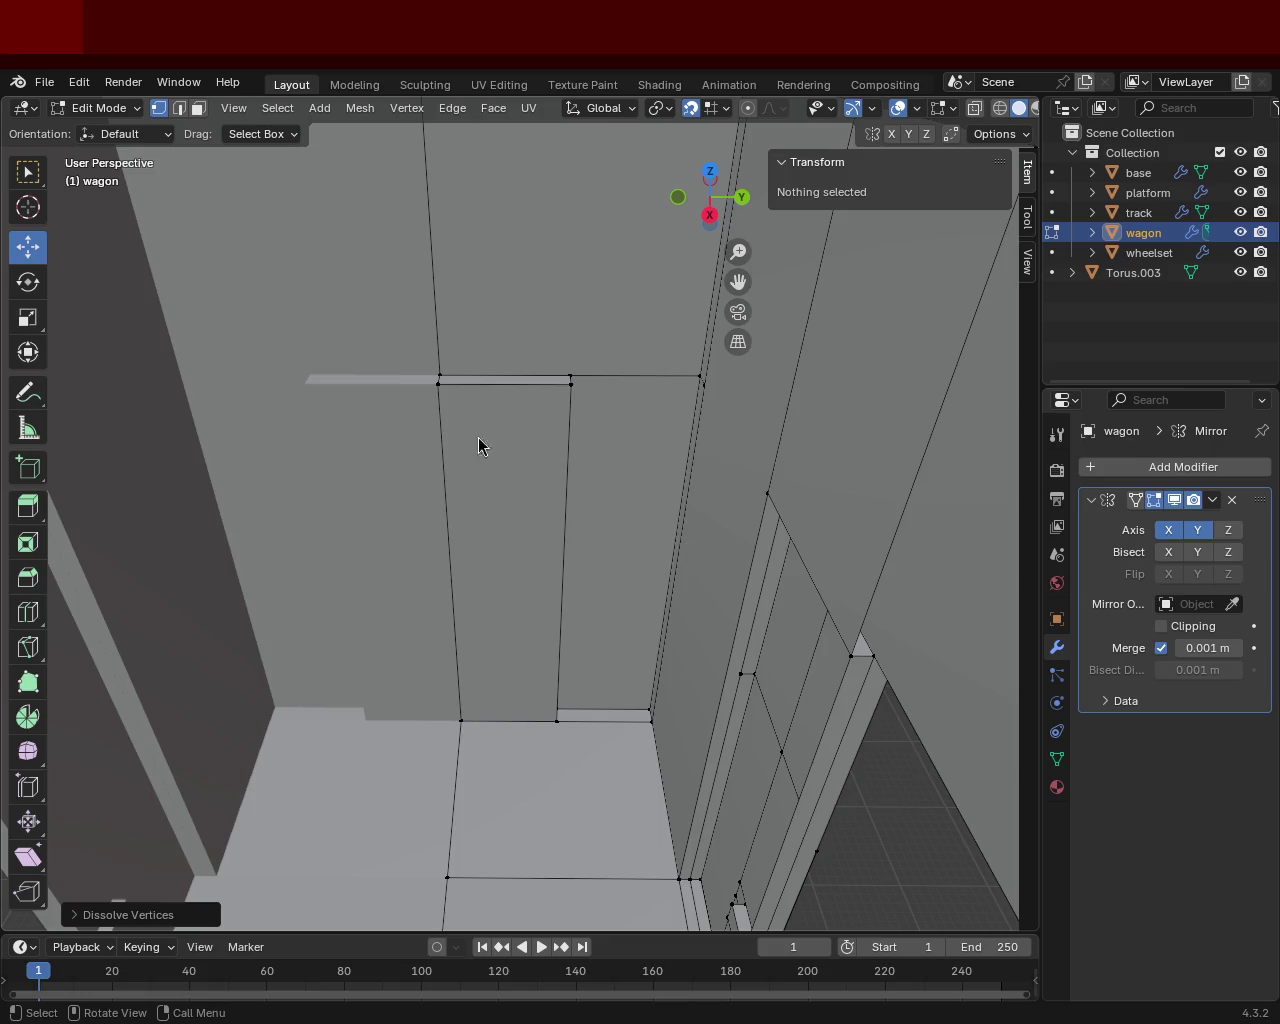
pyautogui.moveTo(456, 299)
pyautogui.mouseDown(button='middle')
pyautogui.moveTo(531, 504)
pyautogui.moveTo(651, 433)
pyautogui.moveTo(682, 452)
pyautogui.moveTo(680, 440)
pyautogui.moveTo(729, 449)
pyautogui.moveTo(763, 483)
pyautogui.moveTo(503, 434)
pyautogui.moveTo(657, 460)
pyautogui.moveTo(674, 443)
pyautogui.moveTo(673, 426)
pyautogui.moveTo(426, 492)
pyautogui.moveTo(529, 558)
pyautogui.moveTo(277, 532)
pyautogui.moveTo(434, 543)
pyautogui.moveTo(434, 566)
pyautogui.moveTo(434, 539)
pyautogui.moveTo(526, 532)
pyautogui.moveTo(423, 360)
pyautogui.moveTo(529, 440)
pyautogui.moveTo(543, 337)
pyautogui.moveTo(574, 446)
pyautogui.moveTo(482, 395)
pyautogui.moveTo(374, 489)
pyautogui.moveTo(397, 406)
pyautogui.moveTo(346, 389)
pyautogui.moveTo(343, 366)
pyautogui.moveTo(437, 386)
pyautogui.moveTo(326, 440)
pyautogui.moveTo(546, 346)
pyautogui.moveTo(850, 521)
pyautogui.moveTo(600, 466)
pyautogui.moveTo(751, 435)
pyautogui.moveTo(771, 418)
pyautogui.moveTo(480, 466)
pyautogui.moveTo(423, 469)
pyautogui.moveTo(370, 441)
pyautogui.moveTo(660, 377)
pyautogui.moveTo(741, 387)
pyautogui.moveTo(663, 377)
pyautogui.moveTo(654, 446)
pyautogui.moveTo(753, 443)
pyautogui.mouseUp(button='middle')
pyautogui.press('KP_1')
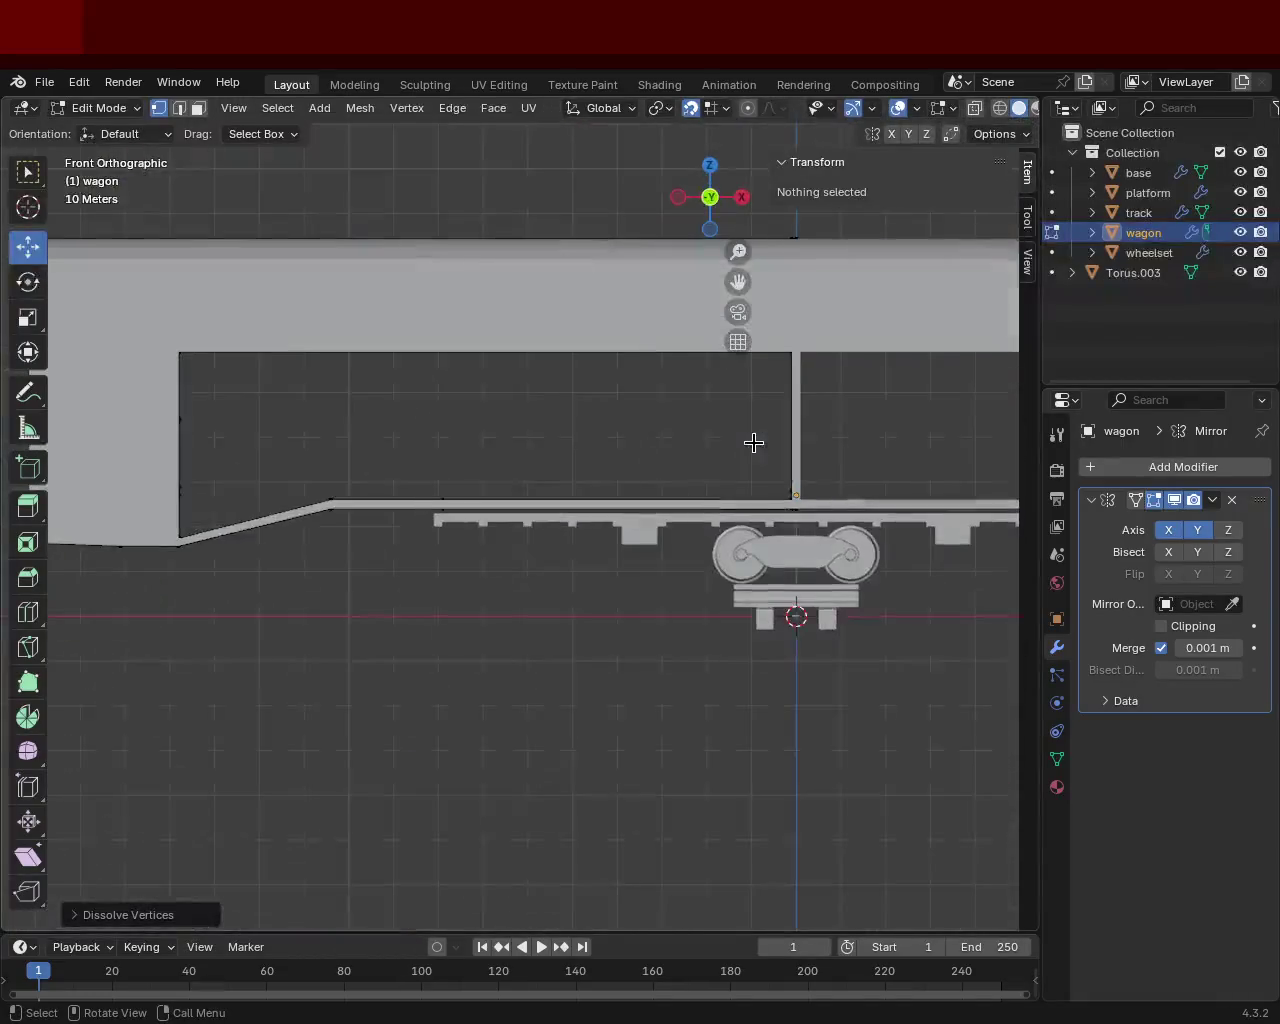
pyautogui.press('KP_7')
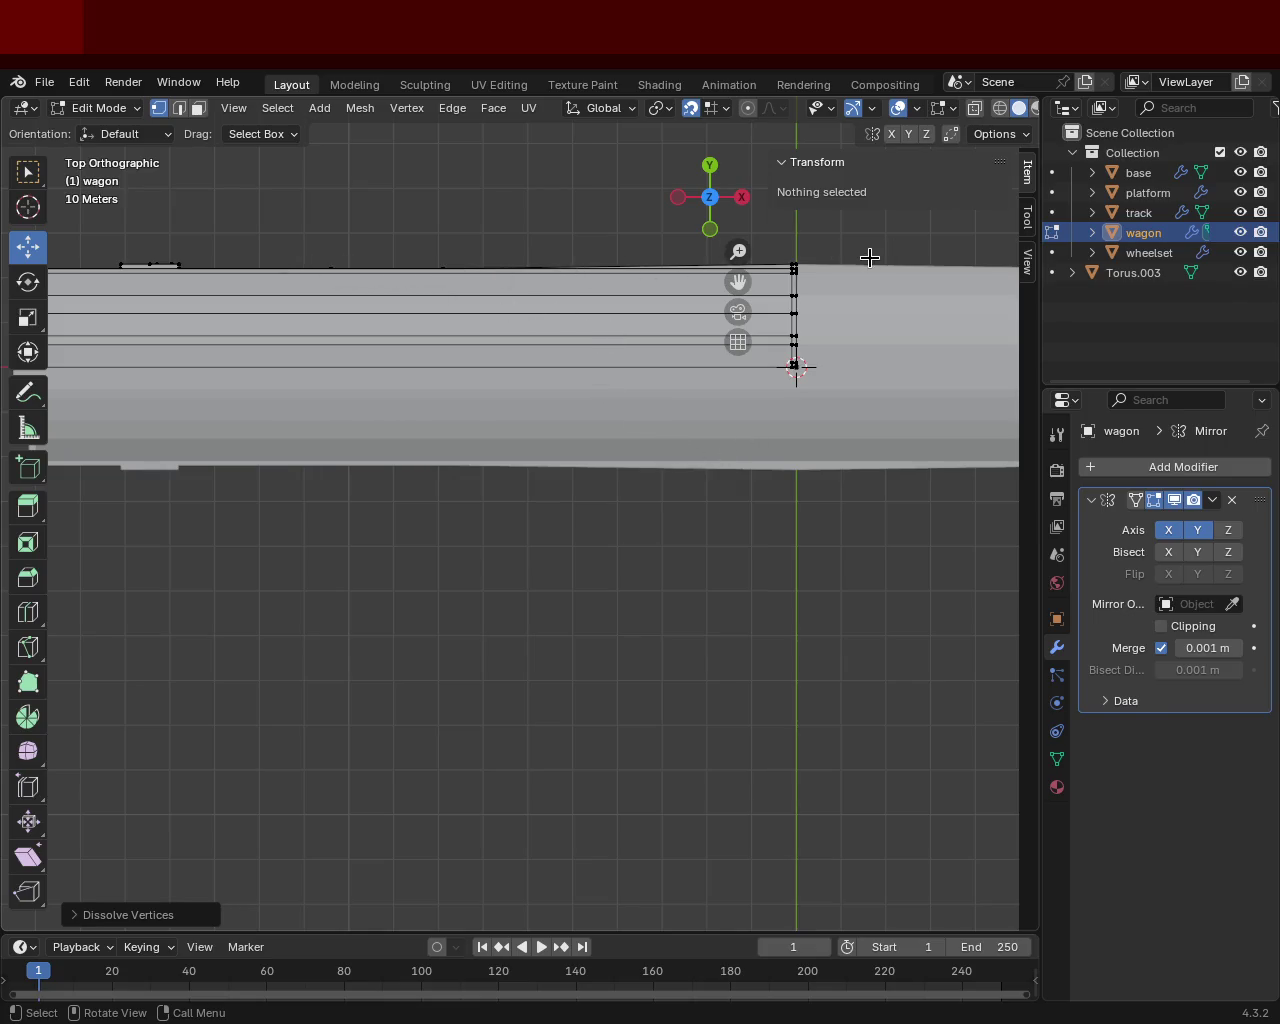
pyautogui.moveTo(852, 389)
pyautogui.mouseDown(button='middle')
pyautogui.moveTo(454, 291)
pyautogui.moveTo(483, 334)
pyautogui.moveTo(431, 366)
pyautogui.moveTo(429, 294)
pyautogui.moveTo(323, 366)
pyautogui.moveTo(518, 266)
pyautogui.moveTo(500, 366)
pyautogui.moveTo(589, 471)
pyautogui.moveTo(420, 386)
pyautogui.moveTo(571, 386)
pyautogui.mouseUp(button='middle')
pyautogui.moveTo(594, 591)
pyautogui.mouseDown(button='middle')
pyautogui.moveTo(520, 526)
pyautogui.moveTo(222, 425)
pyautogui.moveTo(320, 457)
pyautogui.moveTo(330, 423)
pyautogui.mouseUp(button='middle')
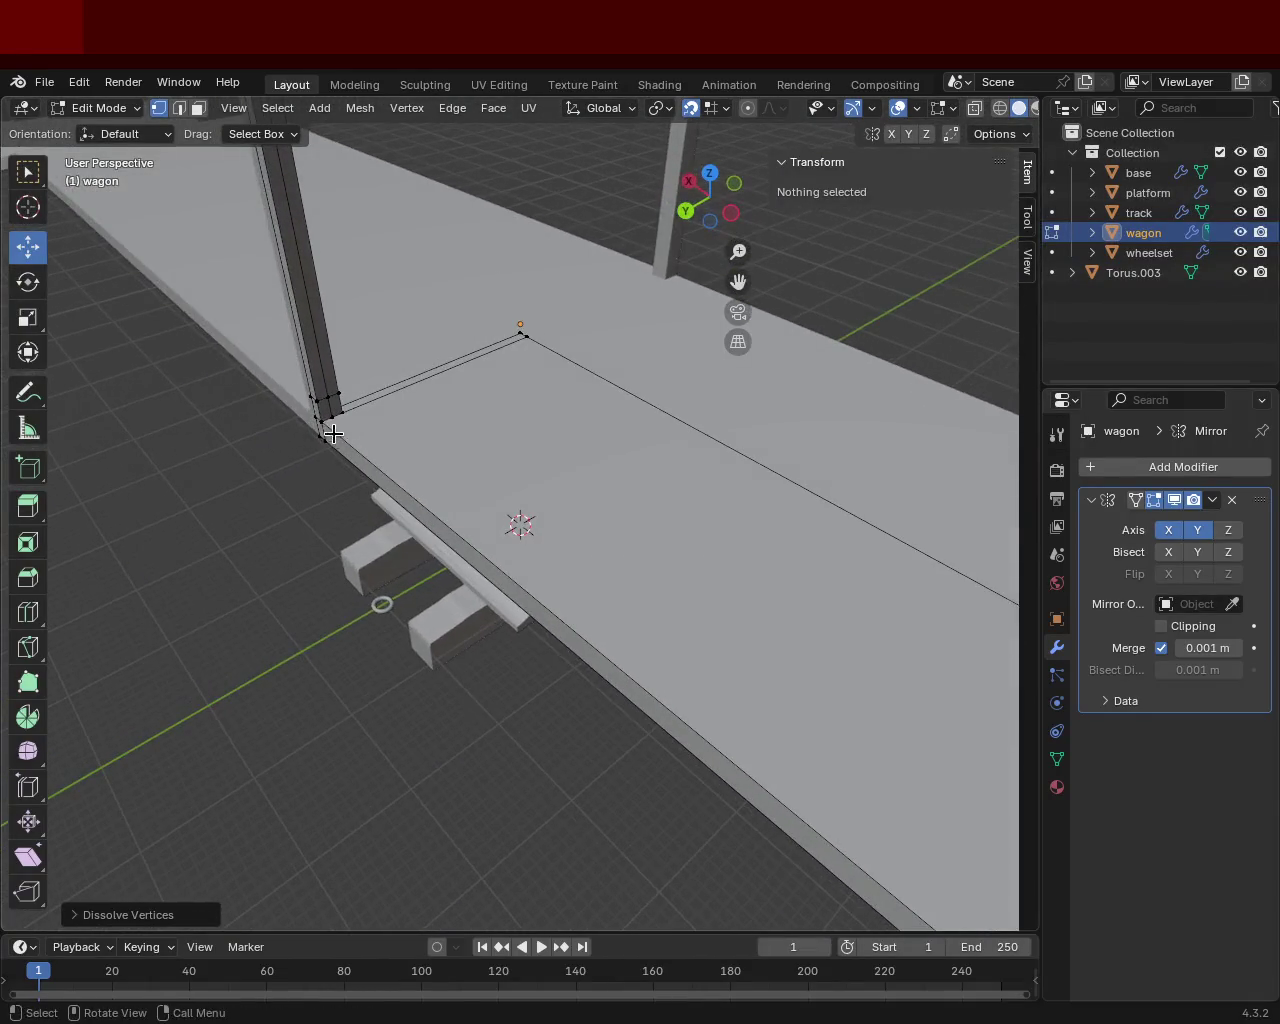
# Merge the pillar's bottom vertex onto its floor corner vertex using Merge At Last.
pyautogui.click(330, 423)
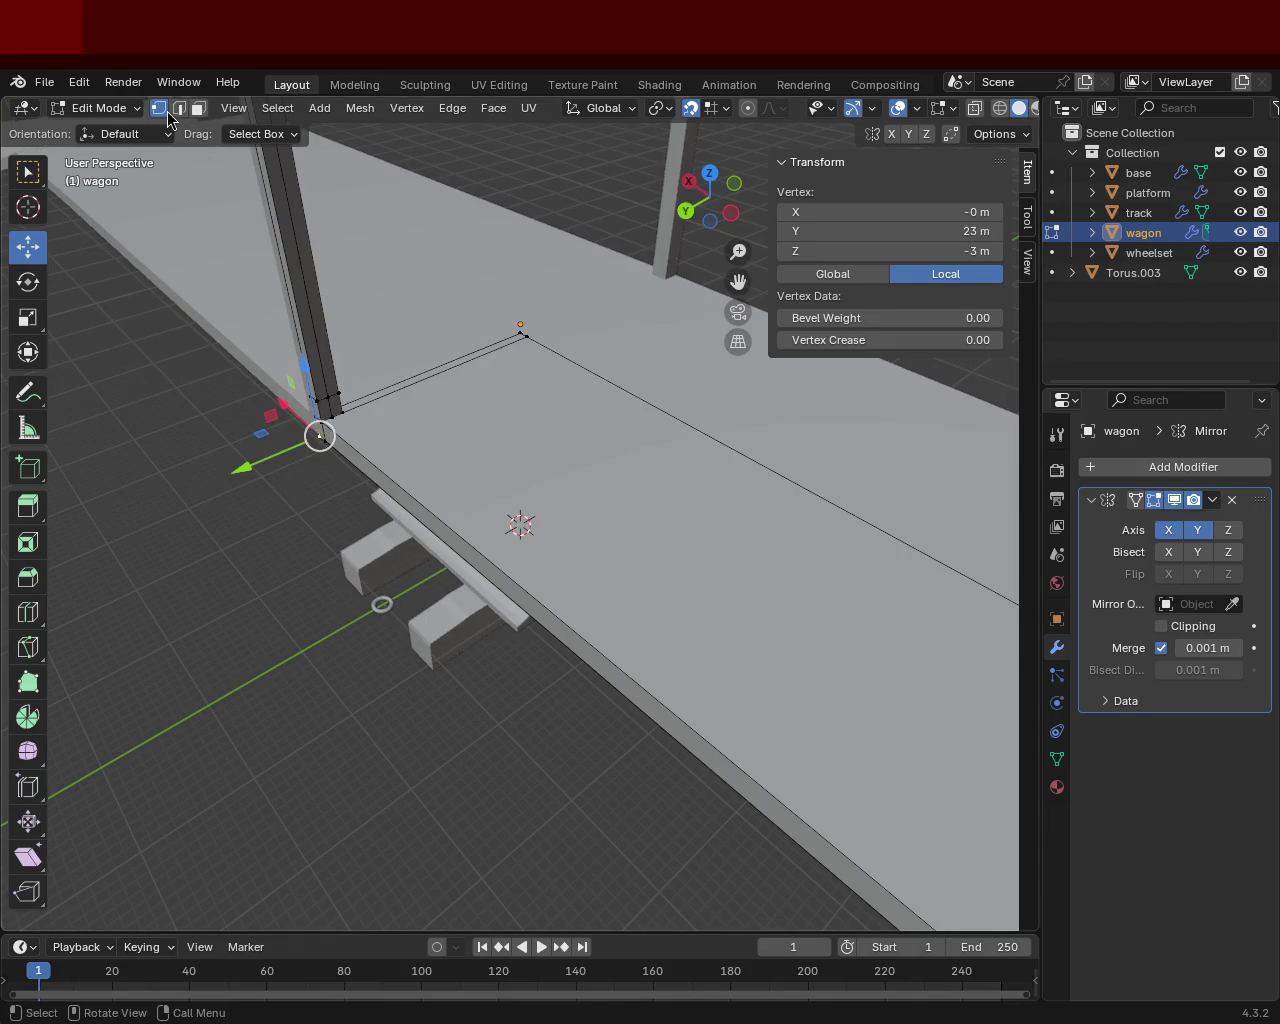
pyautogui.keyDown('shift'); pyautogui.click(323, 428); pyautogui.keyUp('shift')
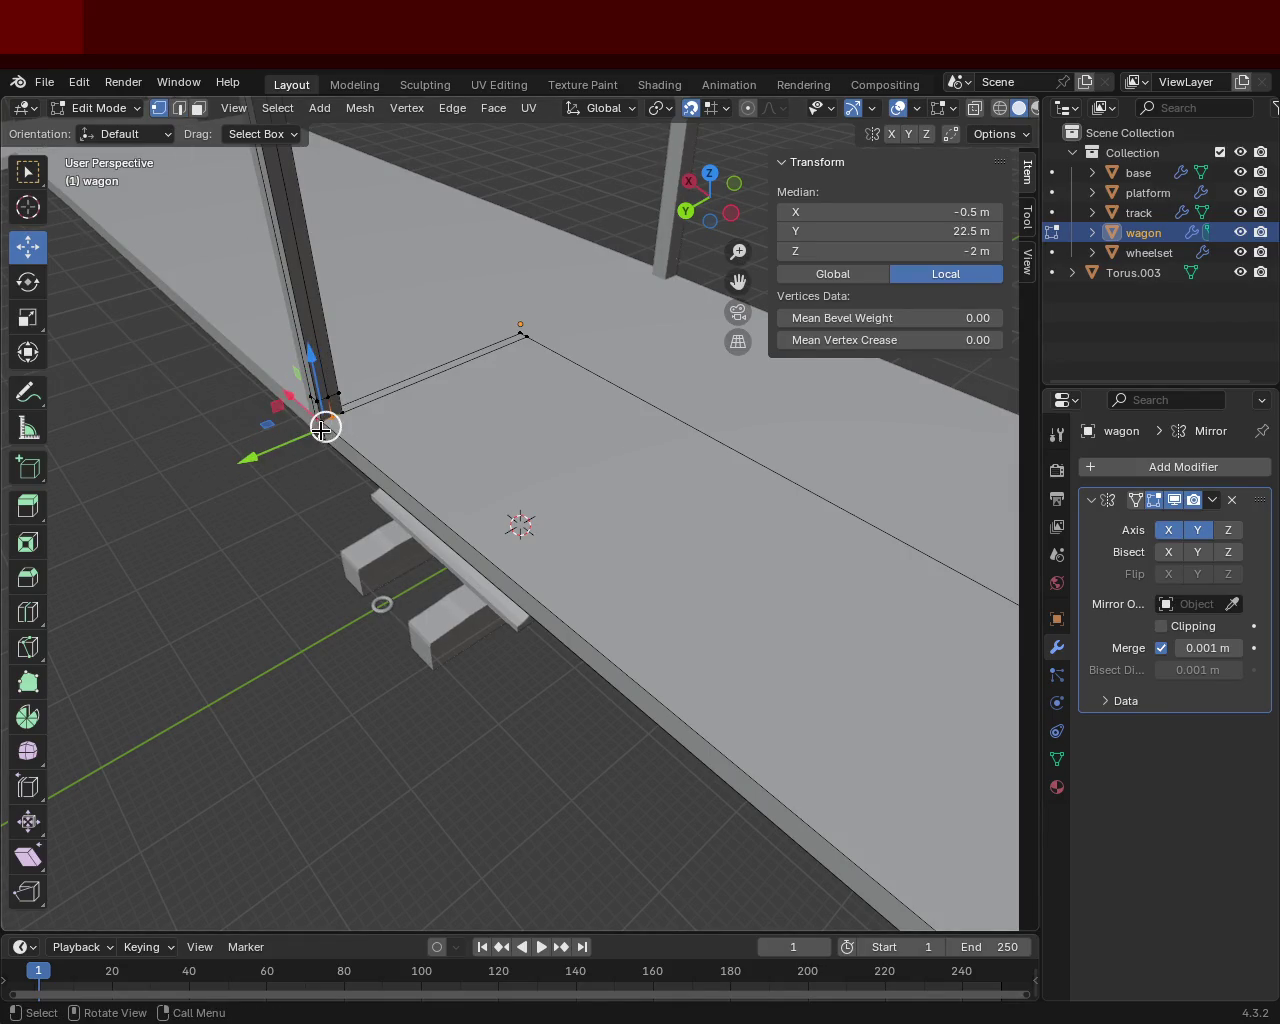
pyautogui.moveTo(326, 428); pyautogui.dragTo(358, 431)
pyautogui.hotkey('ctrl', 'z')
pyautogui.click(343, 413)
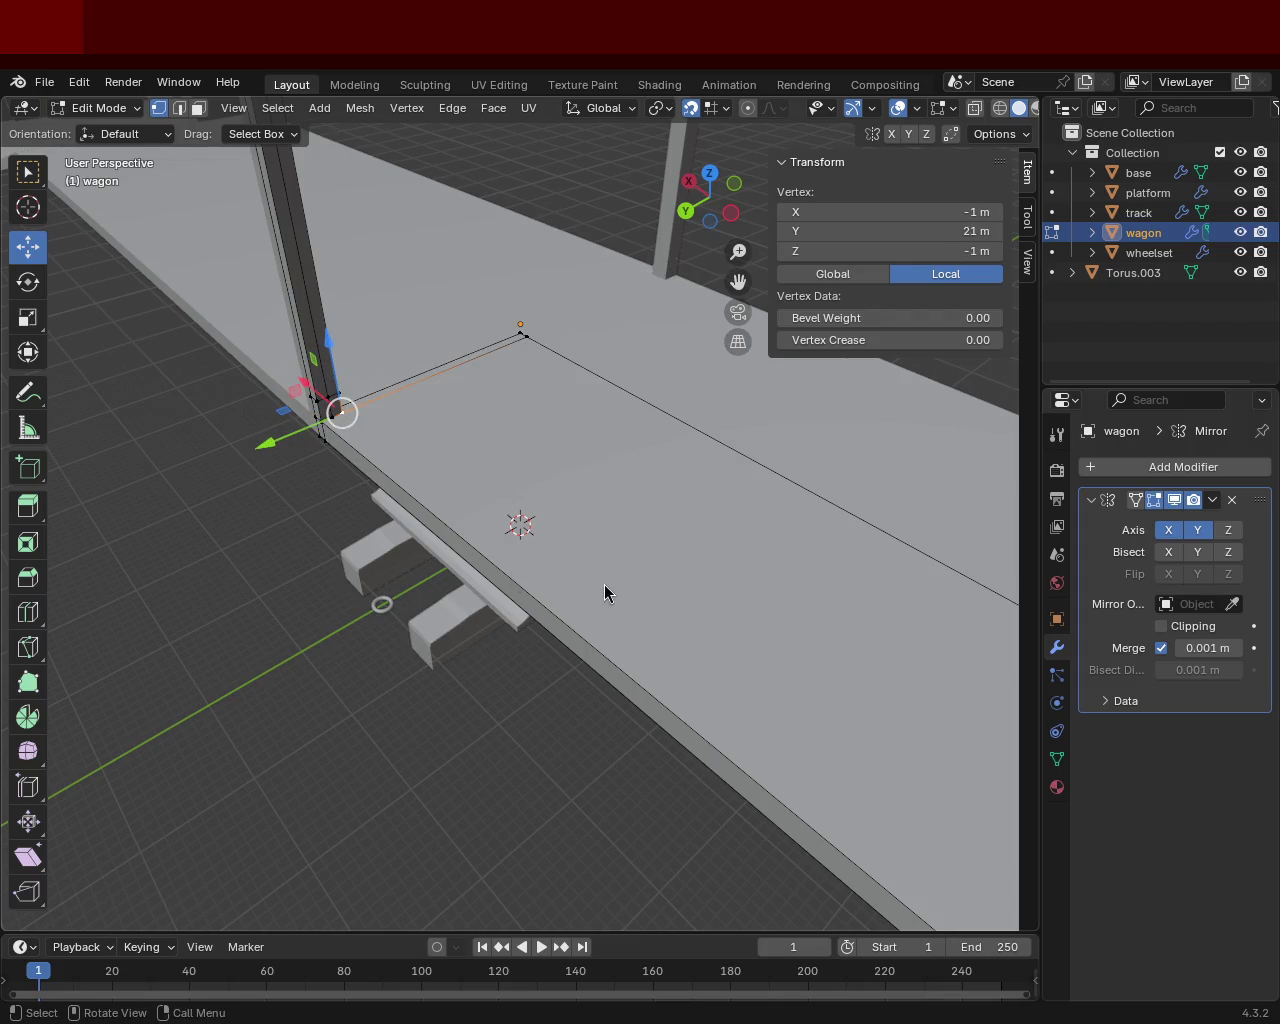
pyautogui.moveTo(371, 420)
pyautogui.keyDown('ctrl'); pyautogui.mouseDown(button='middle')
pyautogui.moveTo(305, 356)
pyautogui.moveTo(454, 443)
pyautogui.mouseUp(button='middle'); pyautogui.keyUp('ctrl')
pyautogui.click(380, 431)
pyautogui.click(355, 490)
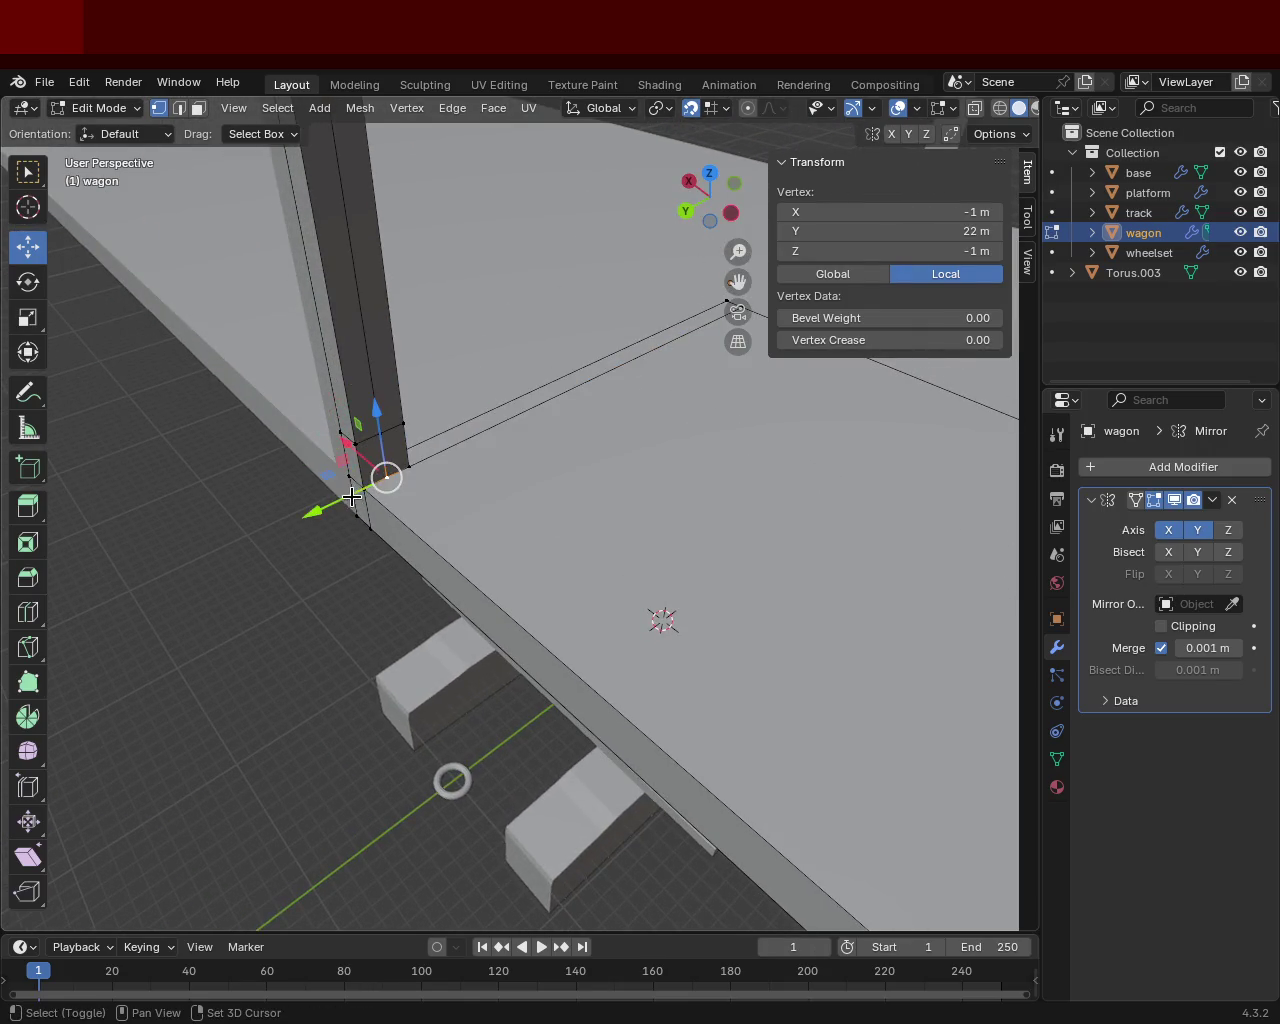
pyautogui.keyDown('shift'); pyautogui.click(364, 488); pyautogui.keyUp('shift')
pyautogui.press('m')
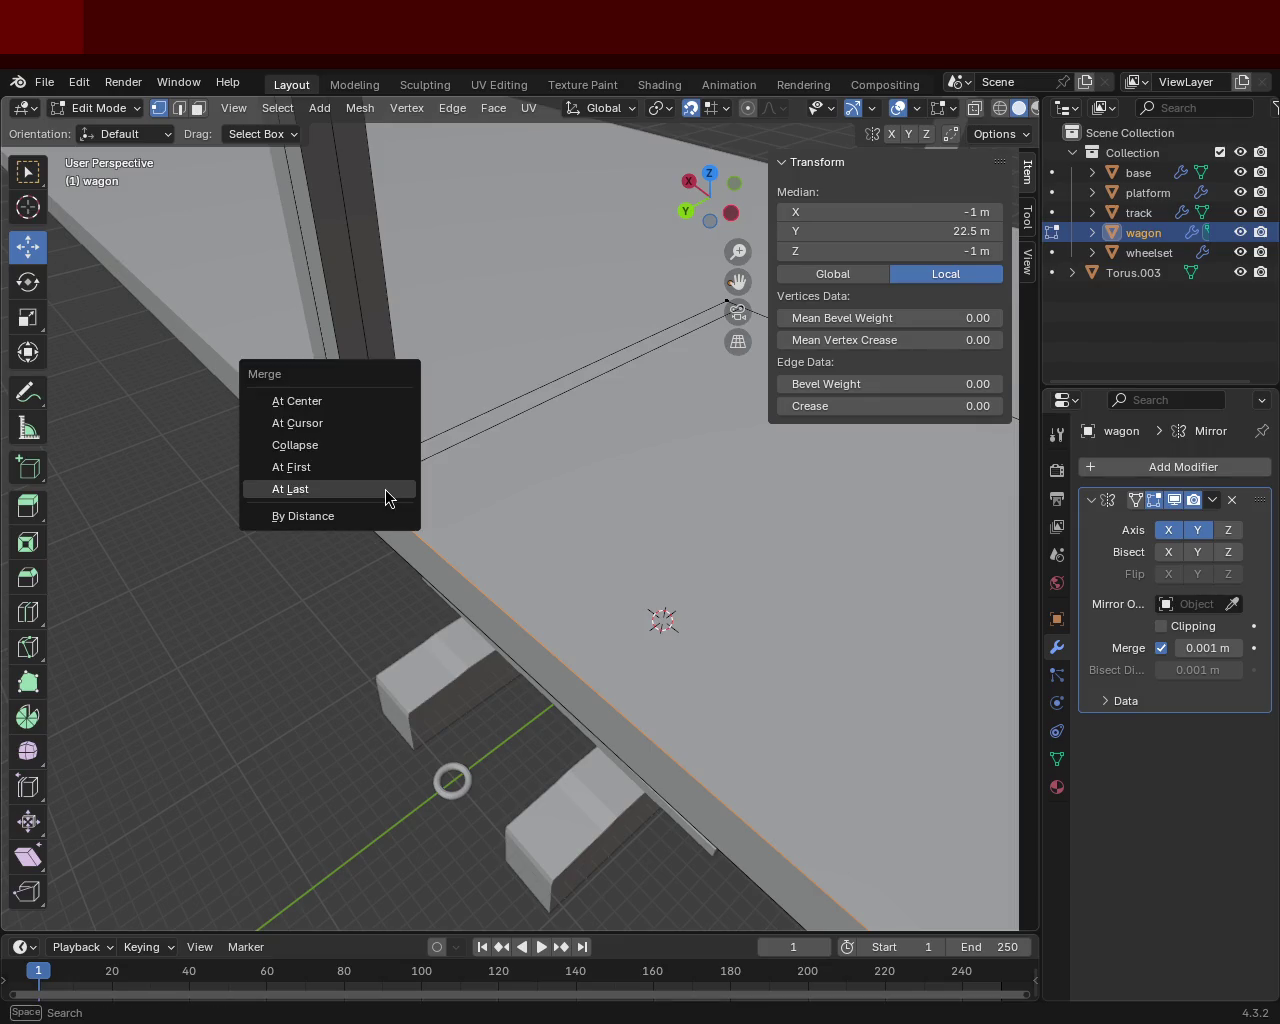
pyautogui.click(385, 489)
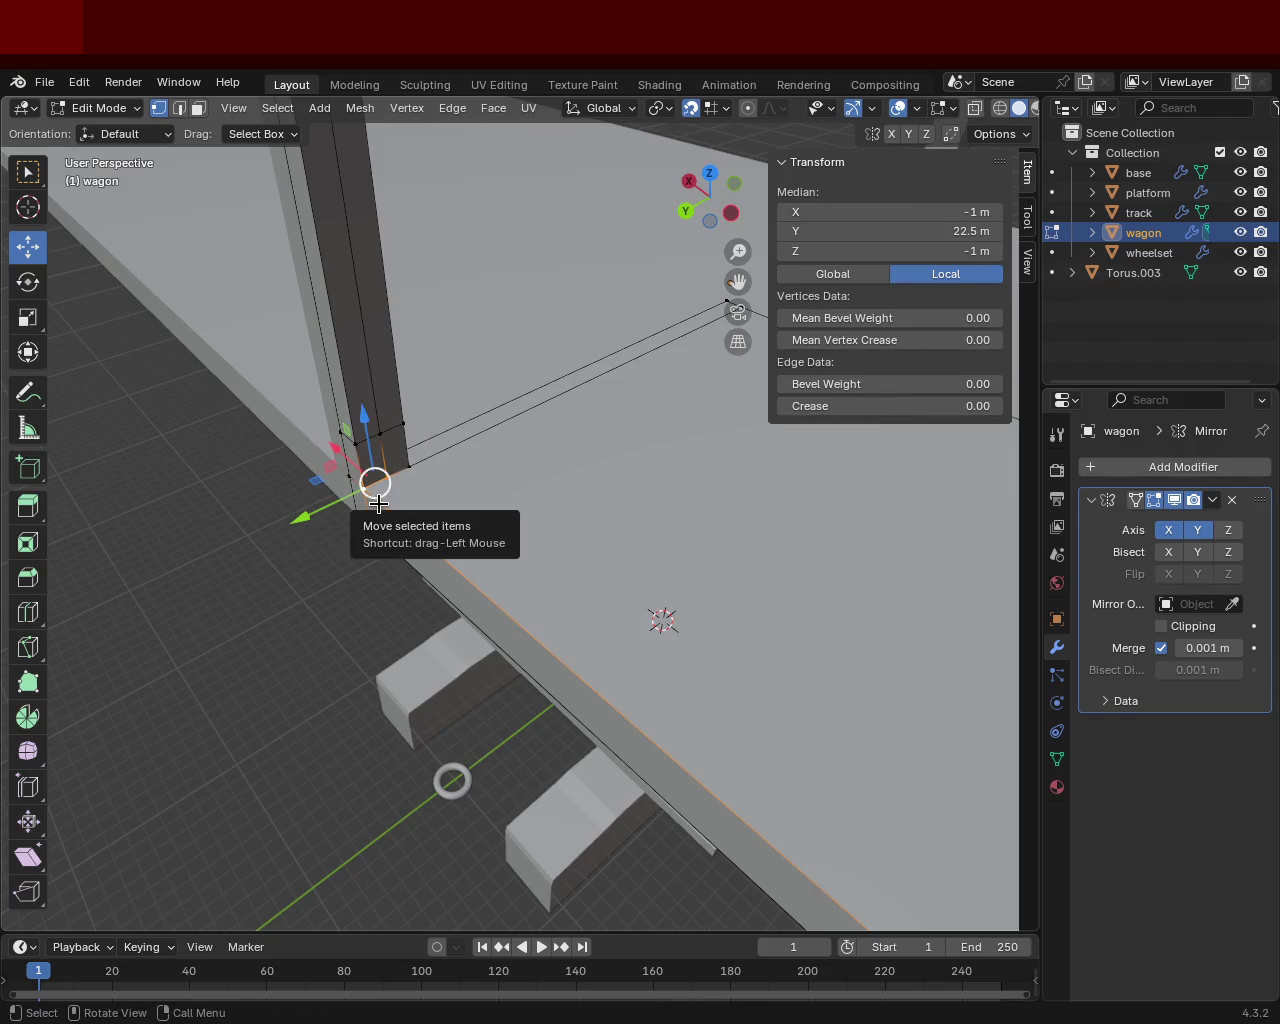
pyautogui.press('m')
pyautogui.click(371, 481)
# Merge the next pillar-and-floor corner vertex pair using Merge At First.
pyautogui.moveTo(365, 509)
pyautogui.mouseDown(button='middle')
pyautogui.moveTo(389, 517)
pyautogui.moveTo(377, 460)
pyautogui.moveTo(420, 277)
pyautogui.mouseUp(button='middle')
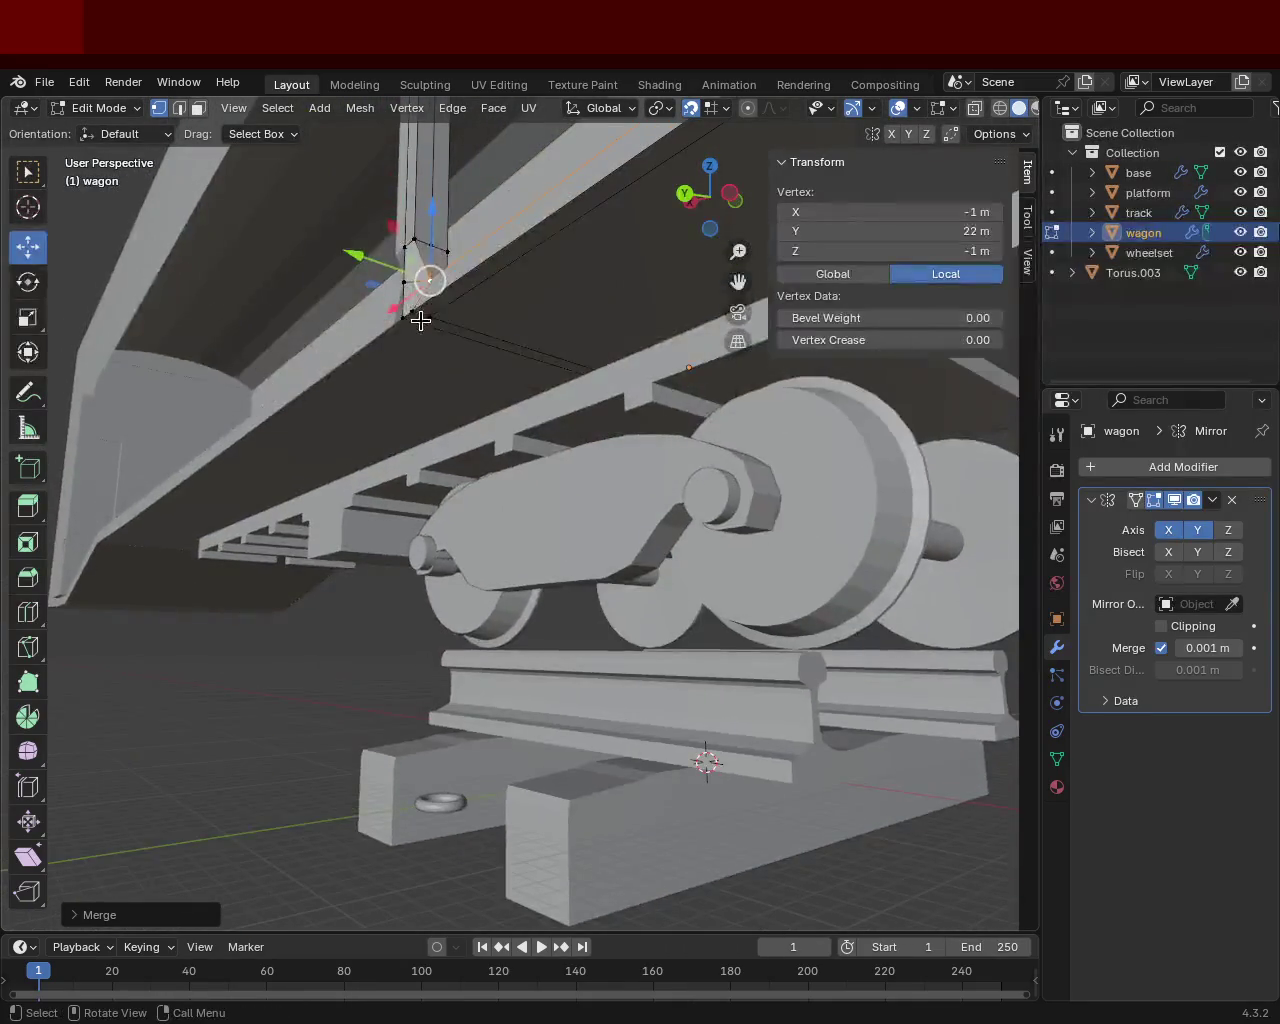
pyautogui.keyDown('shift'); pyautogui.click(420, 310); pyautogui.keyUp('shift')
pyautogui.press('m')
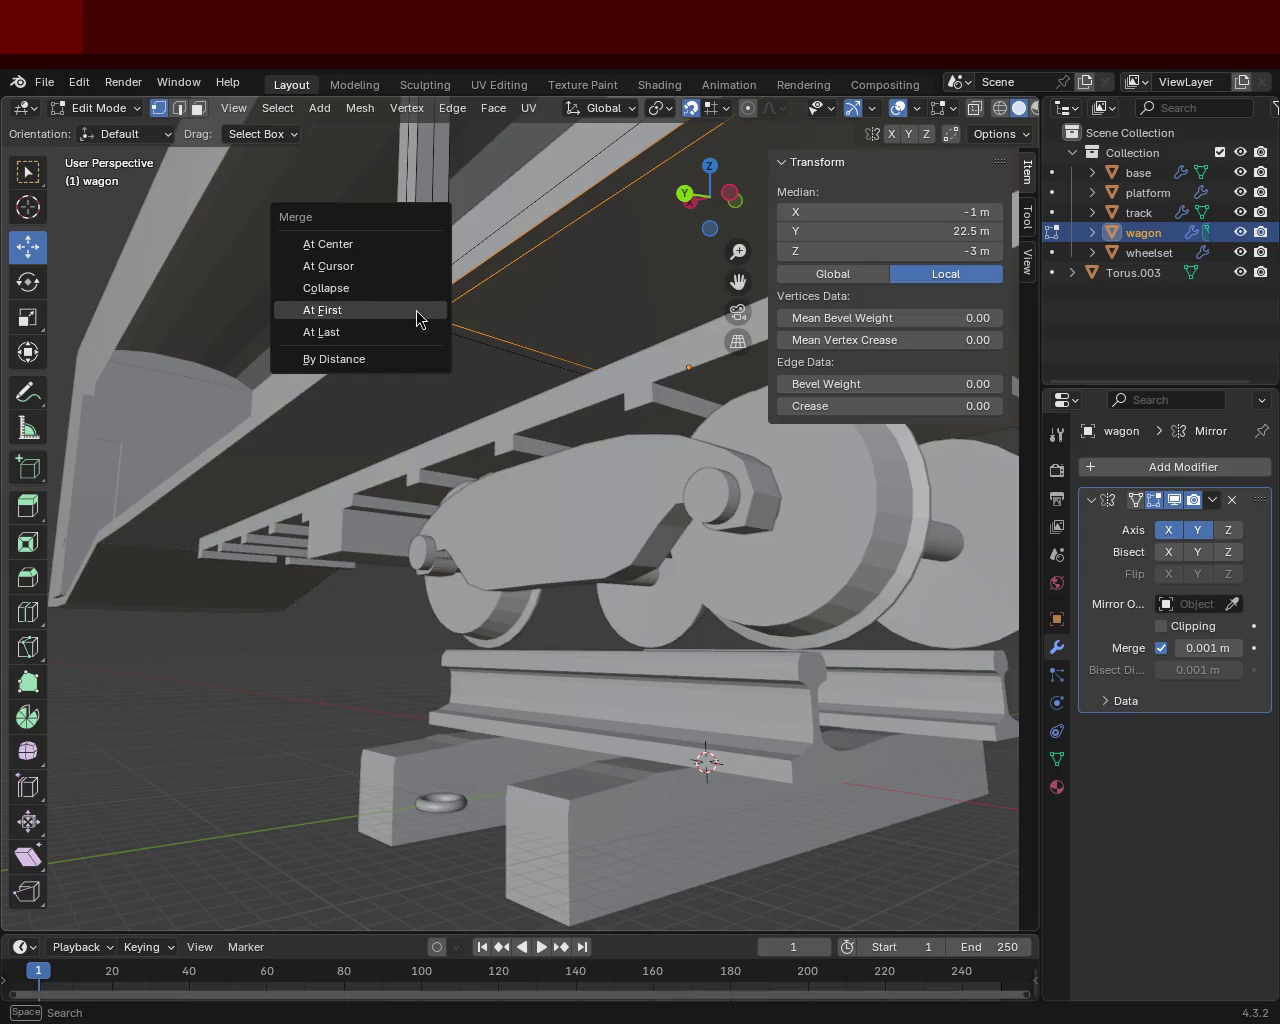
pyautogui.click(417, 314)
pyautogui.moveTo(440, 337)
pyautogui.mouseDown(button='middle')
pyautogui.moveTo(440, 410)
pyautogui.moveTo(517, 514)
pyautogui.mouseUp(button='middle')
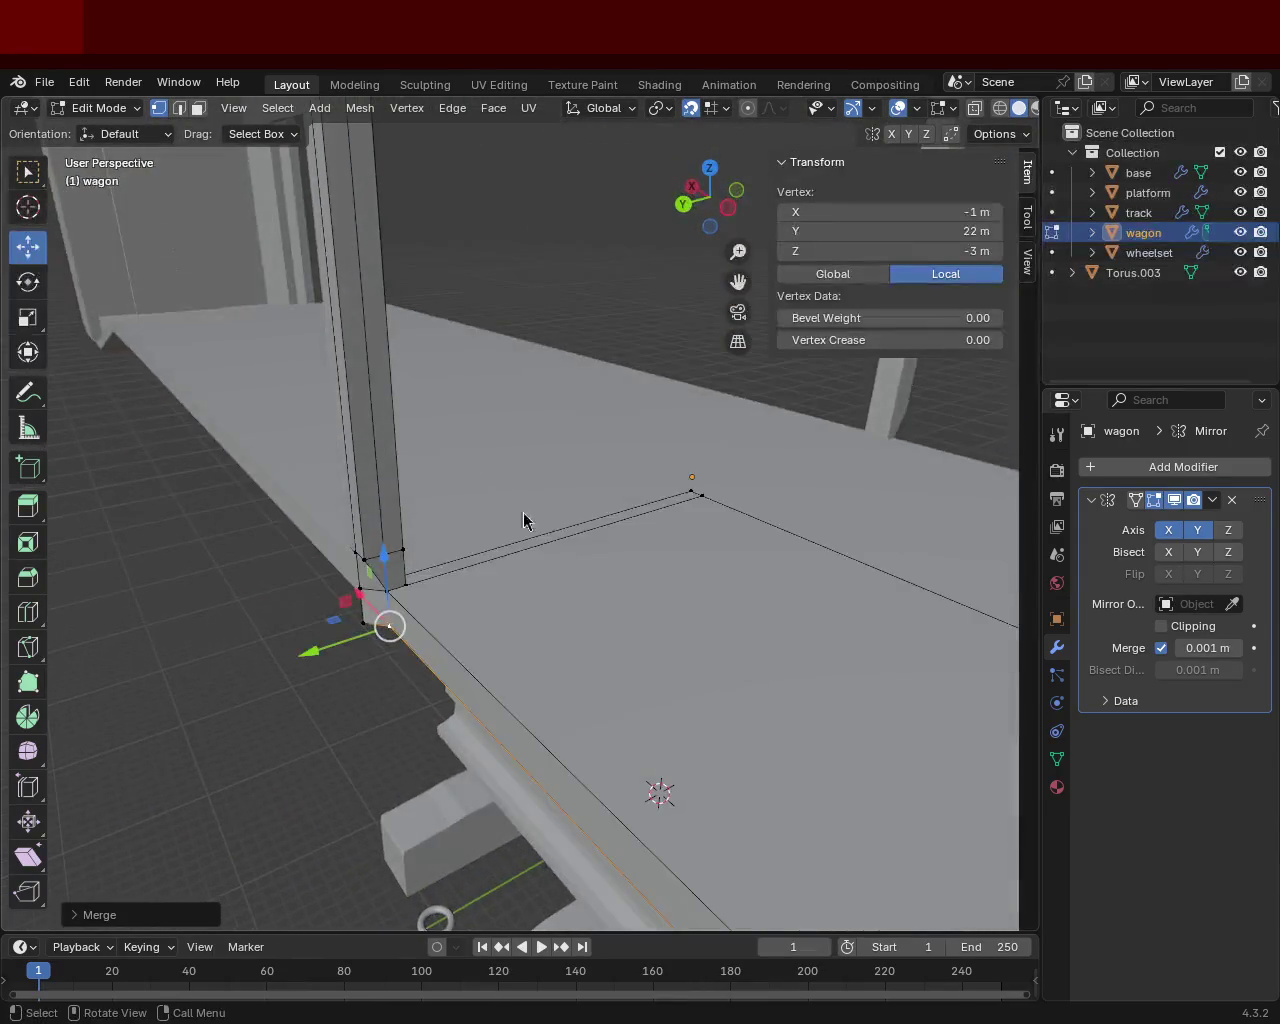